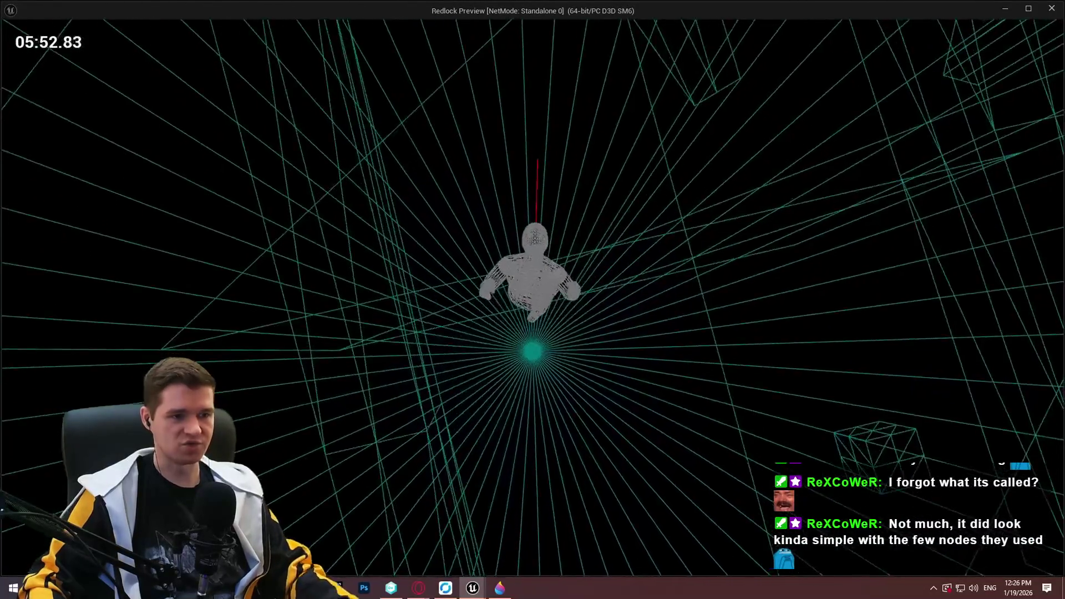
End the Redlock play preview and return to the TickMantlingCheck function graph.
key(Escape)
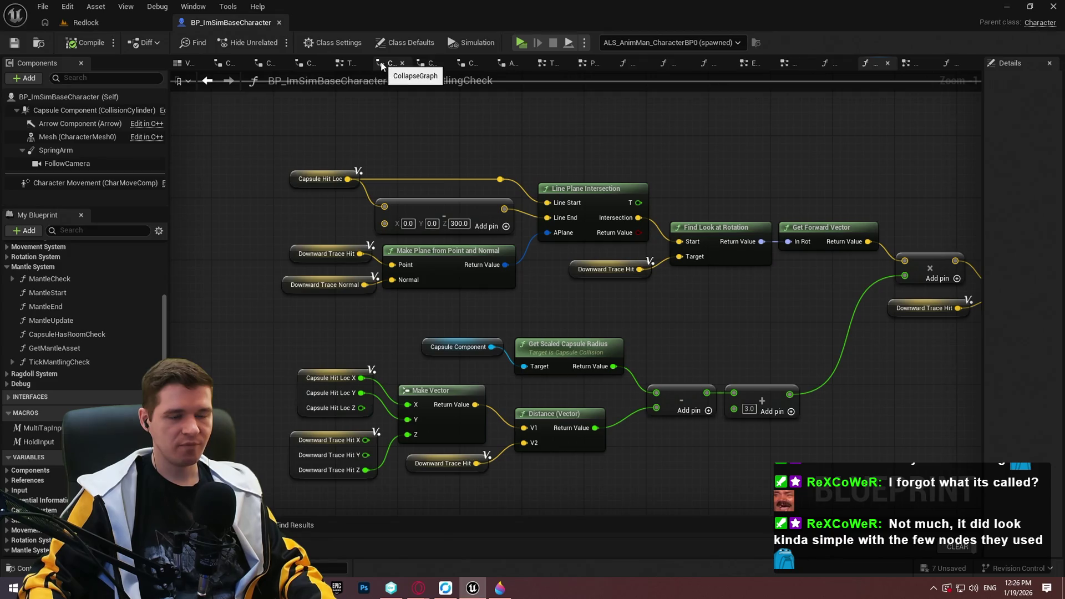
Add an Is Intersecting Mesh node beside the downward trace math via an 'intersec' search.
mouse_move(803, 406)
mouse_down()
mouse_move(542, 262)
mouse_move(686, 331)
mouse_up()
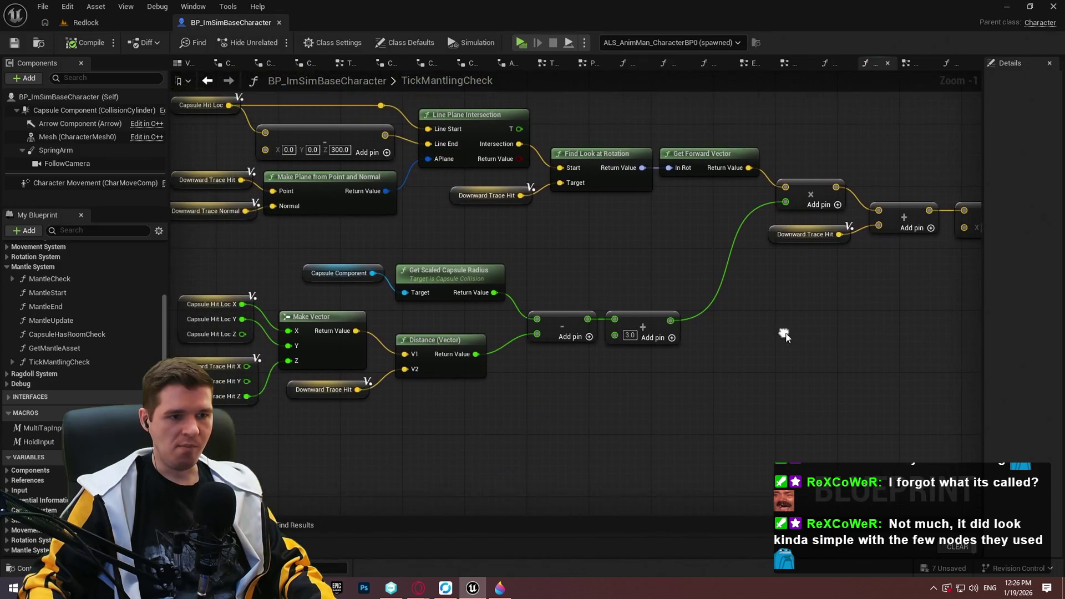
right_click(771, 326)
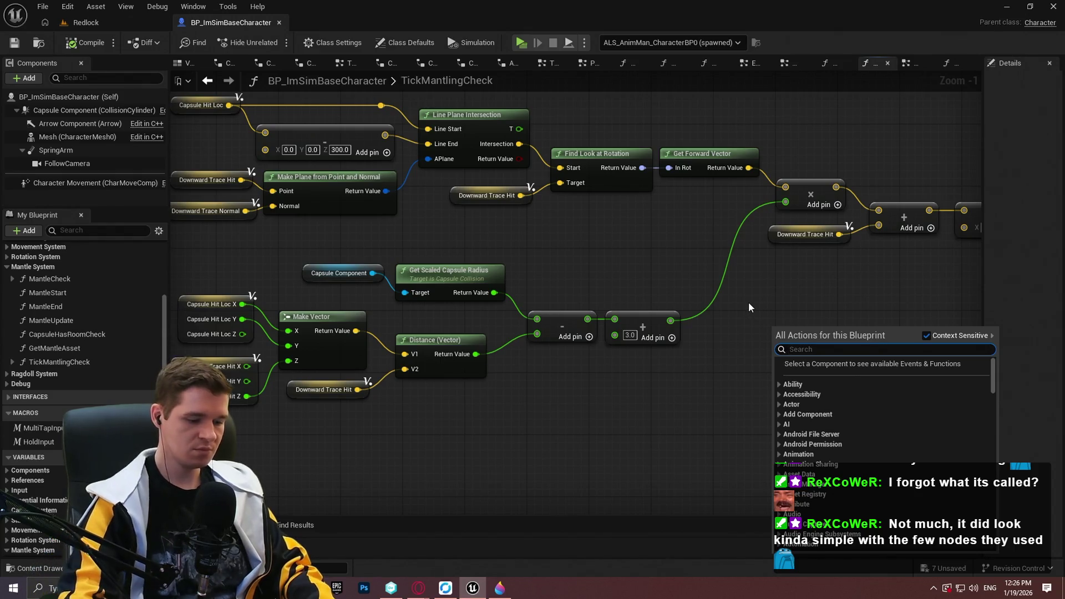
text(intersec)
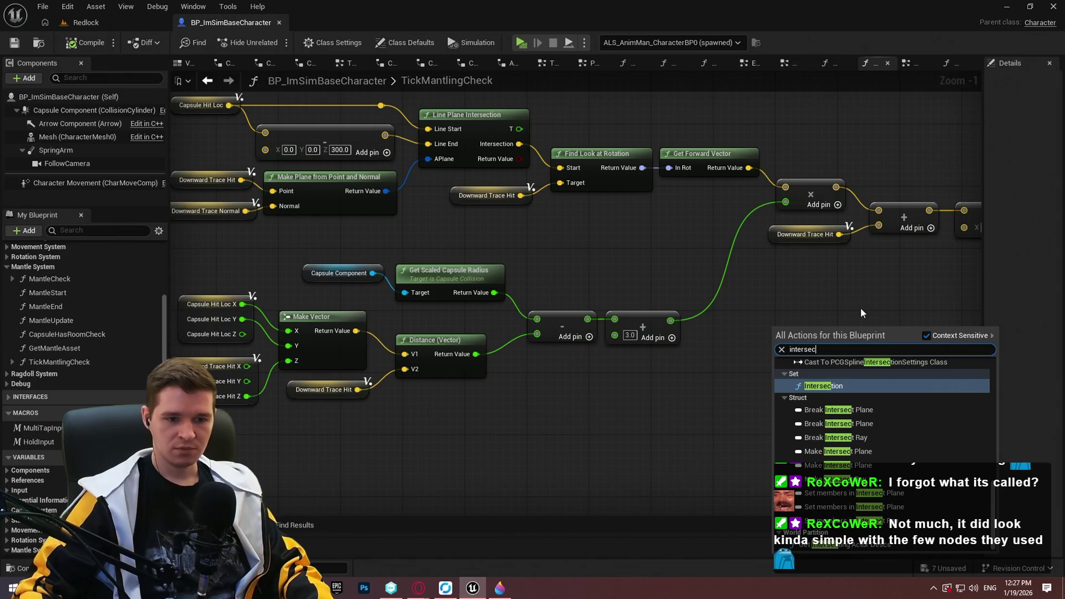
scroll(989, 488, down, 5)
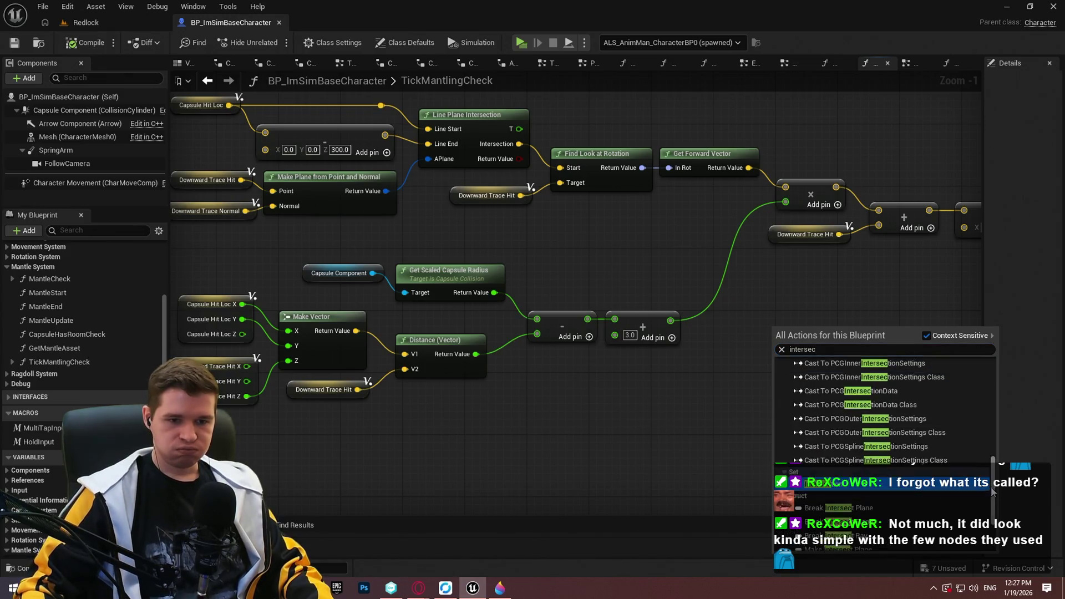
scroll(998, 444, down, 2)
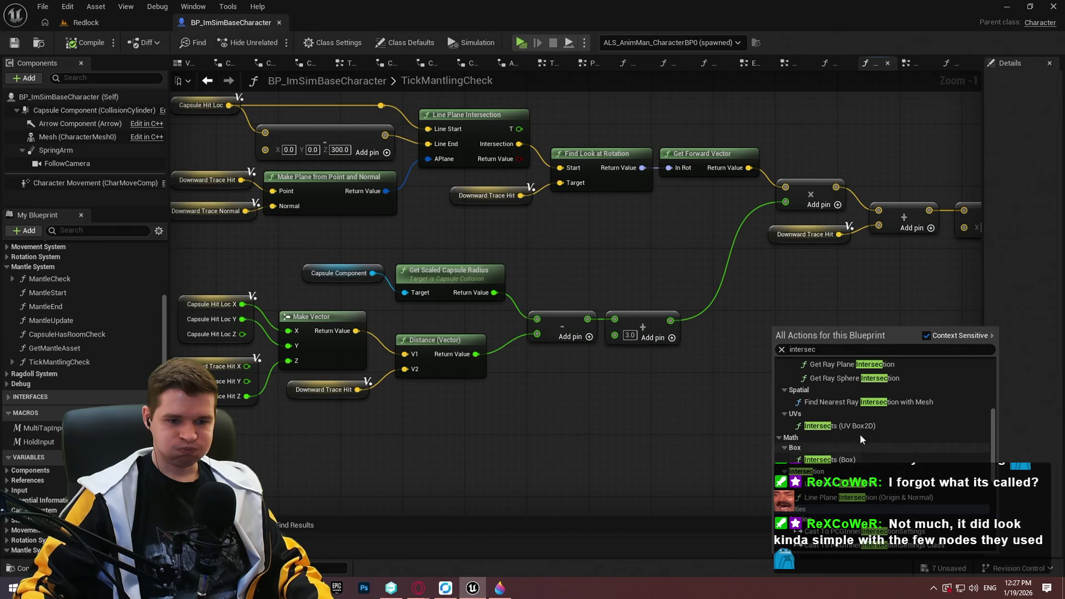
scroll(896, 417, up, 2)
scroll(903, 416, up, 4)
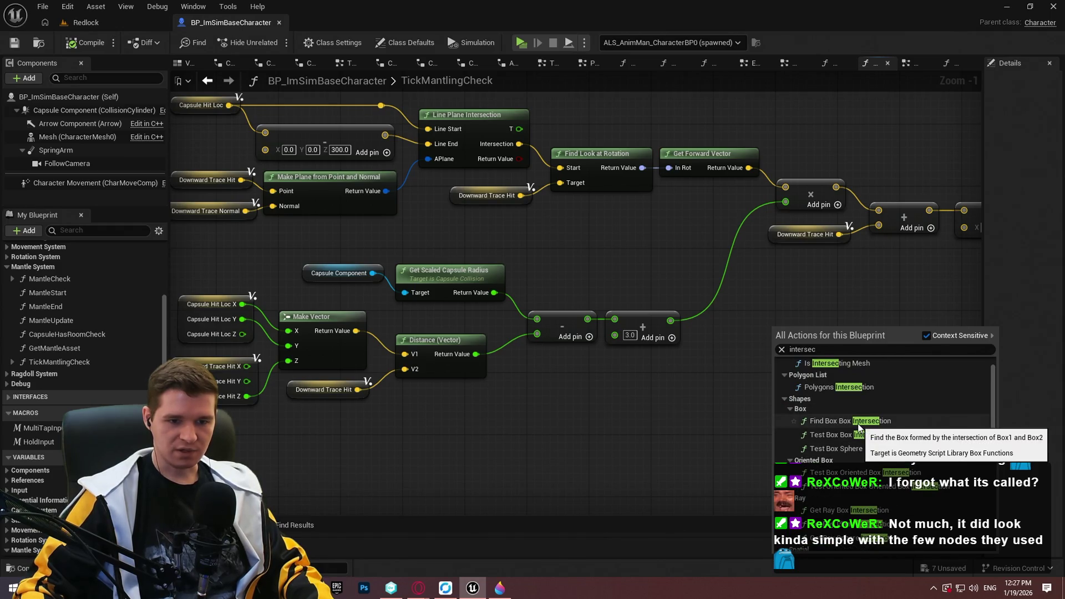
scroll(890, 420, up, 1)
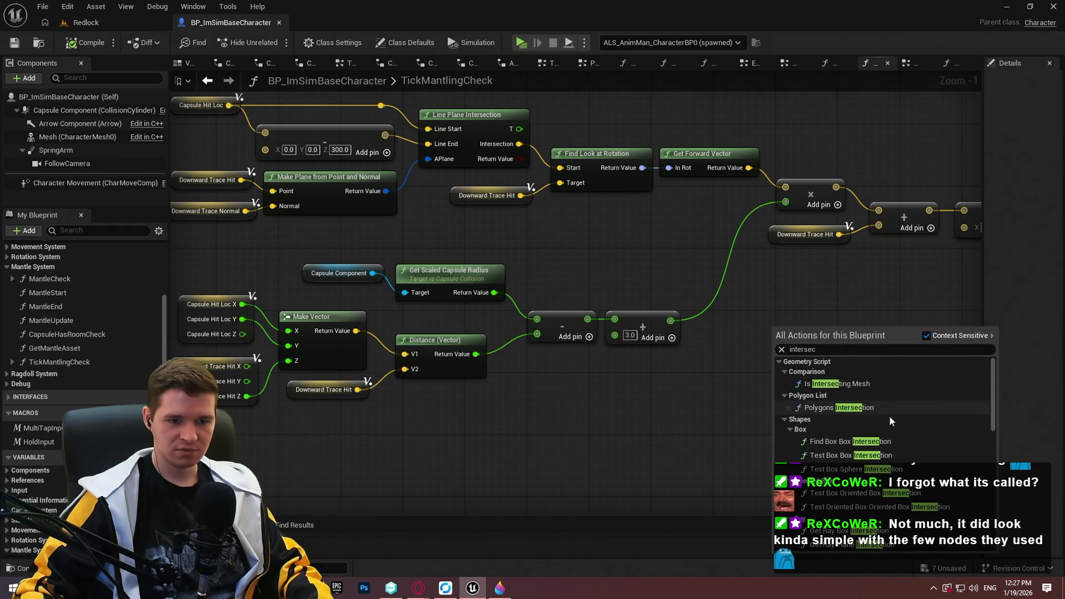
click(864, 387)
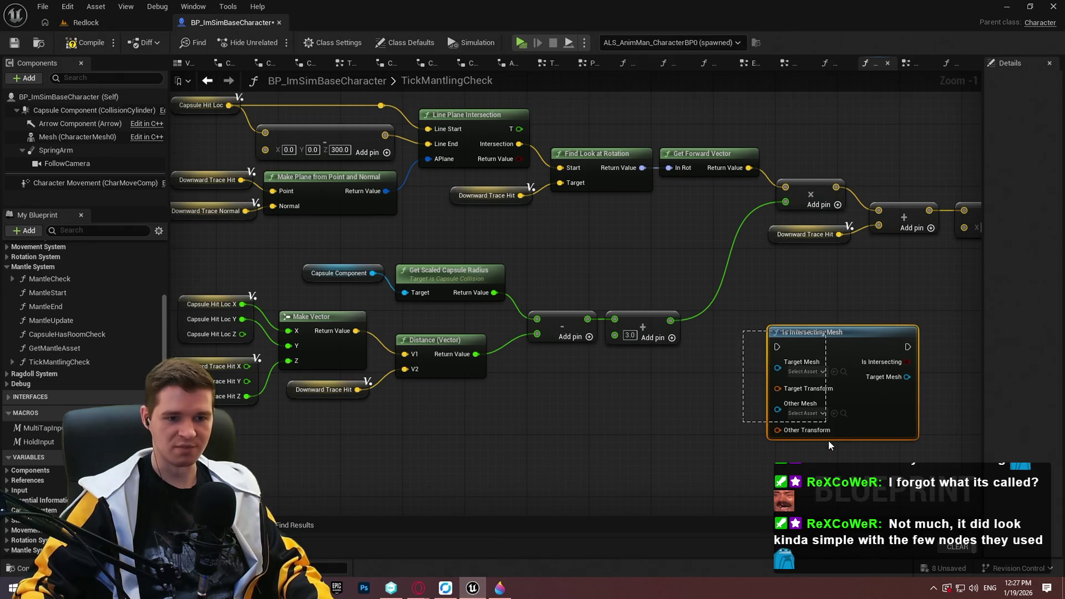
Pan back to the new Is Intersecting Mesh node and select it.
drag(675, 413, 977, 471)
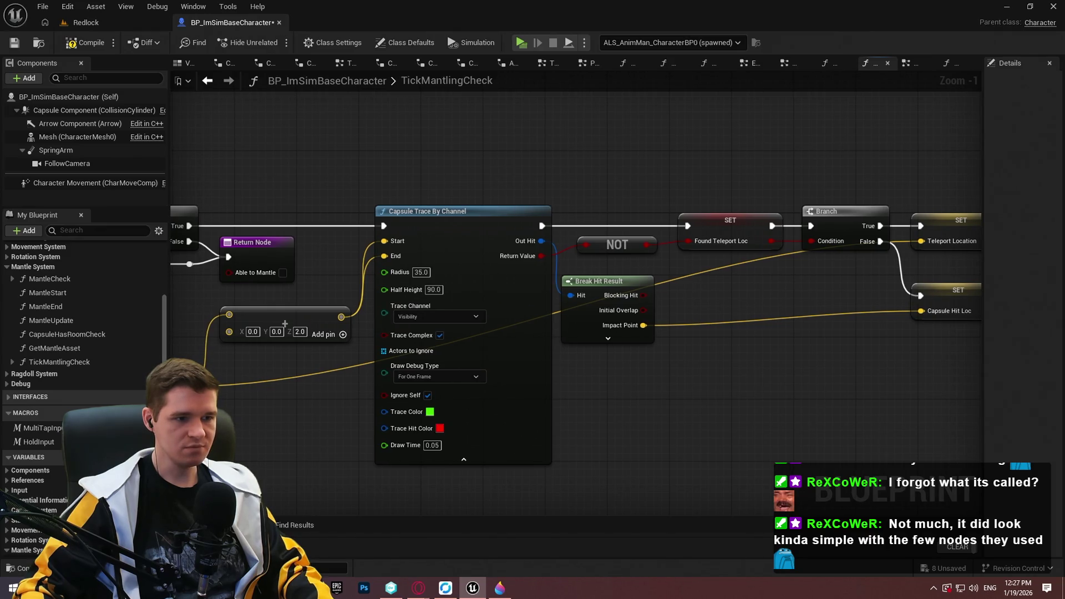
mouse_move(666, 527)
mouse_down()
mouse_move(611, 499)
mouse_move(492, 475)
mouse_move(224, 349)
mouse_up()
mouse_move(405, 257)
mouse_down()
mouse_move(674, 501)
mouse_move(684, 462)
mouse_up()
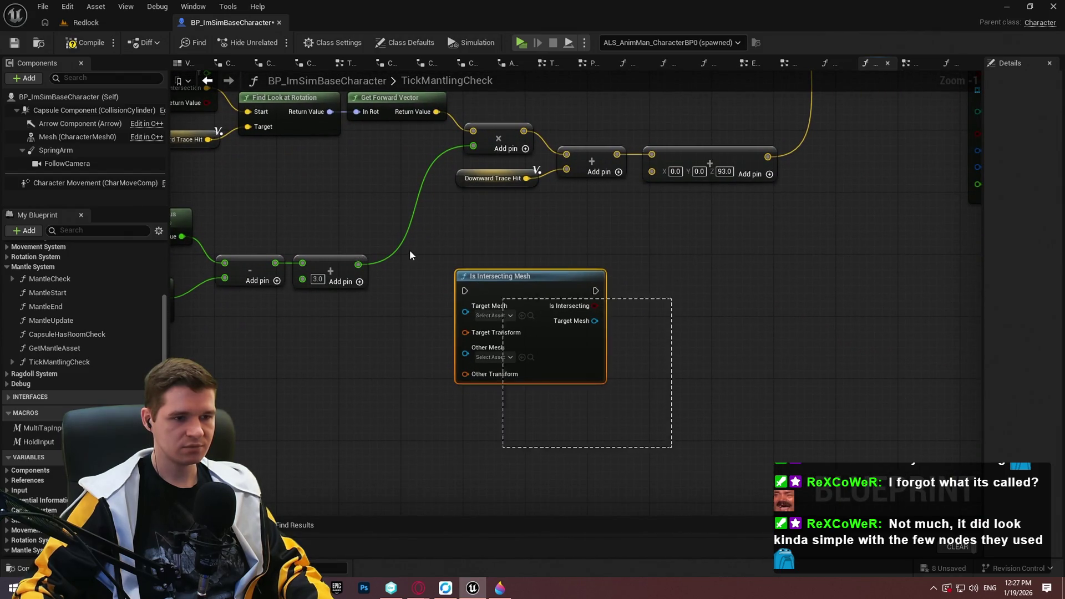
Delete the Is Intersecting Mesh node and add an Is Point Inside Mesh node from an 'is point' search.
key(Delete)
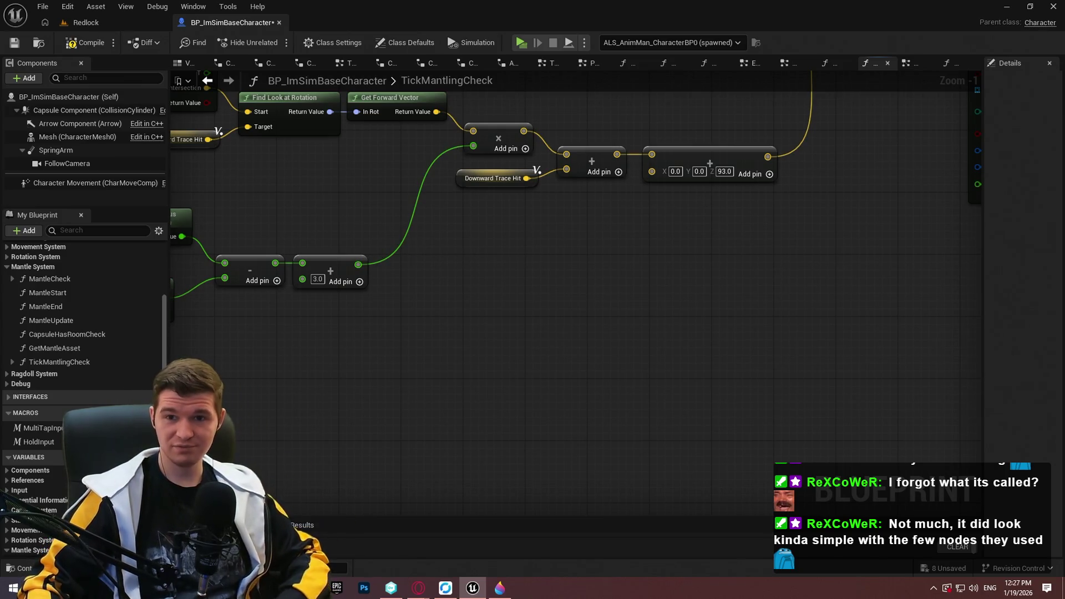
right_click(468, 245)
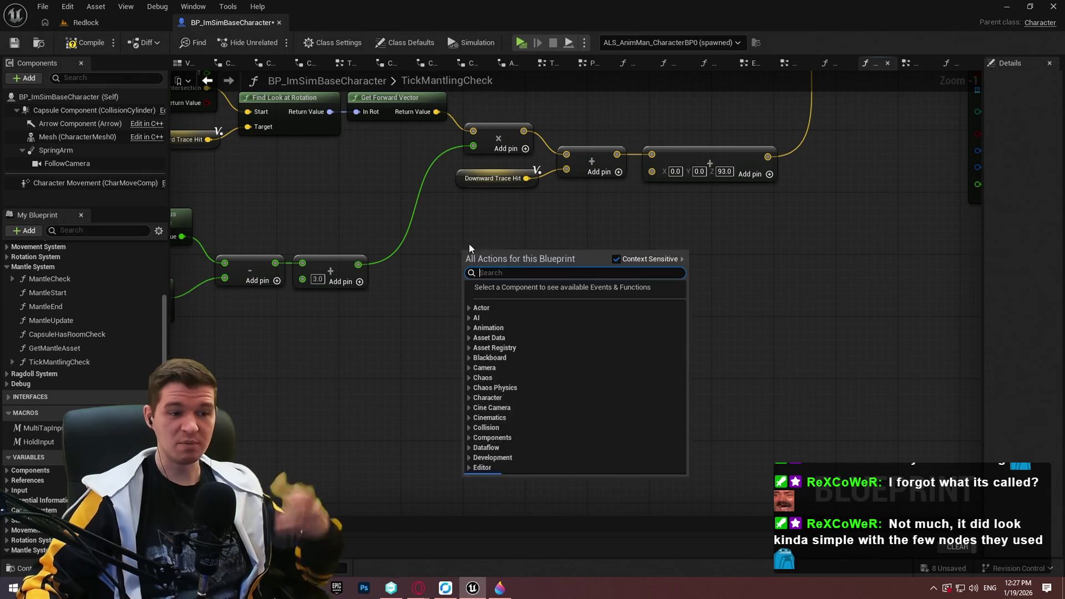
text(point in)
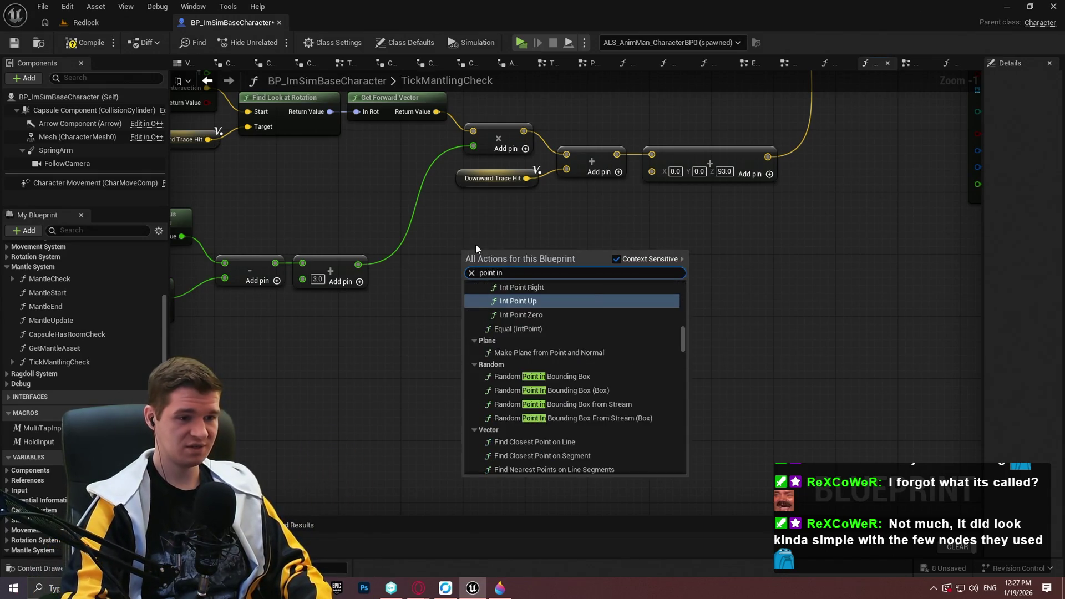
text(tersec)
key(ctrl+a)
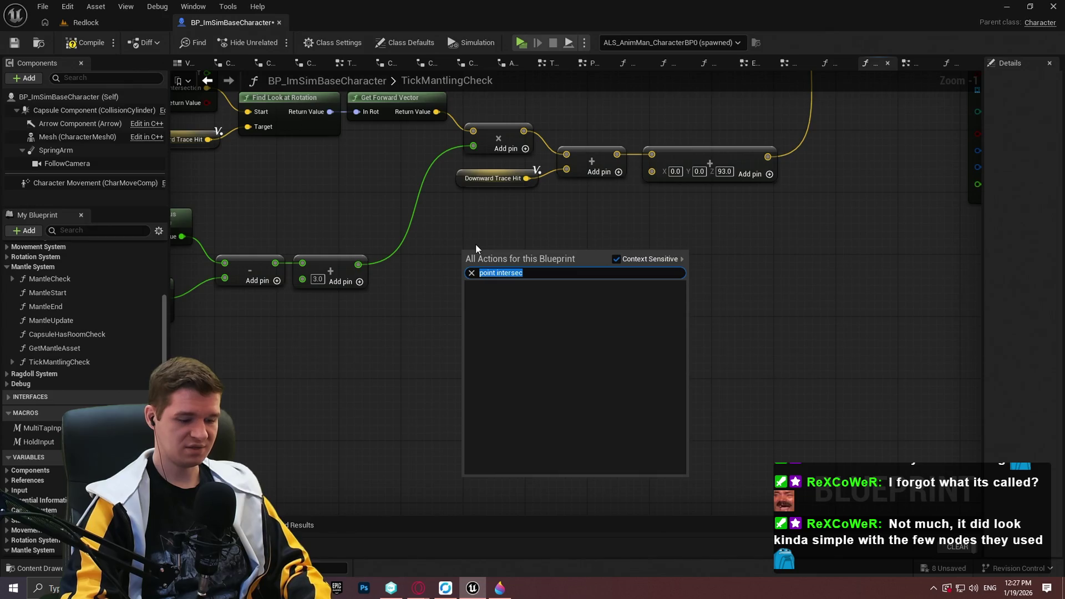
text(is point)
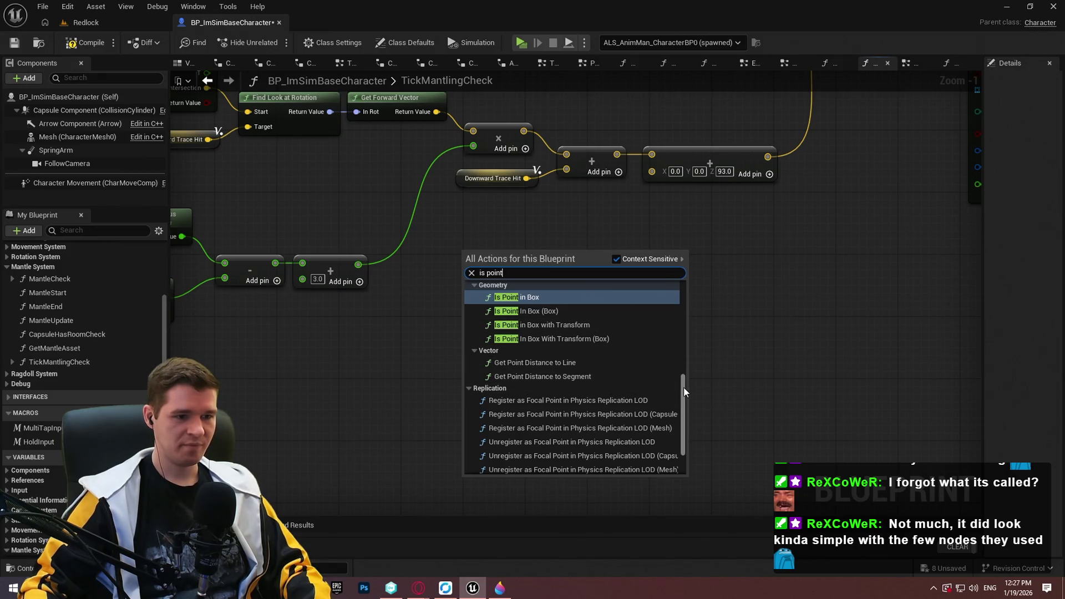
mouse_move(684, 389)
mouse_down()
mouse_move(690, 448)
mouse_move(690, 312)
mouse_up()
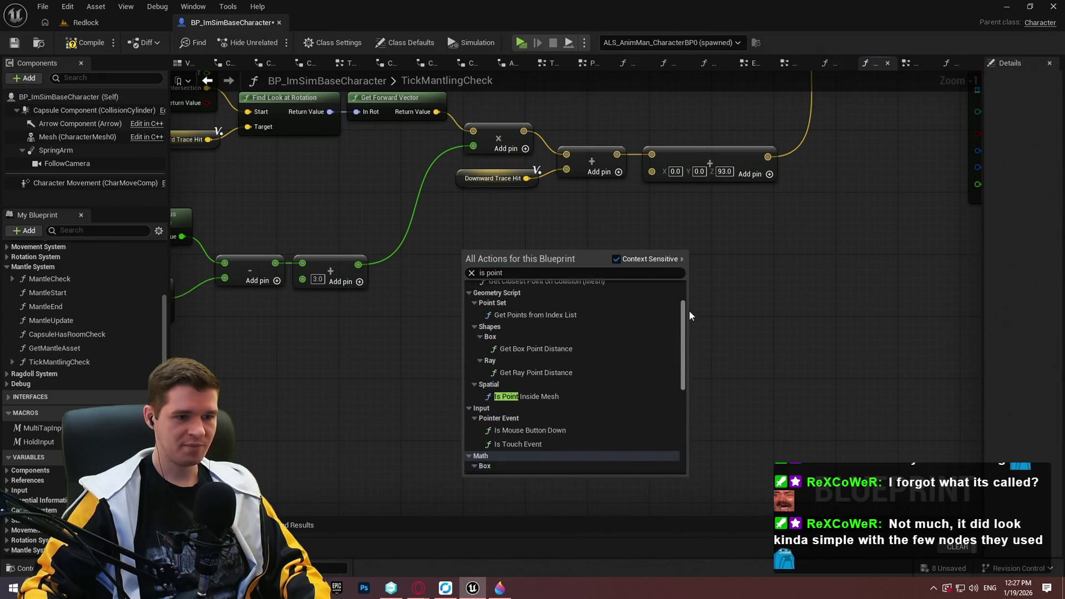
key(Down)
key(Down)
key(Down)
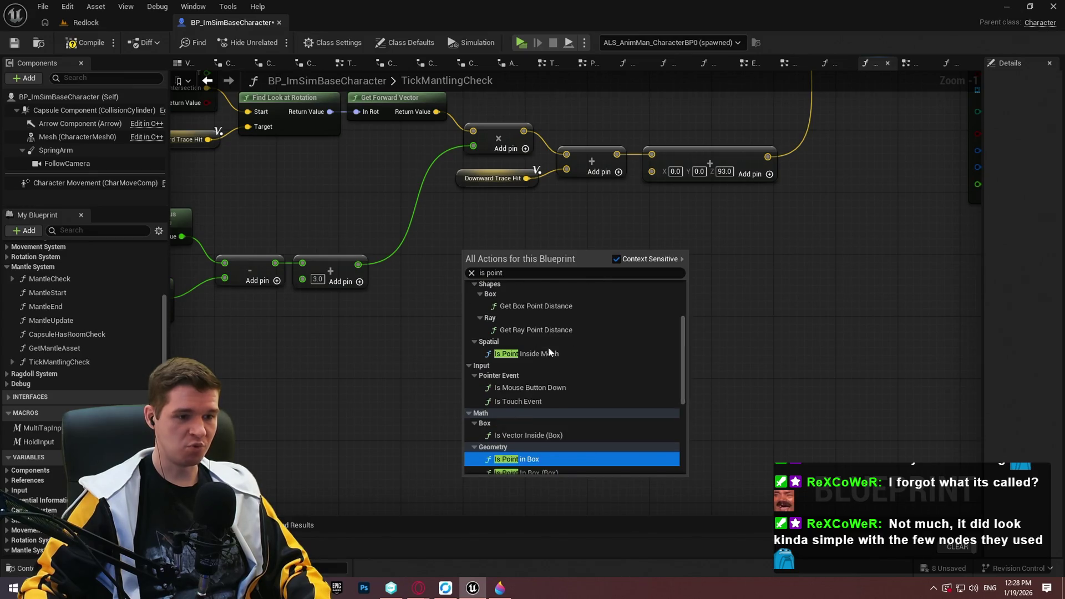
click(549, 350)
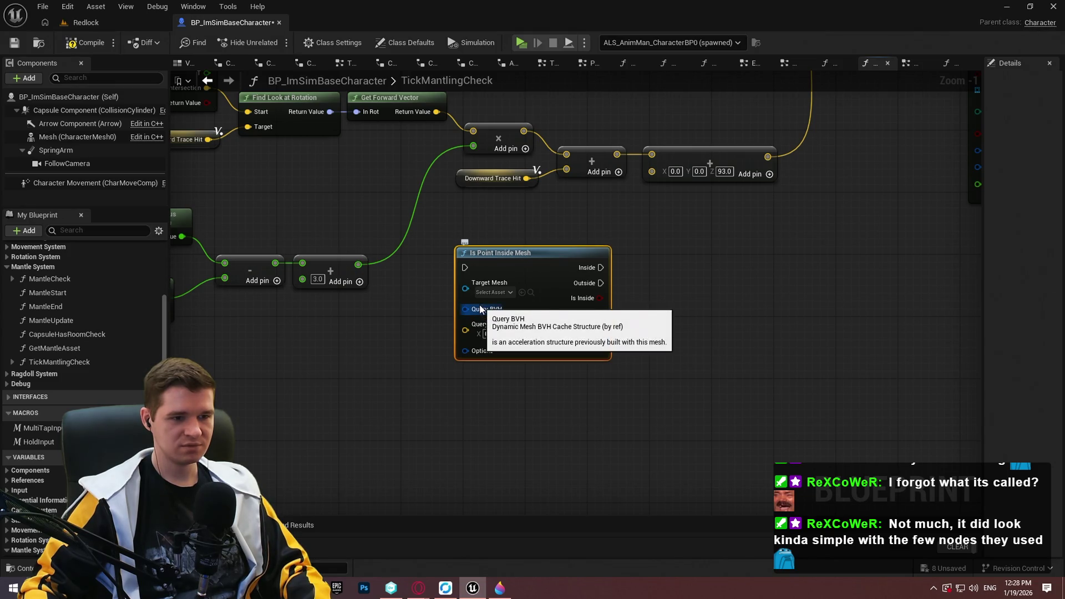
drag(481, 309, 475, 362)
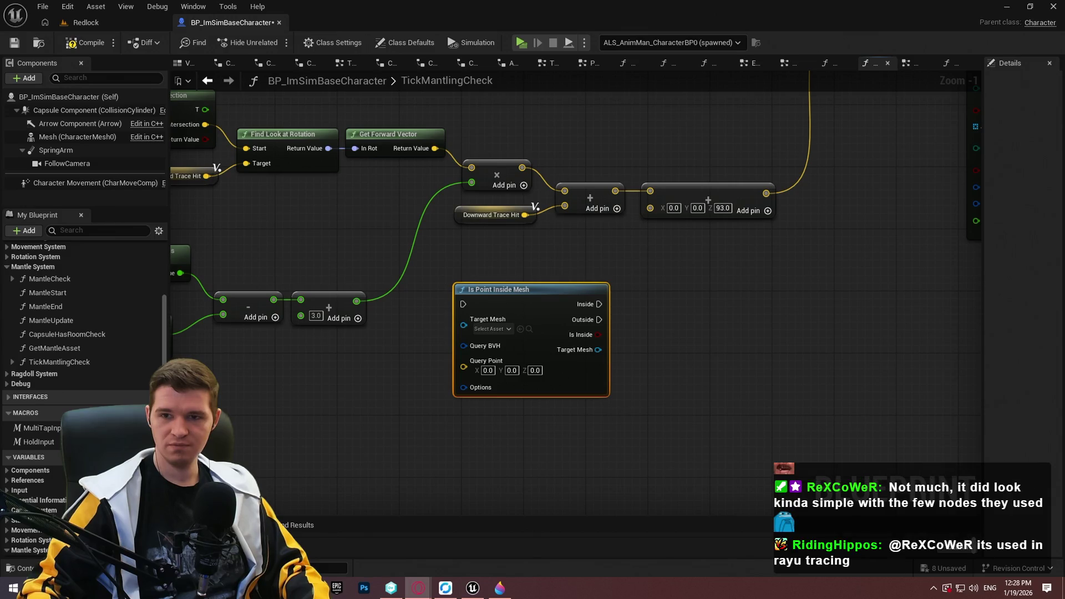
Search 'is point' in All Actions and browse the Geometry point tests such as Is Point in Box.
click(694, 333)
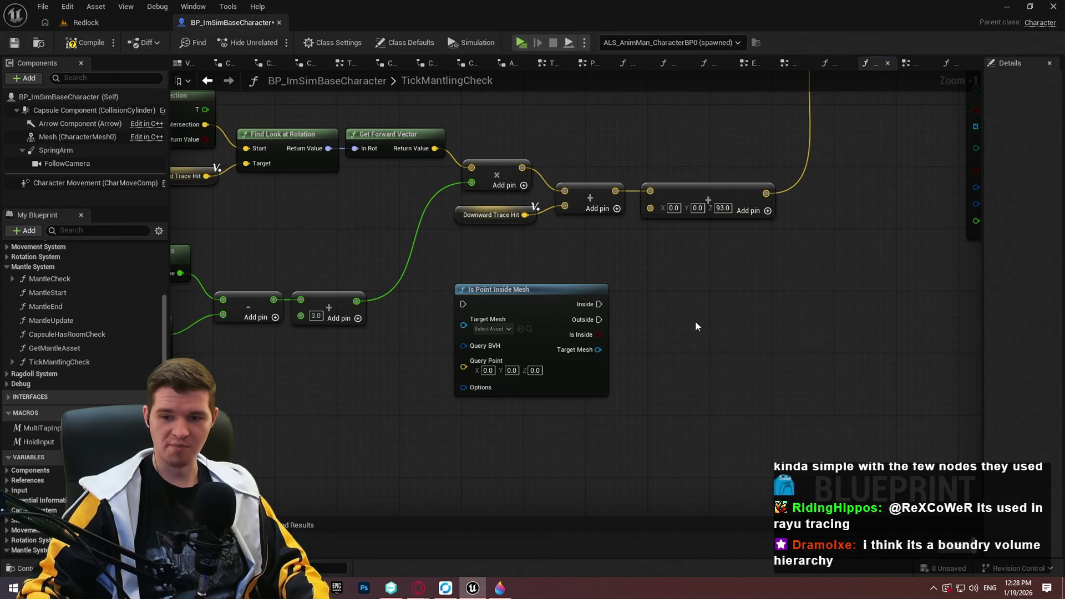
mouse_move(697, 325)
mouse_down()
mouse_move(725, 311)
mouse_move(790, 324)
mouse_up()
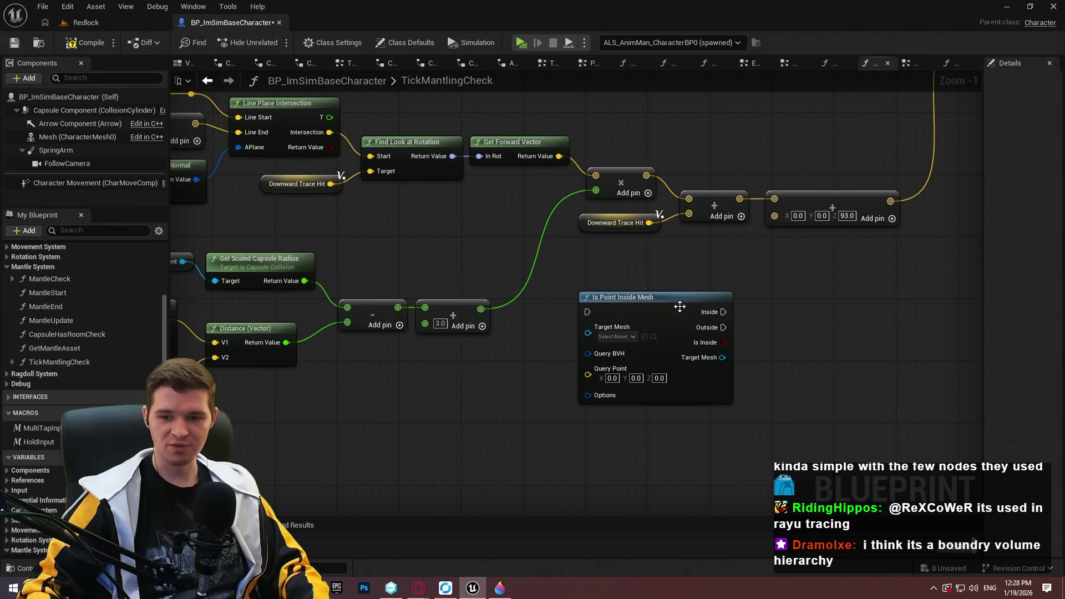
mouse_move(710, 317)
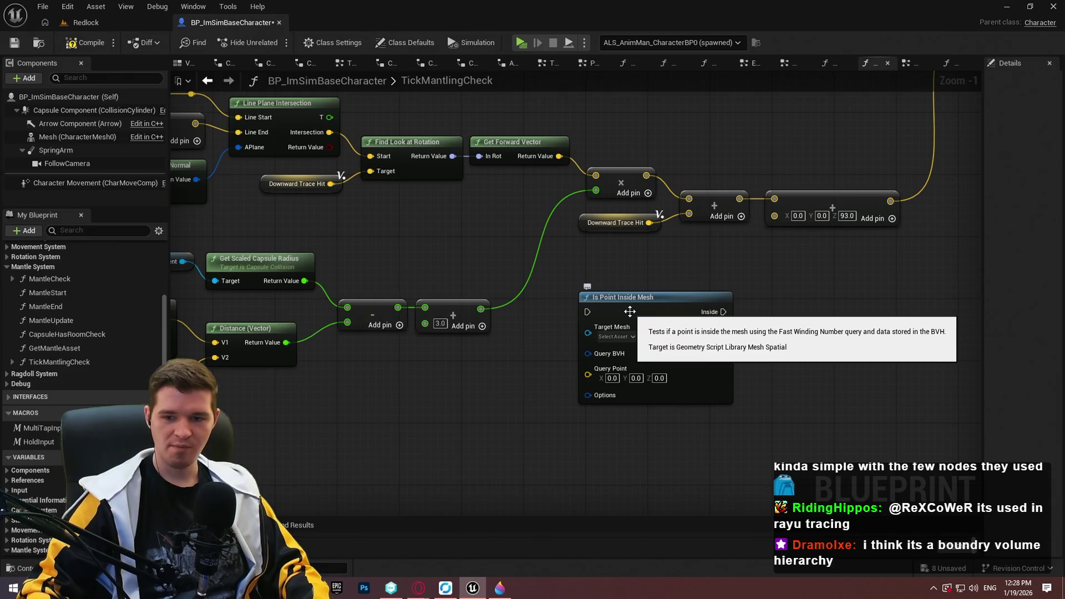
right_click(495, 367)
text(is p)
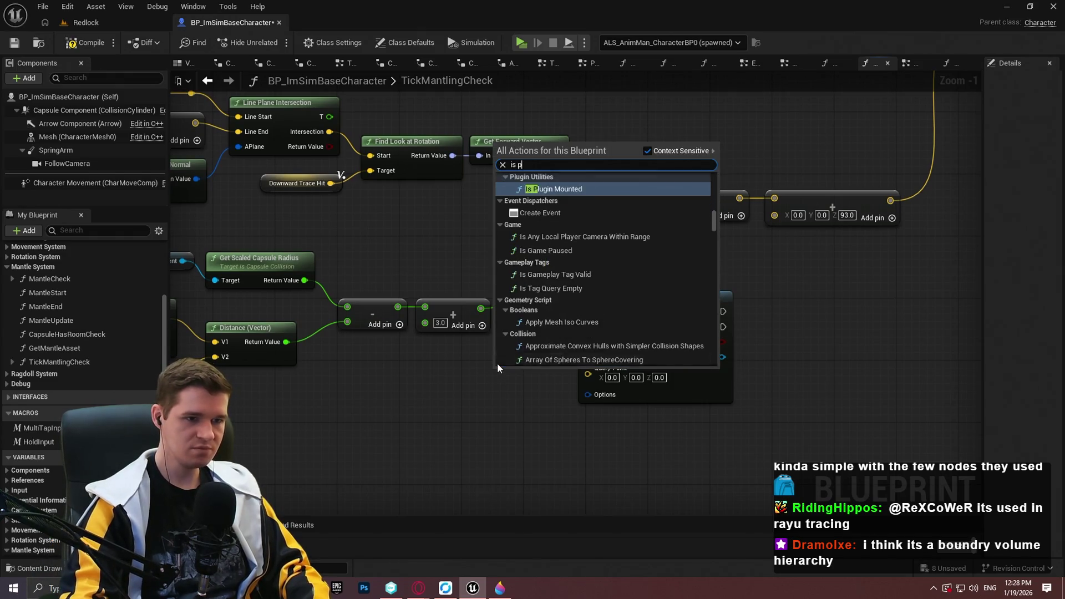
text(oint)
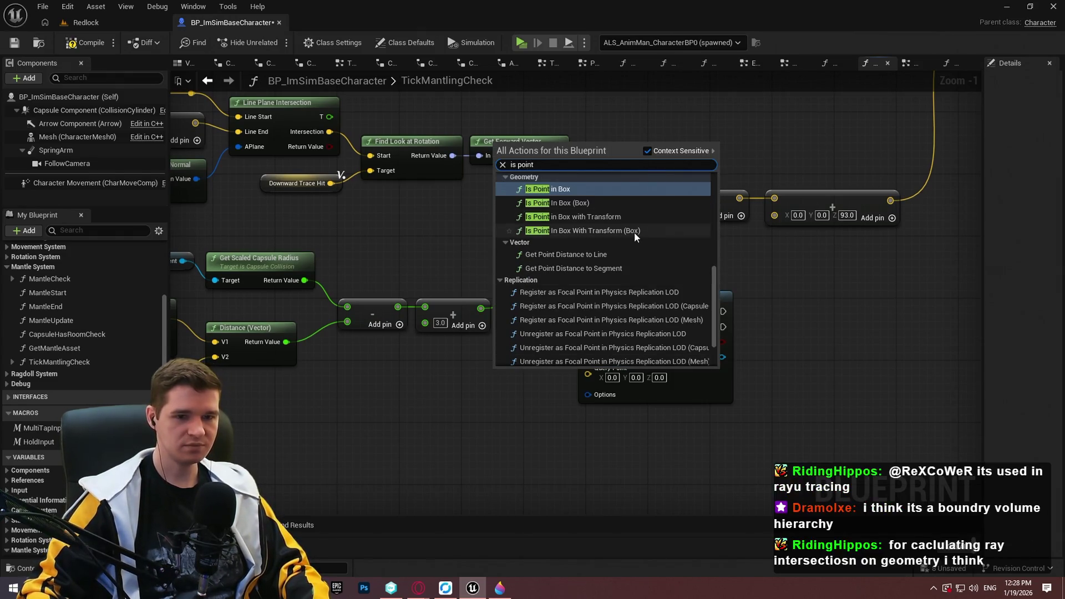
scroll(667, 251, up, 5)
scroll(675, 268, down, 2)
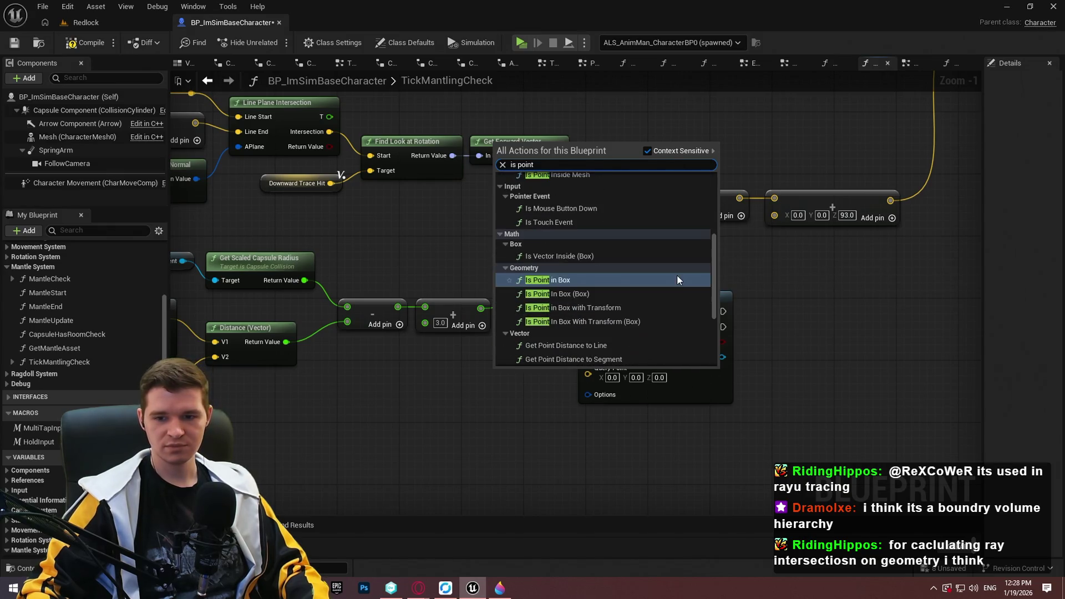
scroll(677, 278, up, 3)
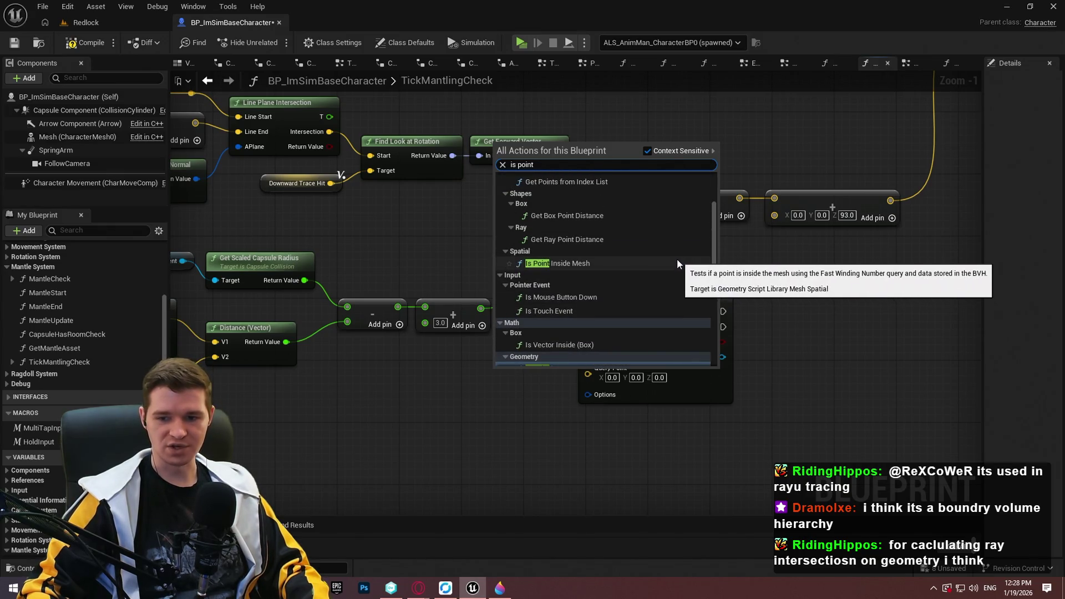
scroll(644, 260, up, 1)
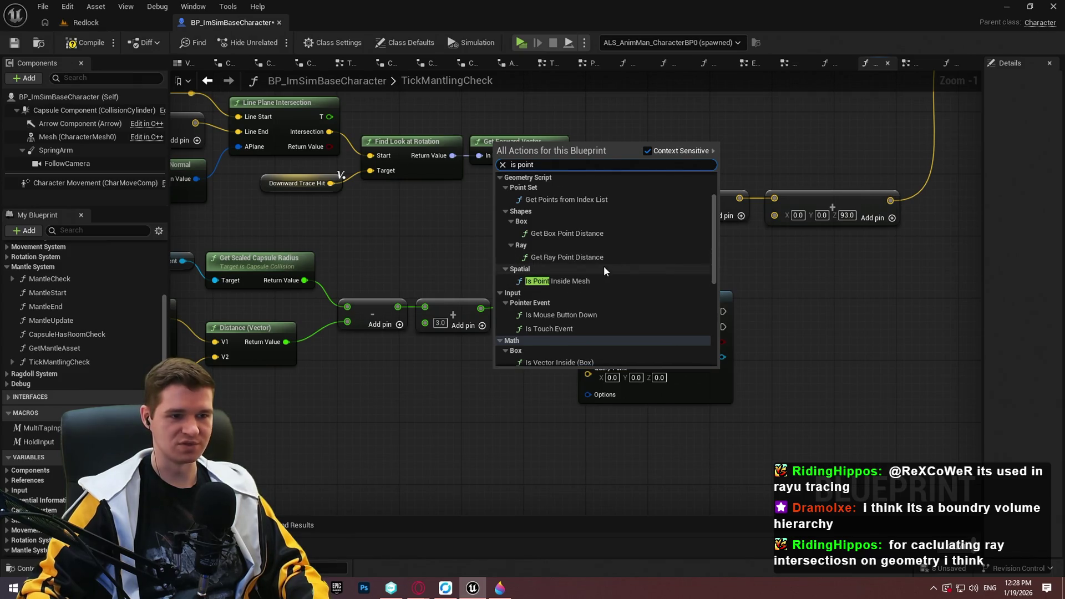
scroll(616, 240, up, 5)
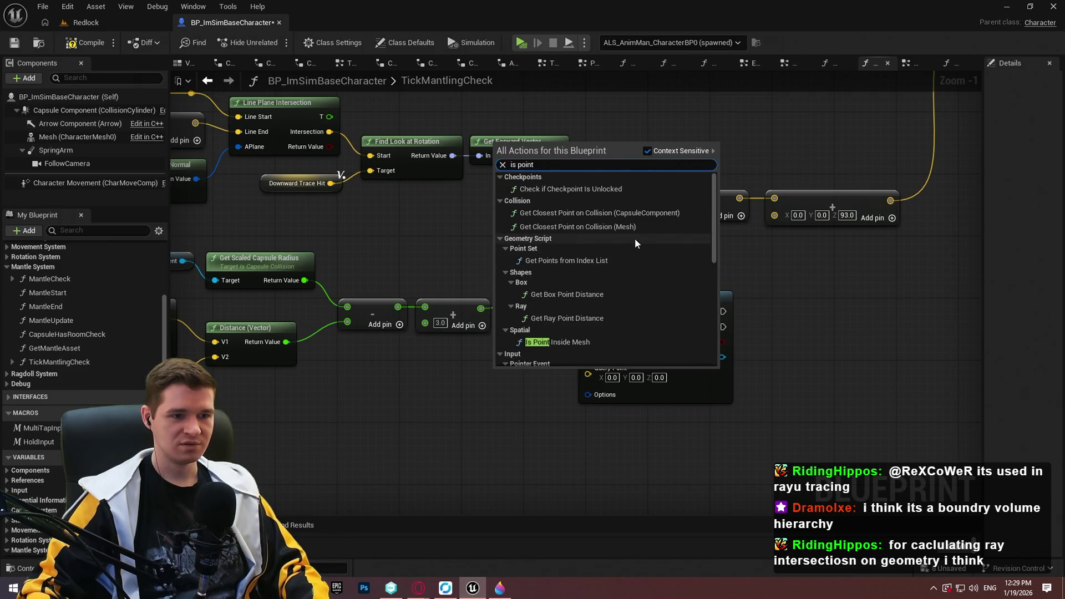
scroll(633, 244, down, 4)
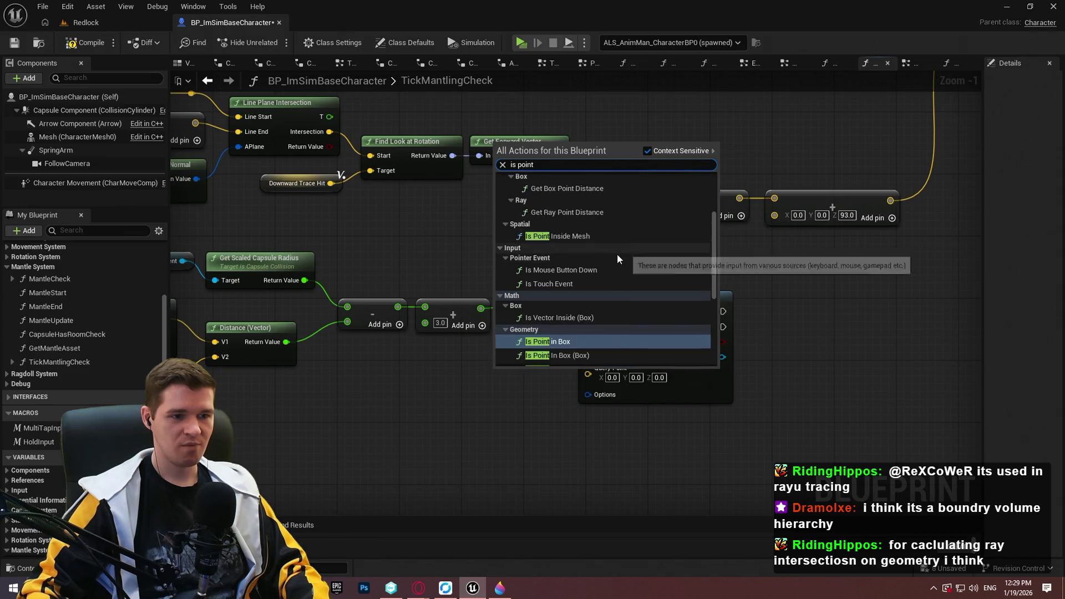
scroll(615, 255, down, 3)
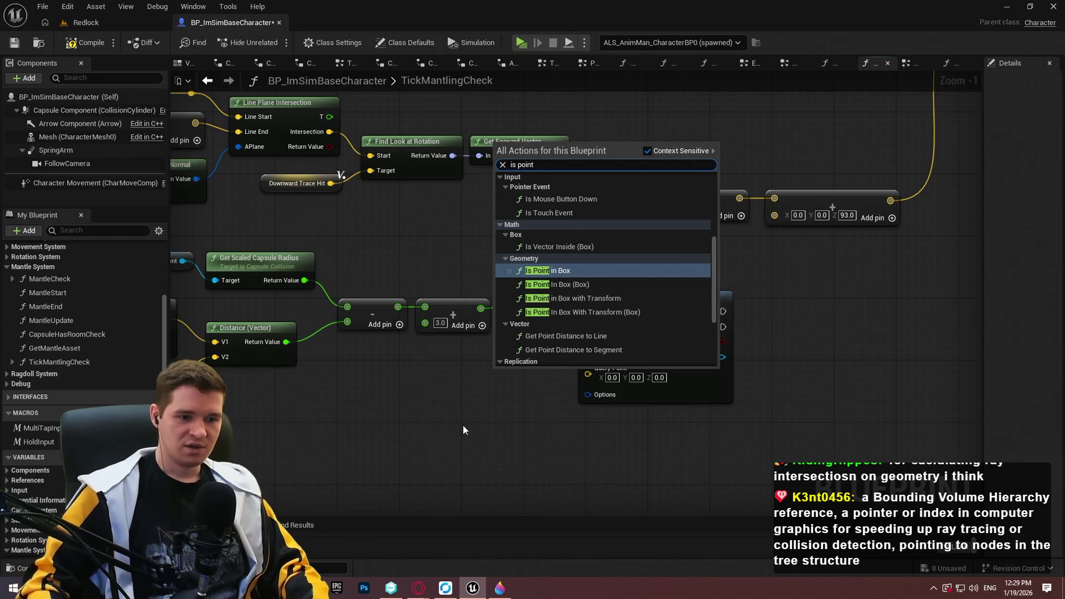
Feed Query BVH from a new Build BVH For Mesh node and run Is Point Inside Mesh after it.
key(Escape)
drag(588, 351, 515, 364)
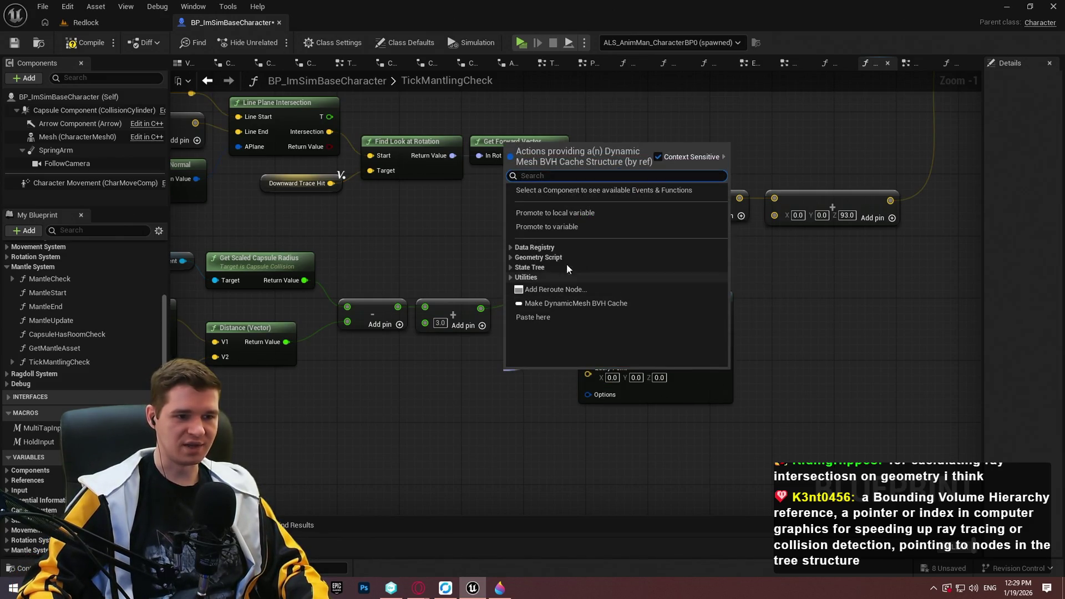
click(510, 258)
click(525, 268)
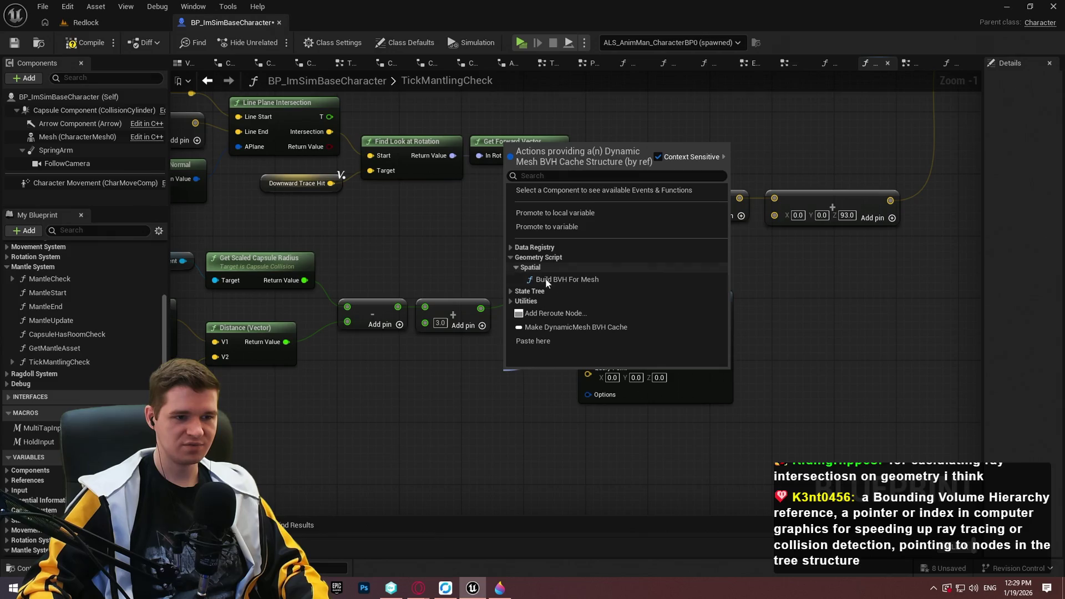
click(561, 282)
drag(542, 378, 354, 398)
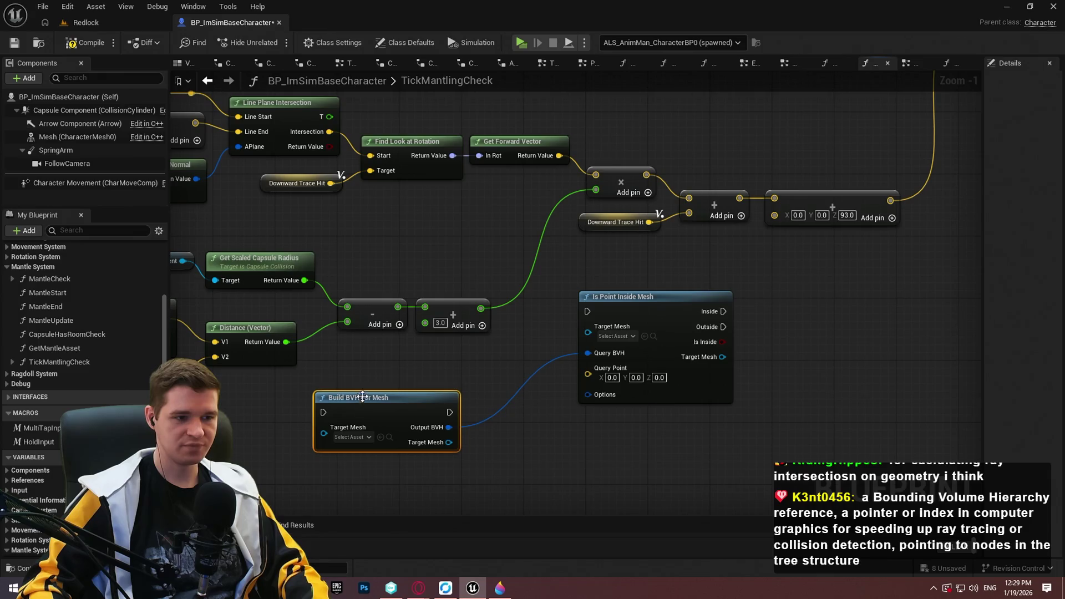
mouse_move(587, 311)
mouse_down()
mouse_move(494, 397)
mouse_move(453, 414)
mouse_up()
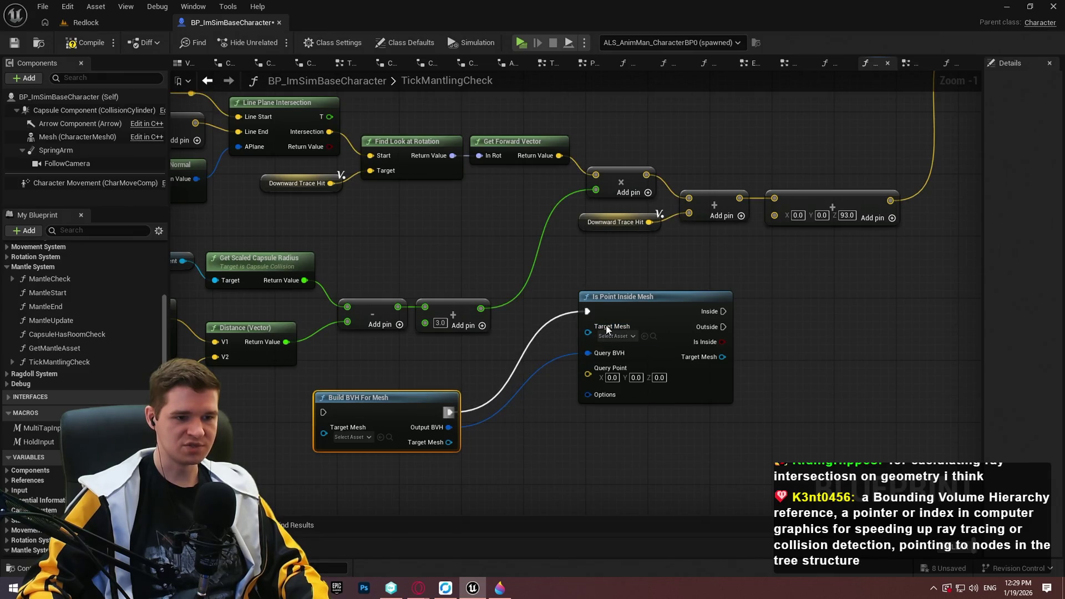
mouse_move(629, 302)
mouse_down()
mouse_move(527, 386)
mouse_move(532, 401)
mouse_move(674, 311)
mouse_move(635, 362)
mouse_up()
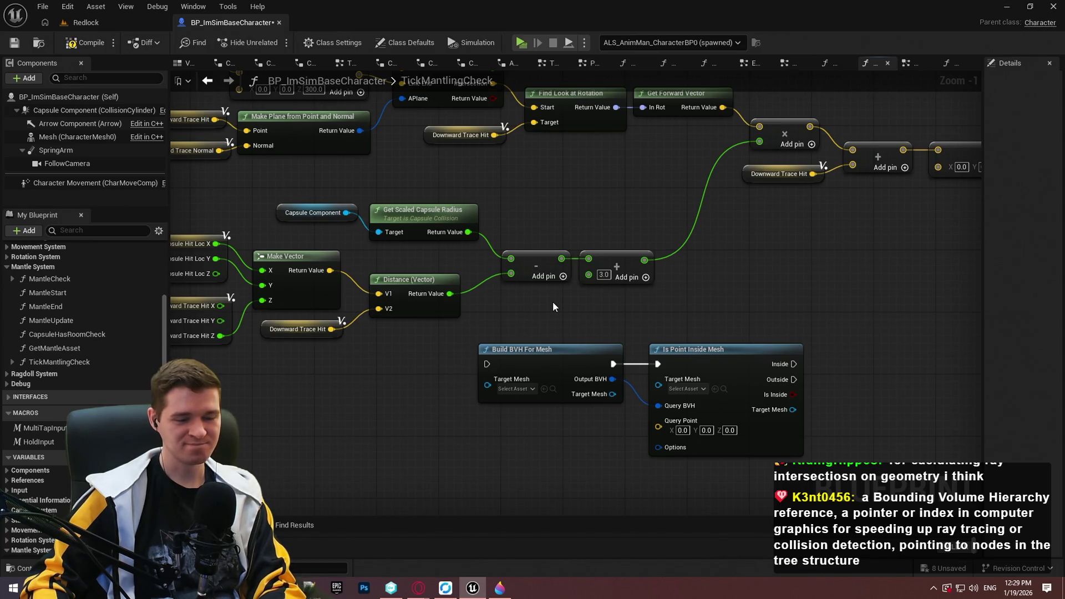
Wire the built mesh into Is Point Inside Mesh and add Make BVH Query Options for its Options.
mouse_move(551, 301)
mouse_down()
mouse_move(638, 311)
mouse_move(555, 444)
mouse_move(462, 416)
mouse_move(251, 411)
mouse_move(785, 302)
mouse_move(538, 325)
mouse_up()
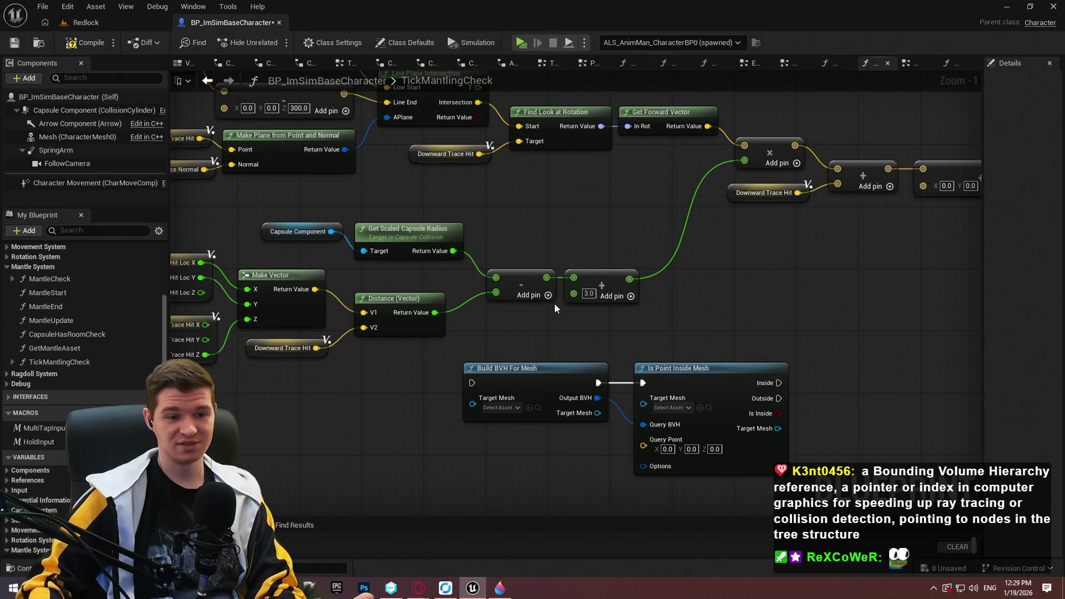
drag(604, 415, 669, 404)
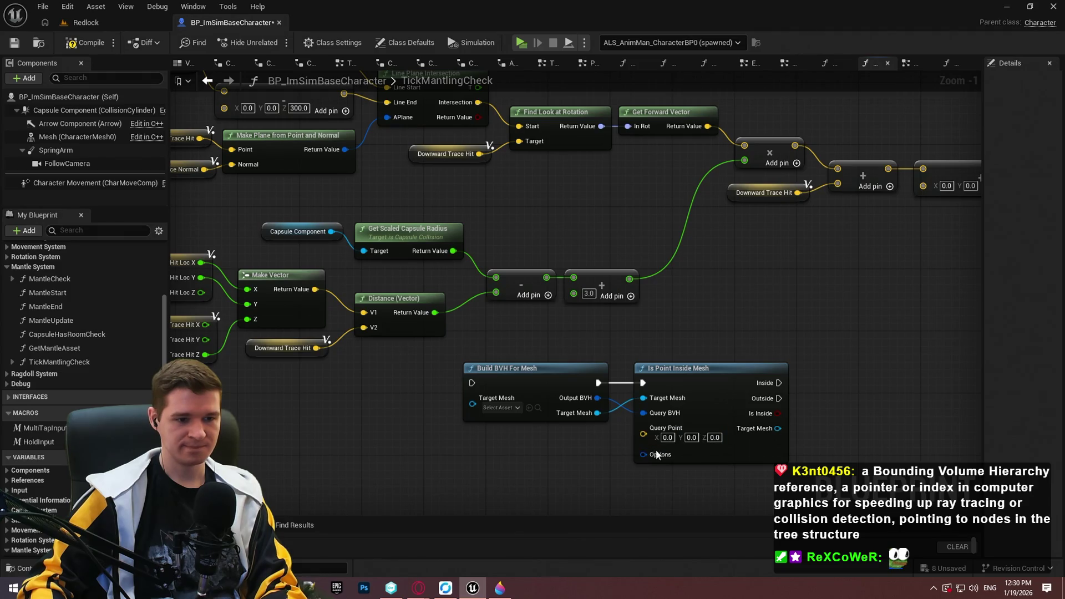
drag(643, 455, 531, 471)
text(make)
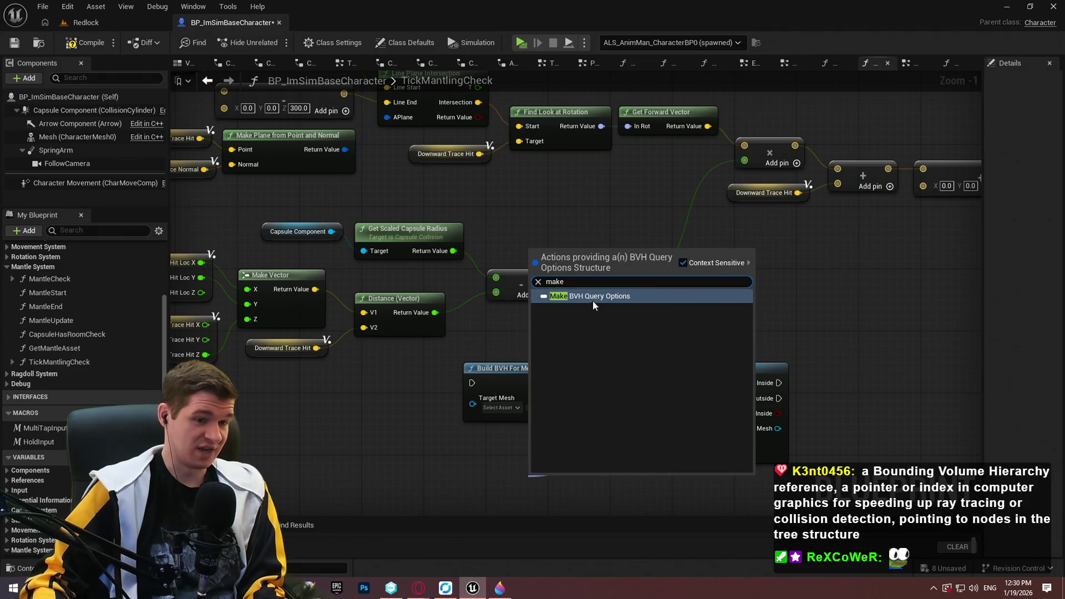
click(593, 301)
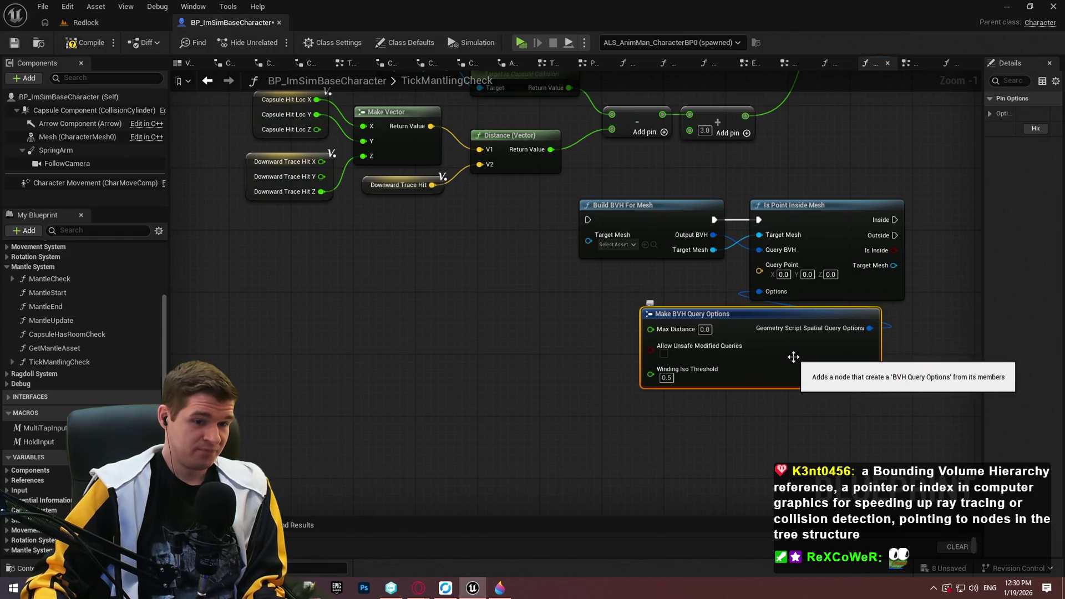
Bring the Line Trace By Channel inputs into view and shift the Z 160.0 offset node left.
click(797, 400)
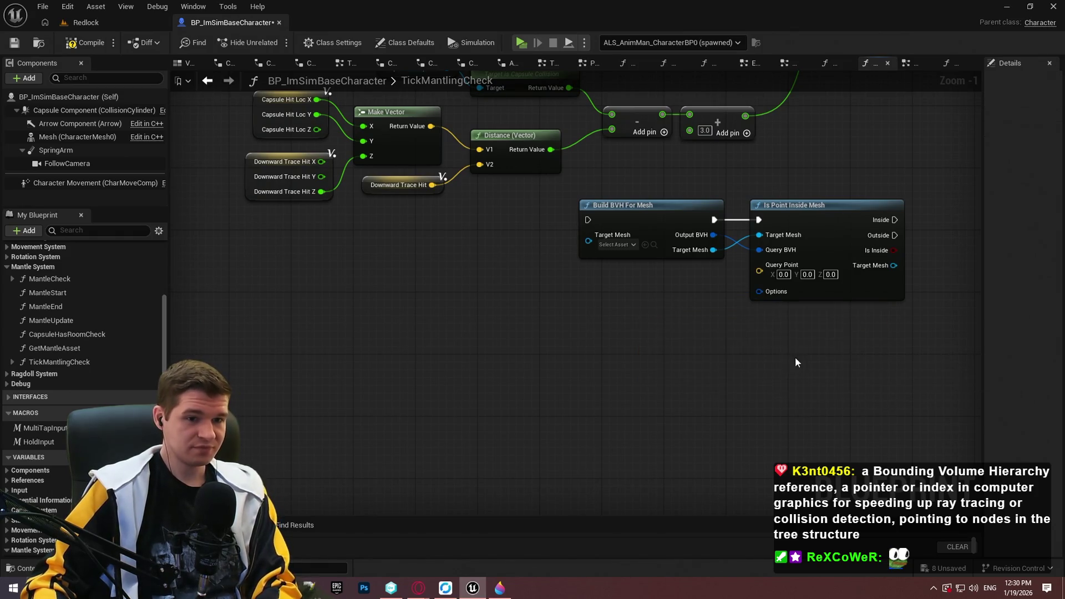
scroll(699, 440, down, 6)
scroll(816, 357, up, 5)
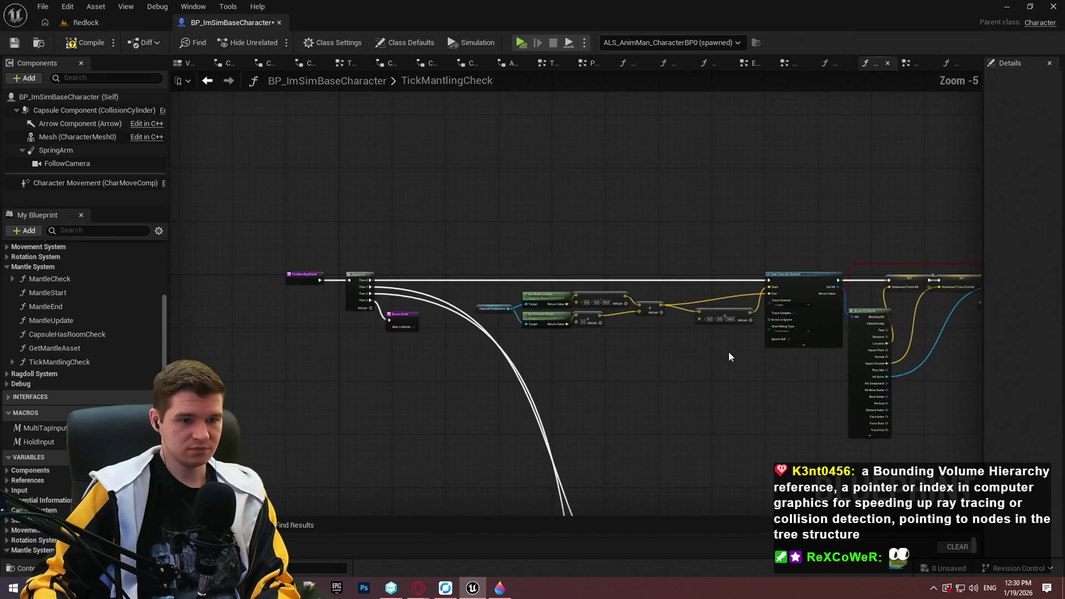
drag(732, 354, 647, 400)
drag(536, 410, 651, 450)
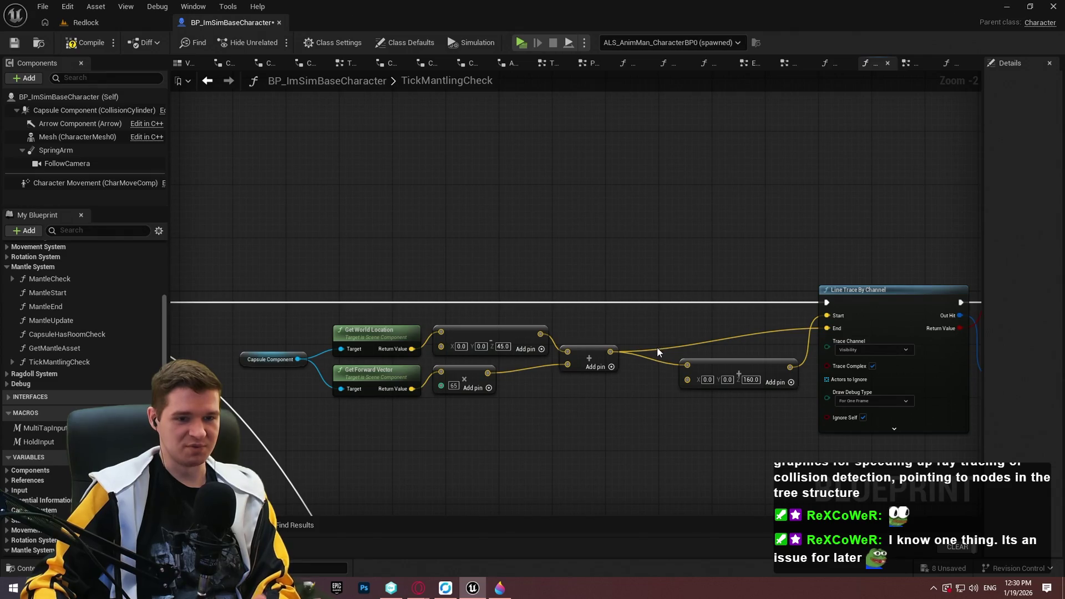
drag(767, 366, 723, 360)
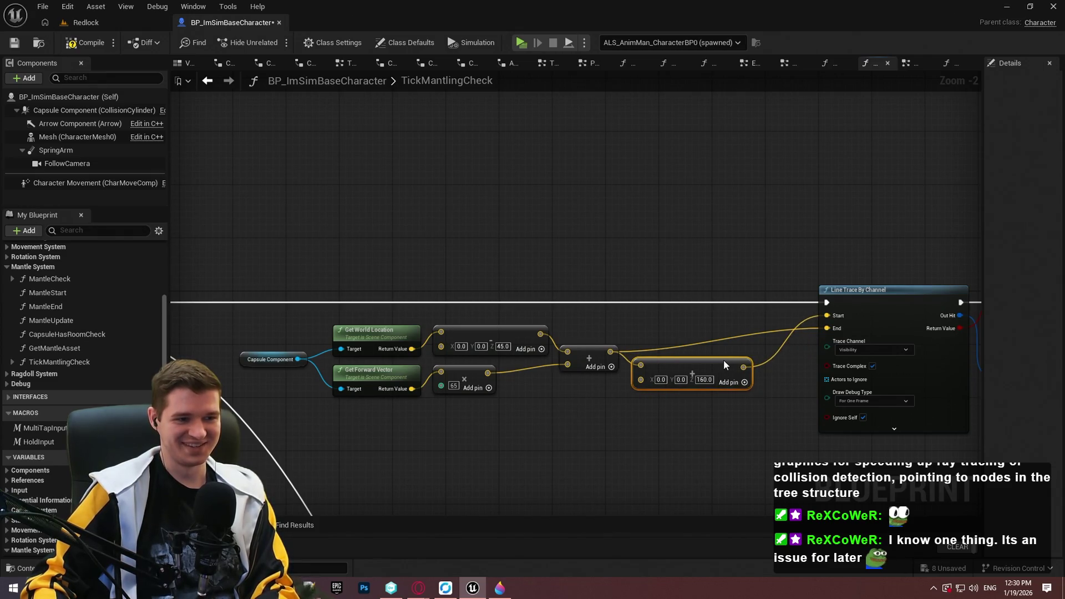
click(742, 333)
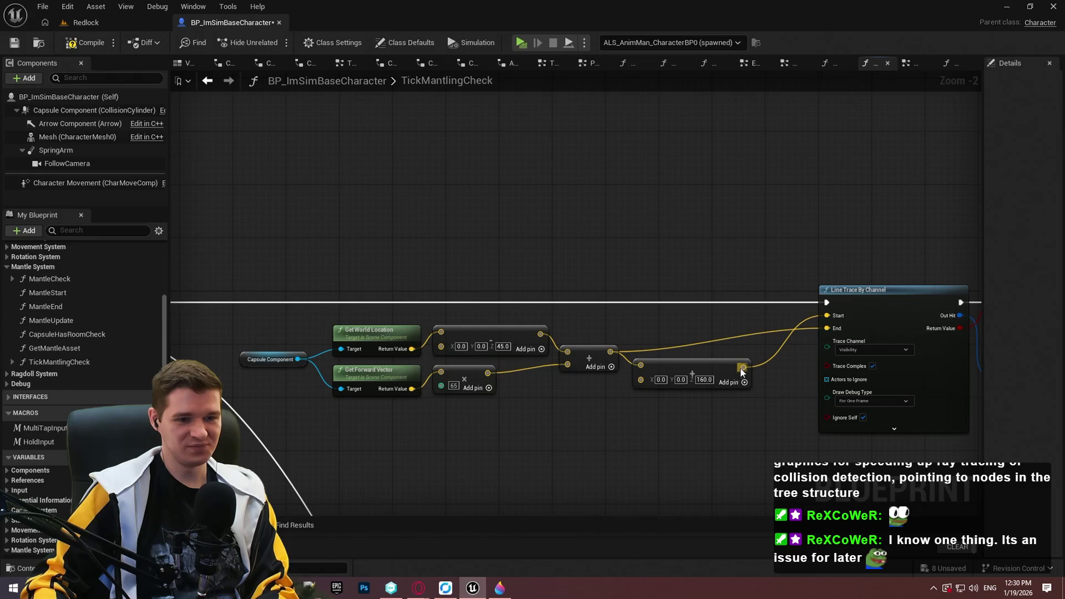
Promote the trace start vector to a local variable named InitialDownTraceLoc.
drag(743, 367, 667, 272)
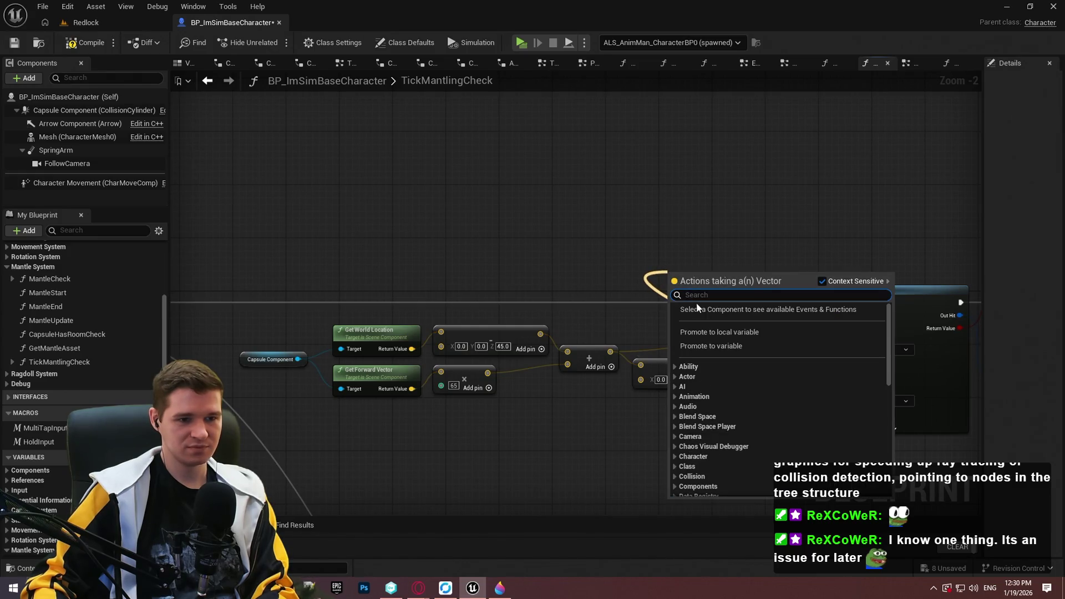
click(713, 333)
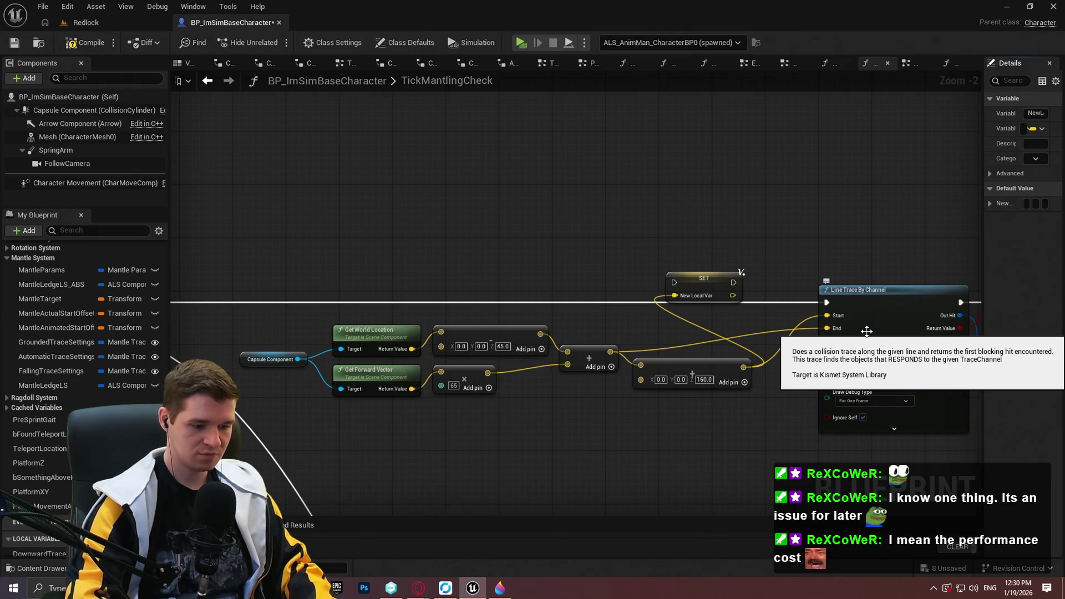
click(867, 331)
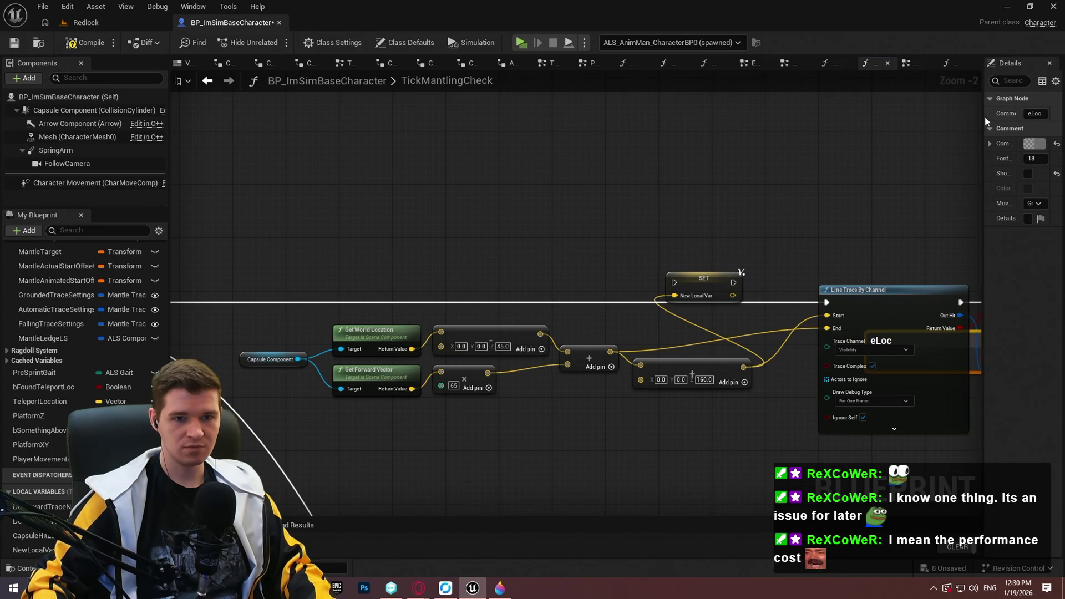
drag(982, 117, 849, 139)
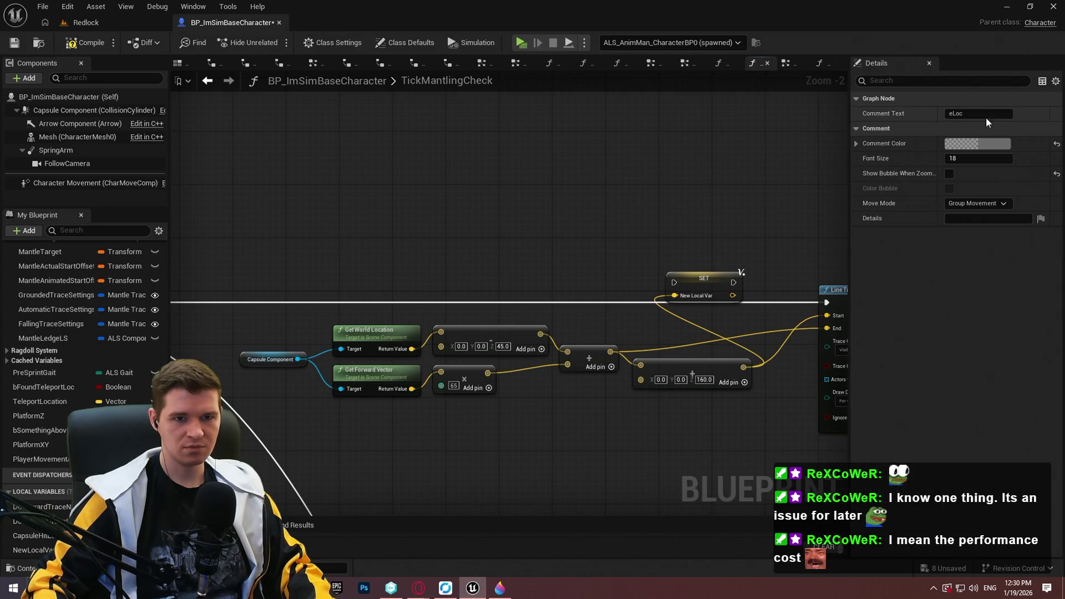
drag(818, 193, 572, 257)
scroll(571, 257, down, 1)
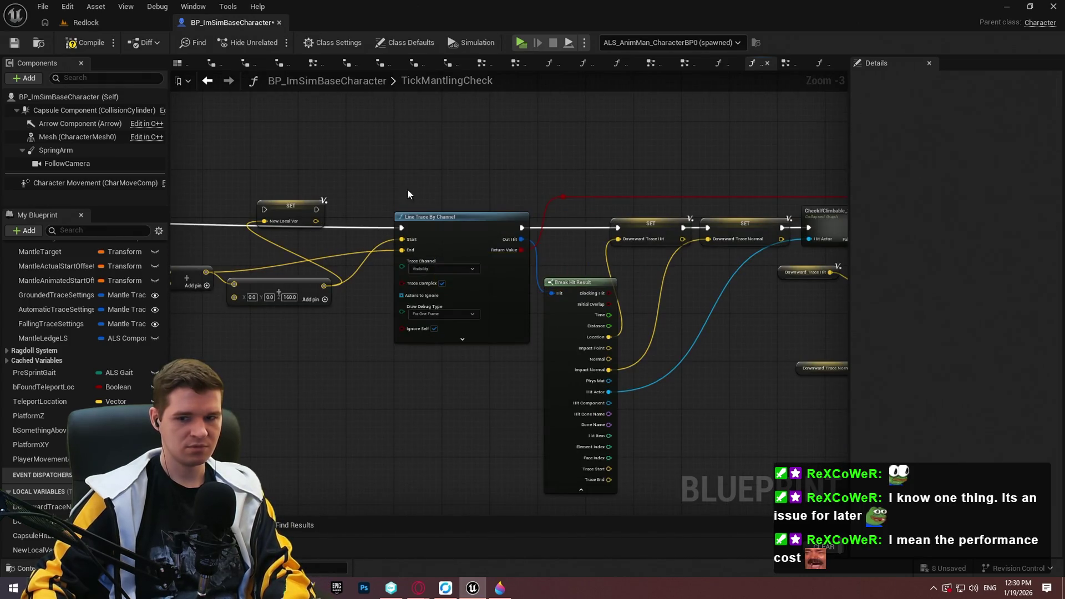
drag(409, 196, 618, 214)
scroll(576, 264, up, 2)
click(576, 264)
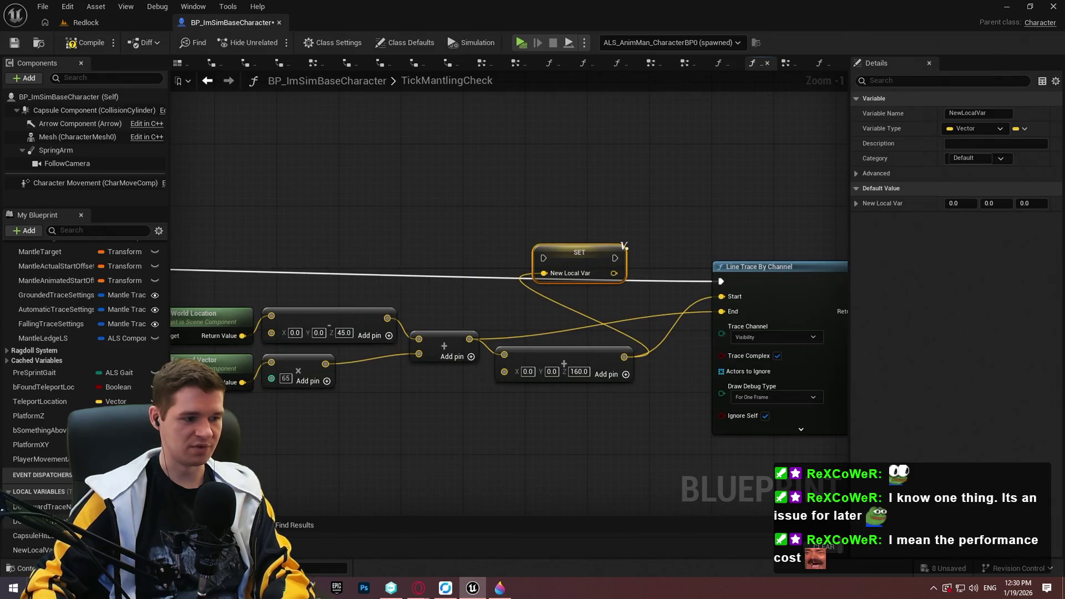
key(F2)
text(In)
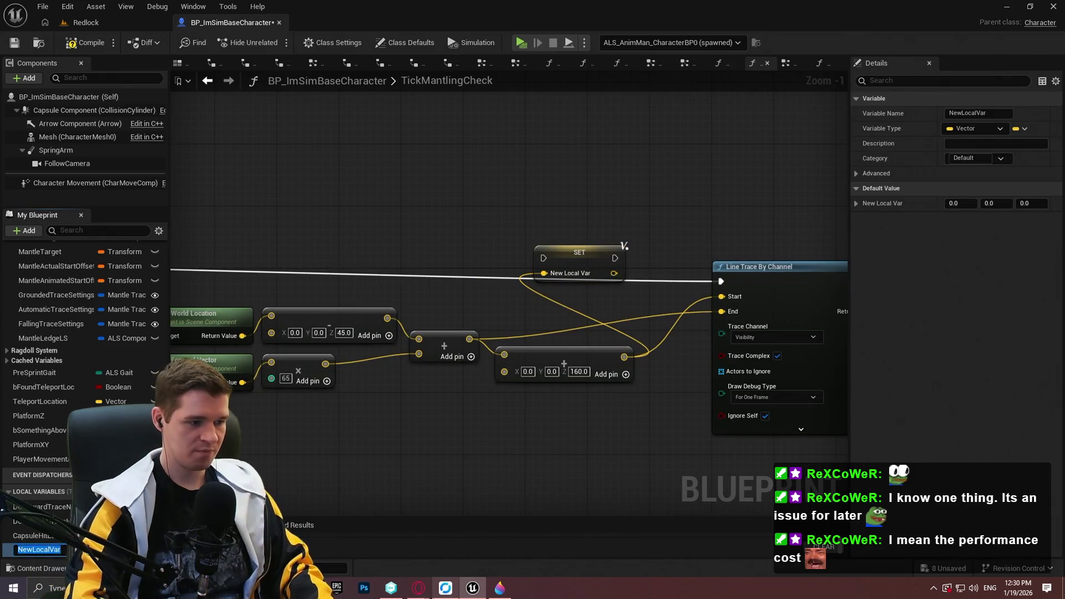
text(itialD)
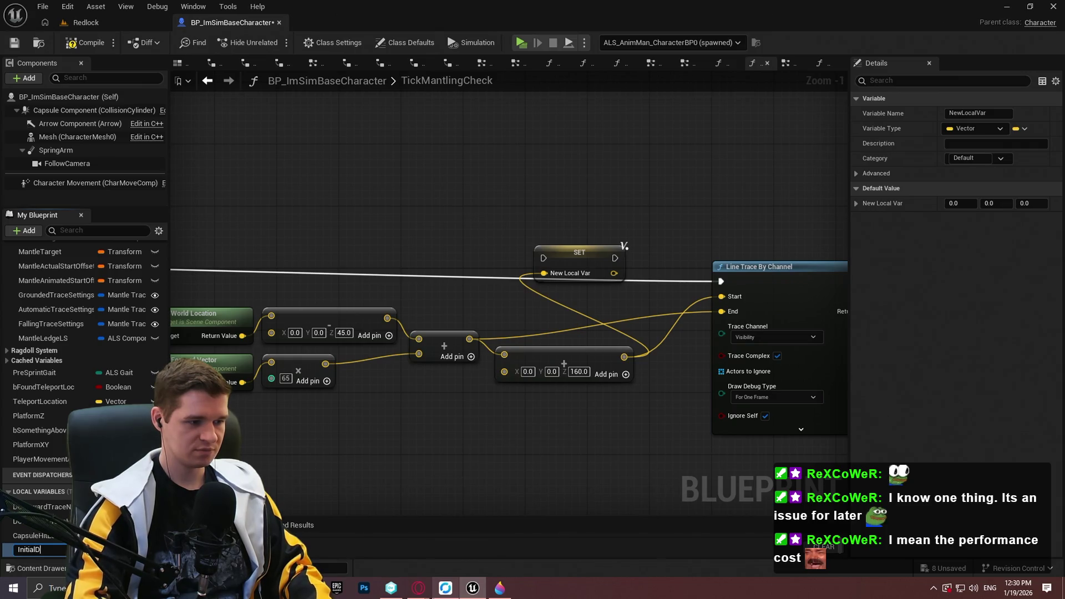
text(eLoc)
key(Return)
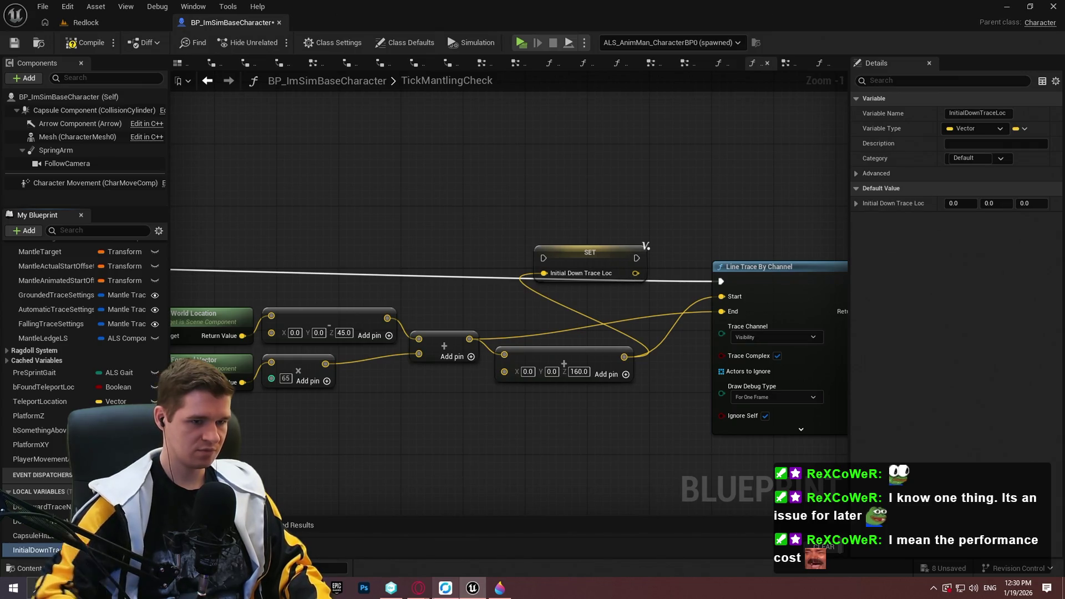
Run the SET node before Line Trace By Channel and feed InitialDownTraceLoc into the trace Start.
mouse_move(551, 267)
mouse_down()
mouse_move(419, 267)
mouse_move(489, 281)
mouse_move(337, 282)
mouse_move(364, 281)
mouse_up()
drag(431, 211, 543, 239)
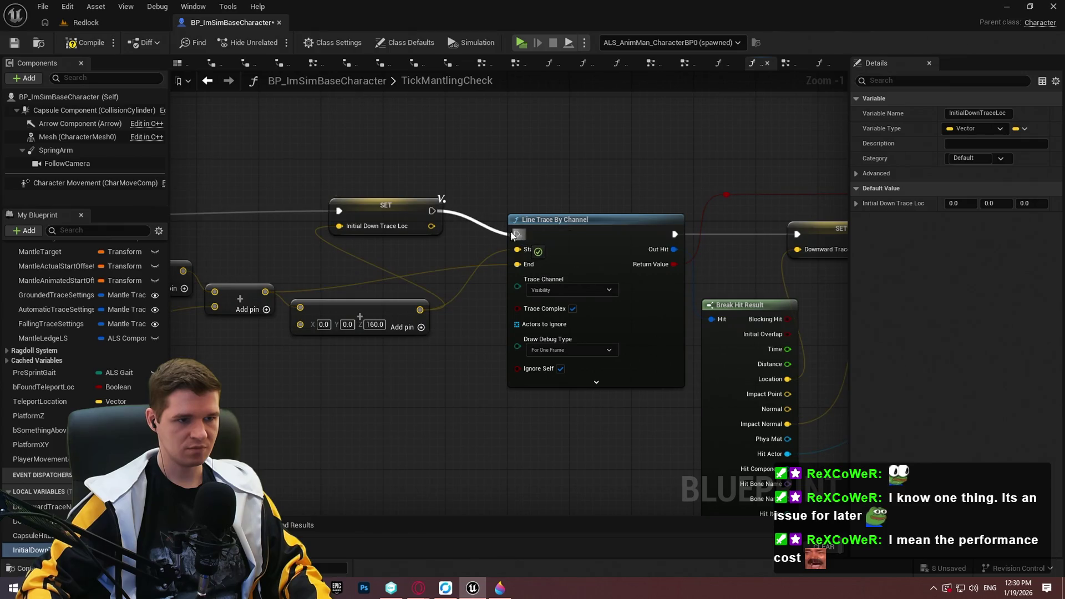
drag(431, 226, 448, 231)
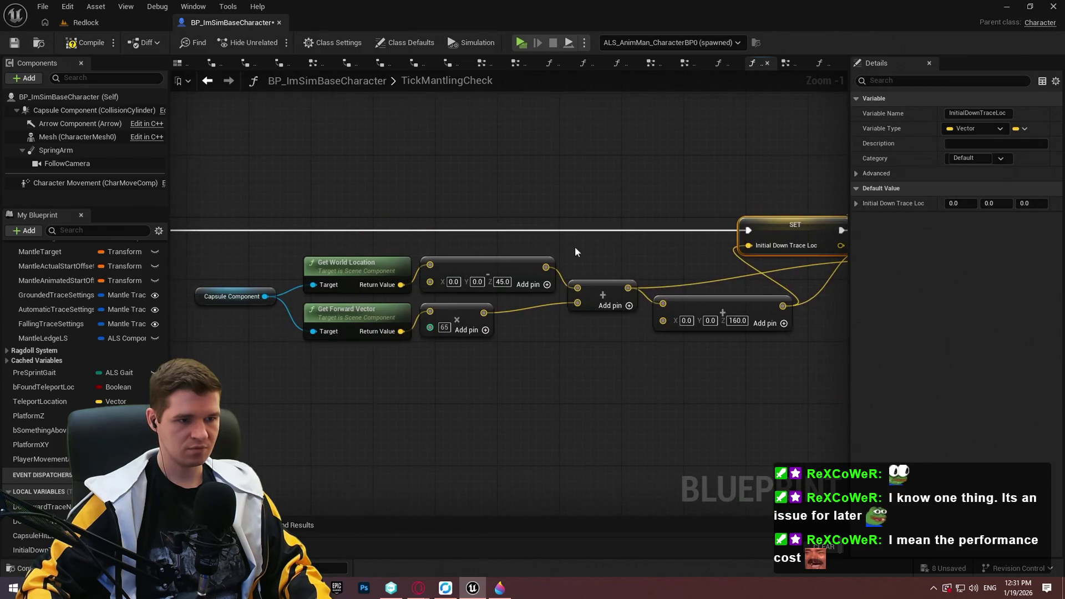
scroll(752, 341, down, 2)
drag(755, 379, 318, 290)
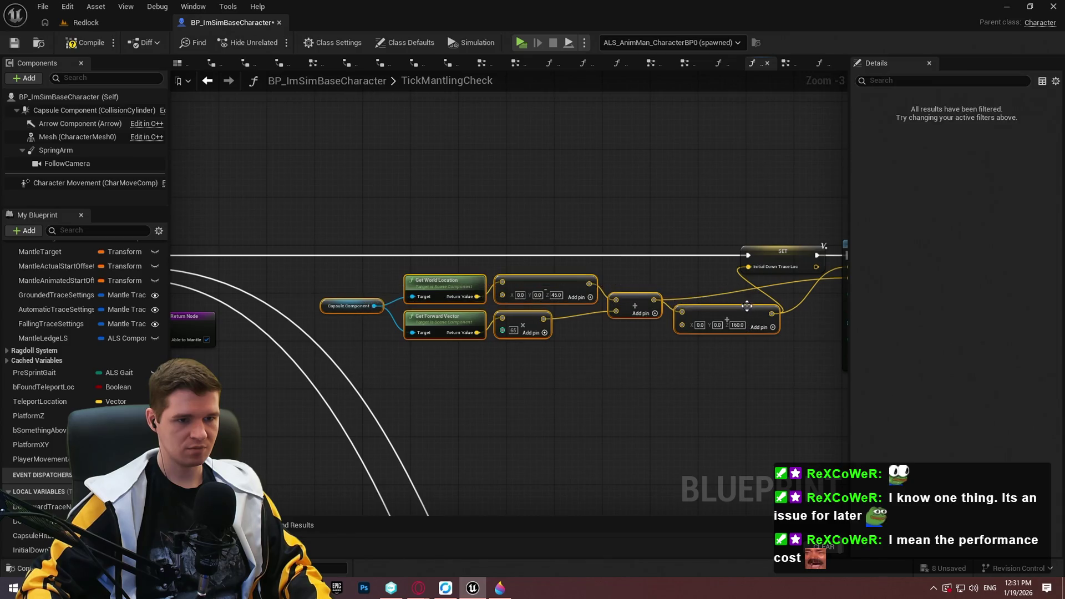
mouse_move(681, 308)
mouse_down()
mouse_move(641, 300)
mouse_move(663, 293)
mouse_move(634, 297)
mouse_up()
click(790, 327)
scroll(731, 318, up, 1)
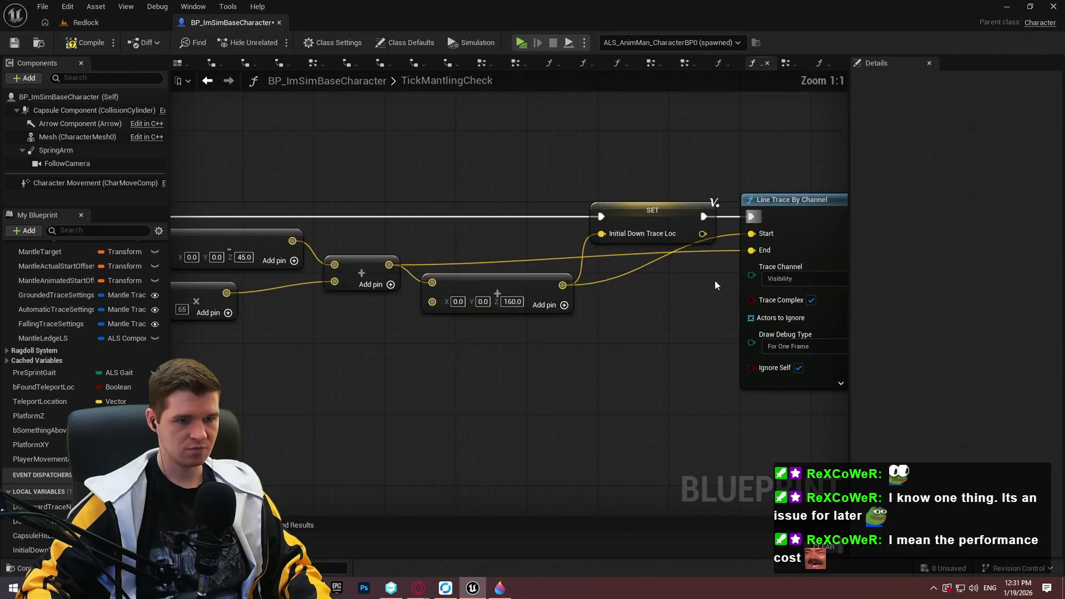
drag(743, 249, 742, 247)
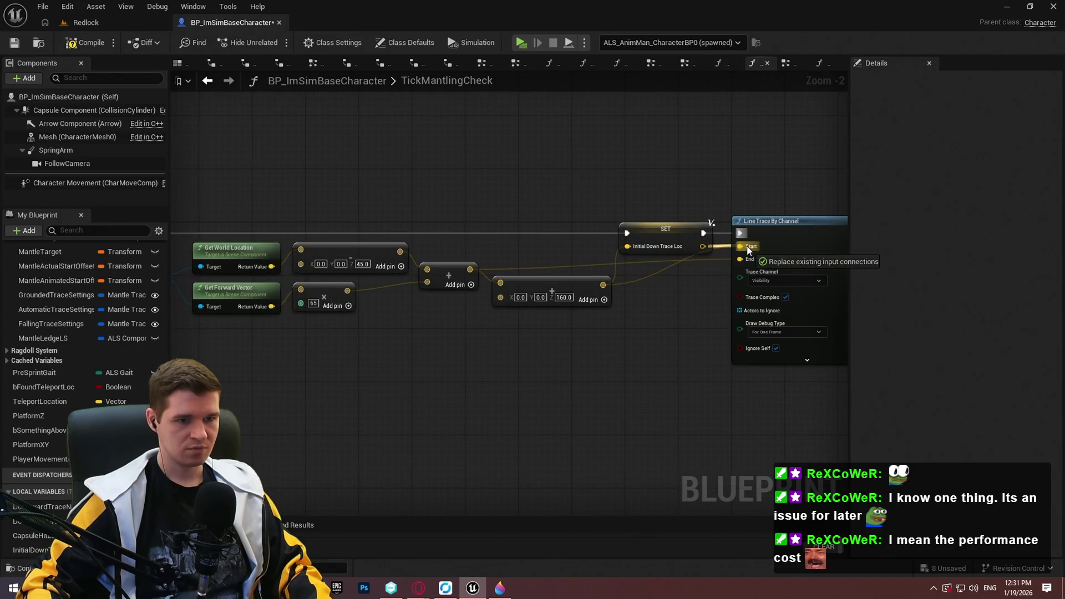
Save the Blueprint and wire an InitialDownTraceLoc getter into Is Point Inside Mesh's Query Point.
click(14, 43)
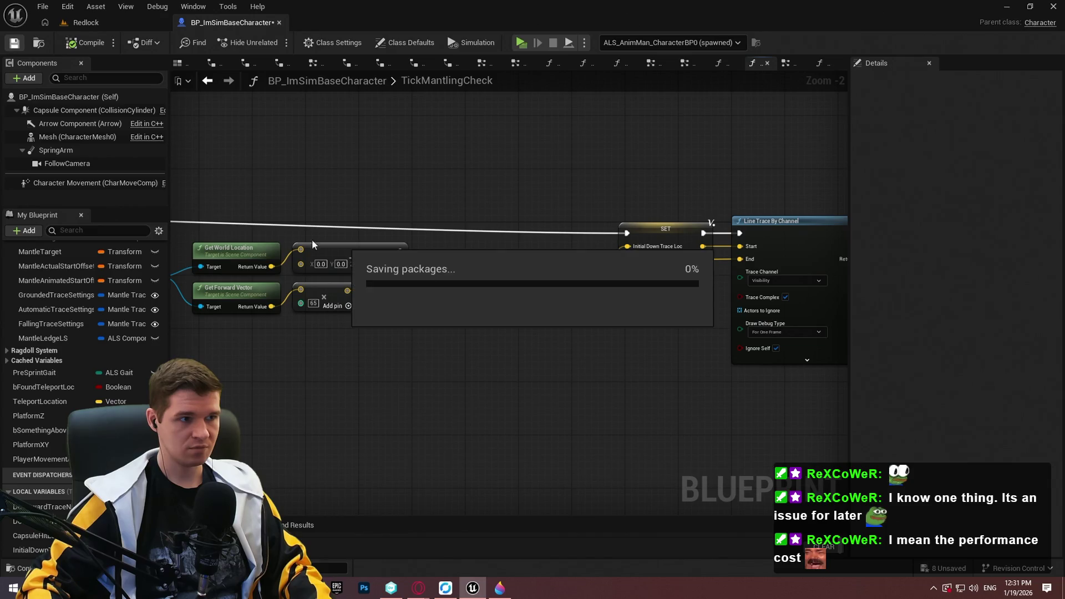
scroll(597, 371, down, 4)
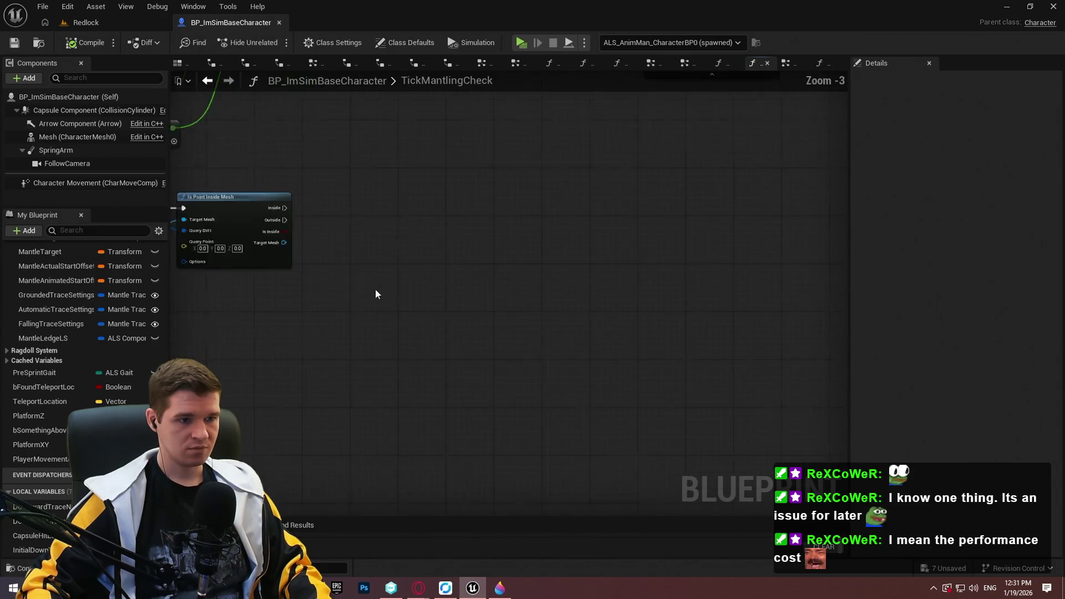
scroll(376, 294, up, 4)
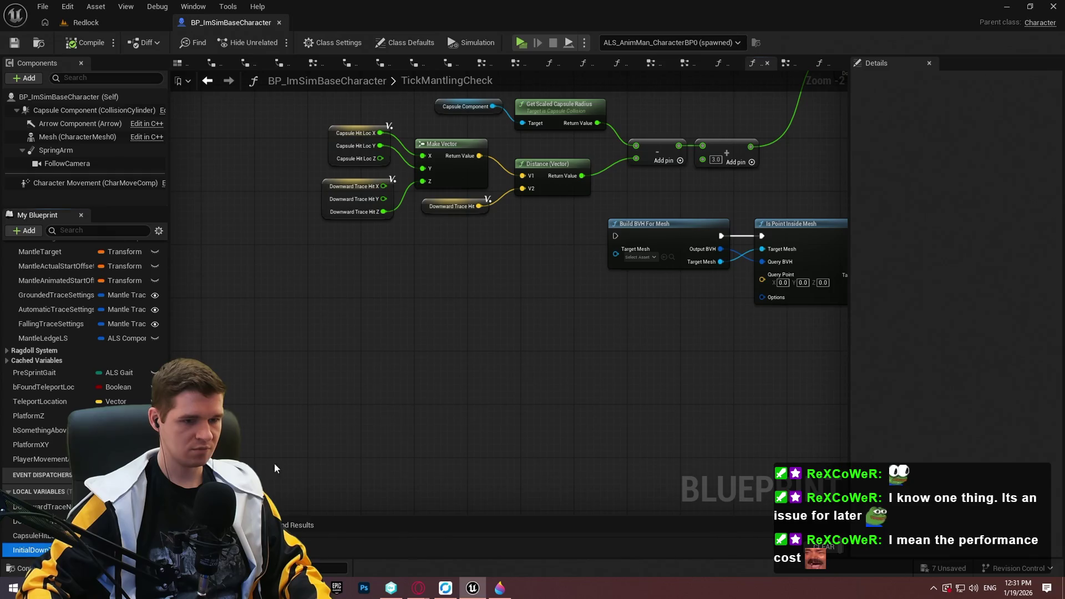
drag(275, 469, 763, 279)
scroll(766, 278, up, 2)
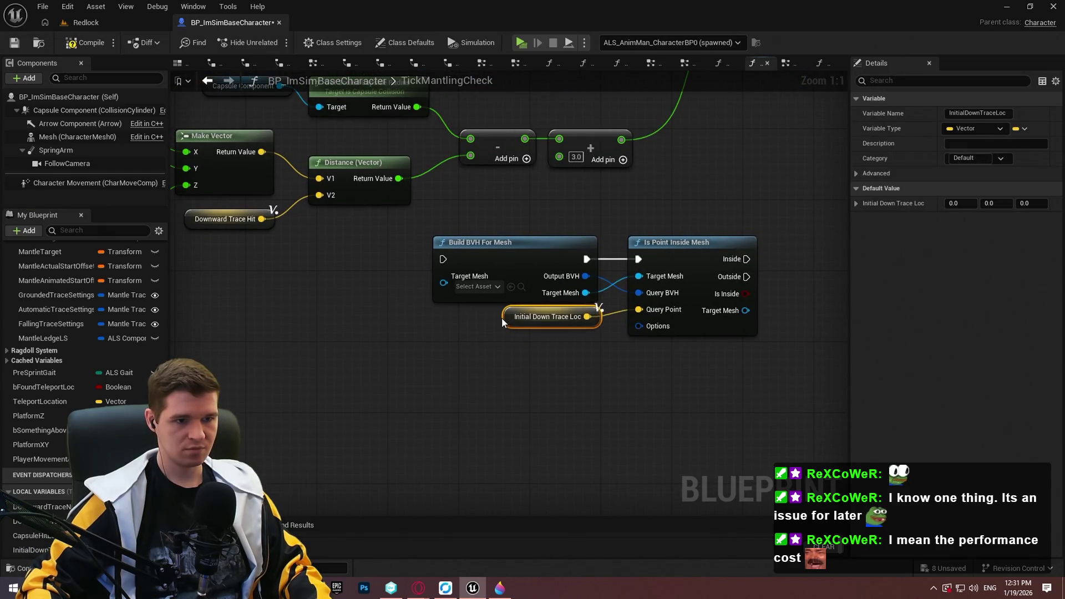
drag(502, 322, 498, 330)
click(660, 386)
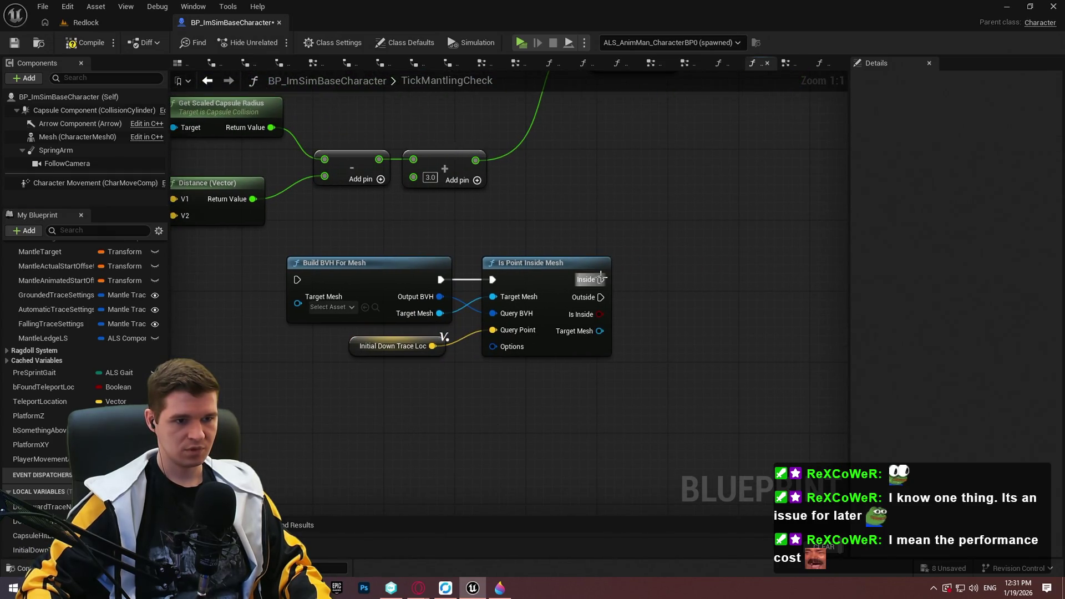
drag(637, 293, 610, 345)
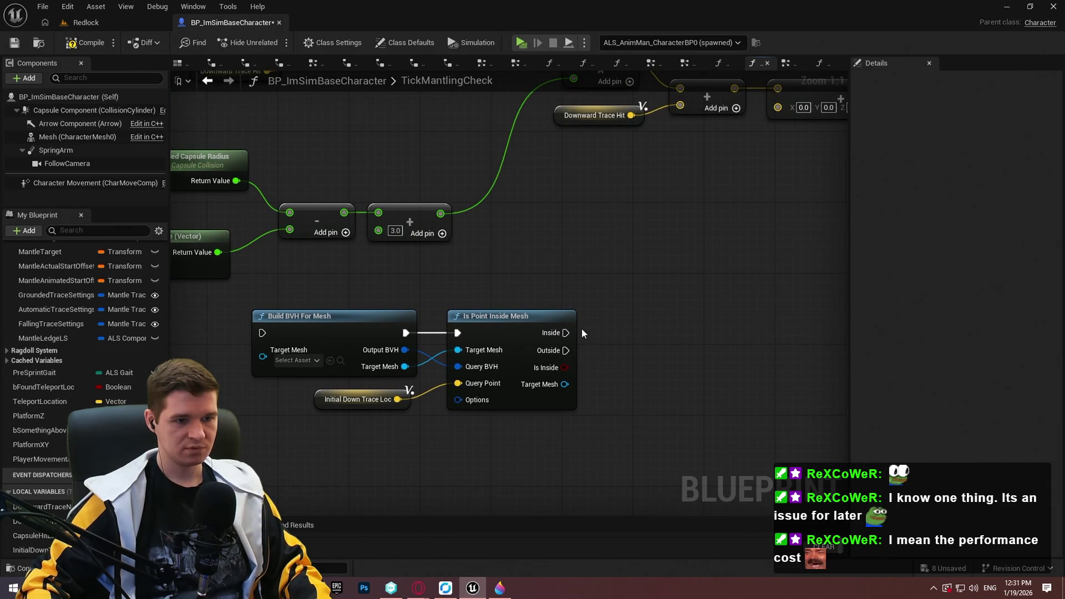
drag(654, 313, 656, 344)
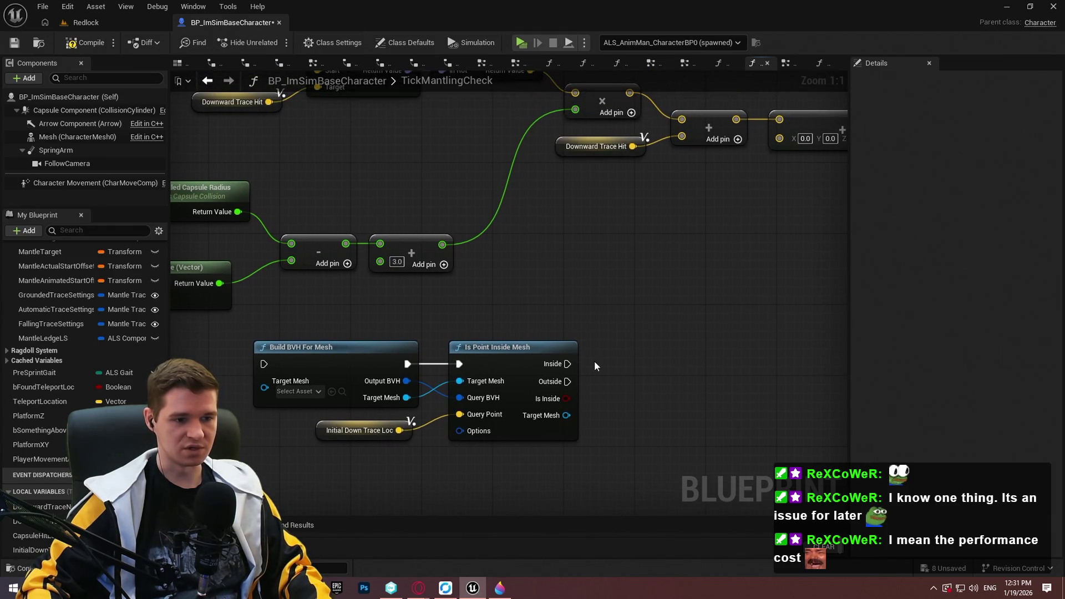
scroll(594, 361, down, 2)
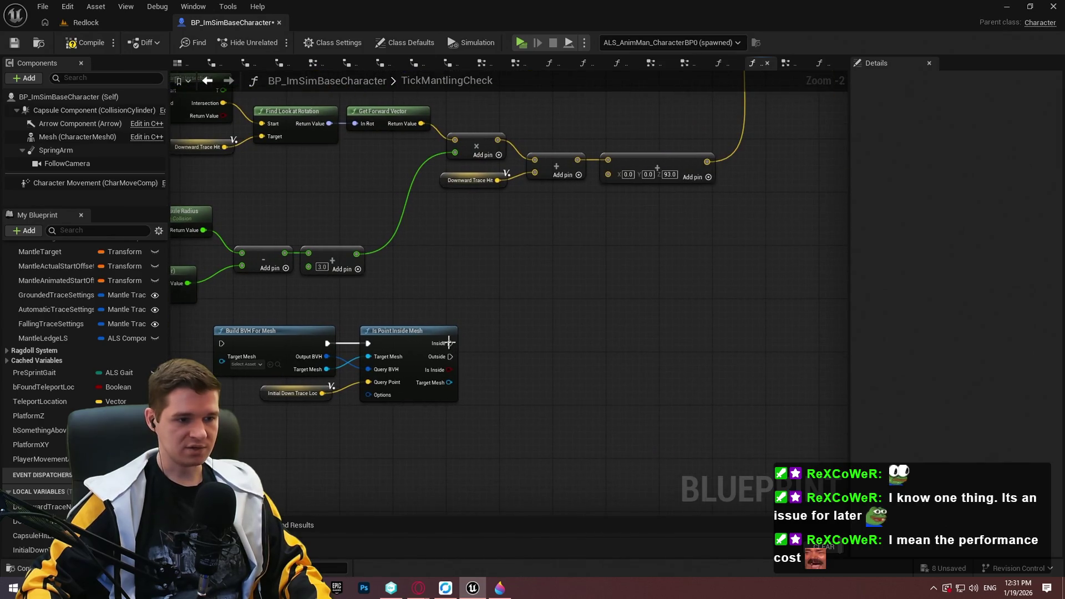
Add a Print String showing the Is Inside value, fired from both the Inside and Outside outputs.
drag(449, 343, 524, 338)
text(print string)
key(Return)
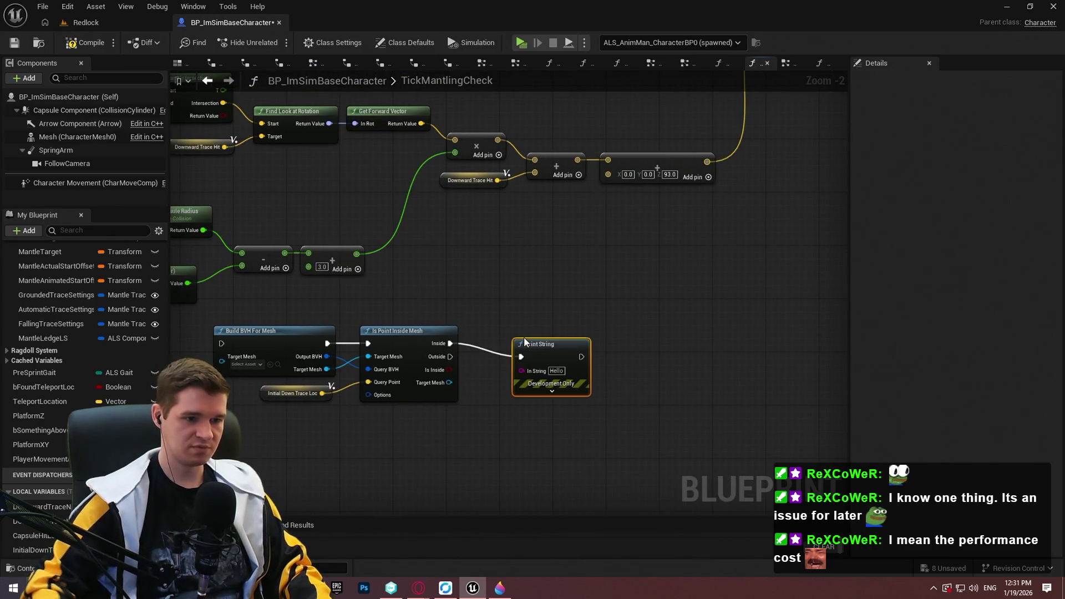
scroll(524, 338, up, 2)
click(545, 395)
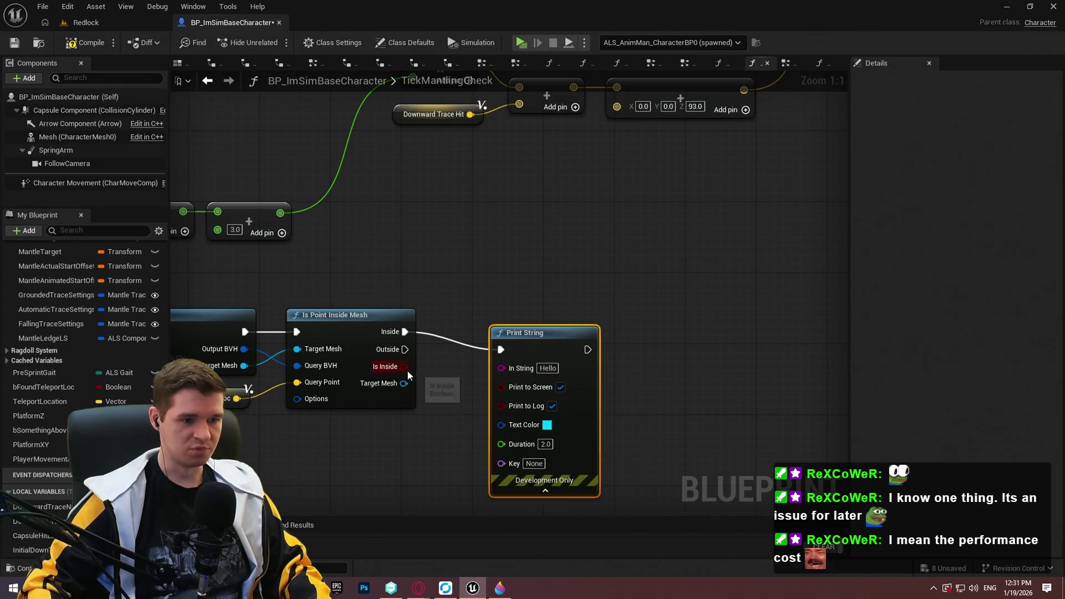
mouse_move(407, 371)
mouse_down()
mouse_move(531, 394)
mouse_move(502, 383)
mouse_move(501, 368)
mouse_up()
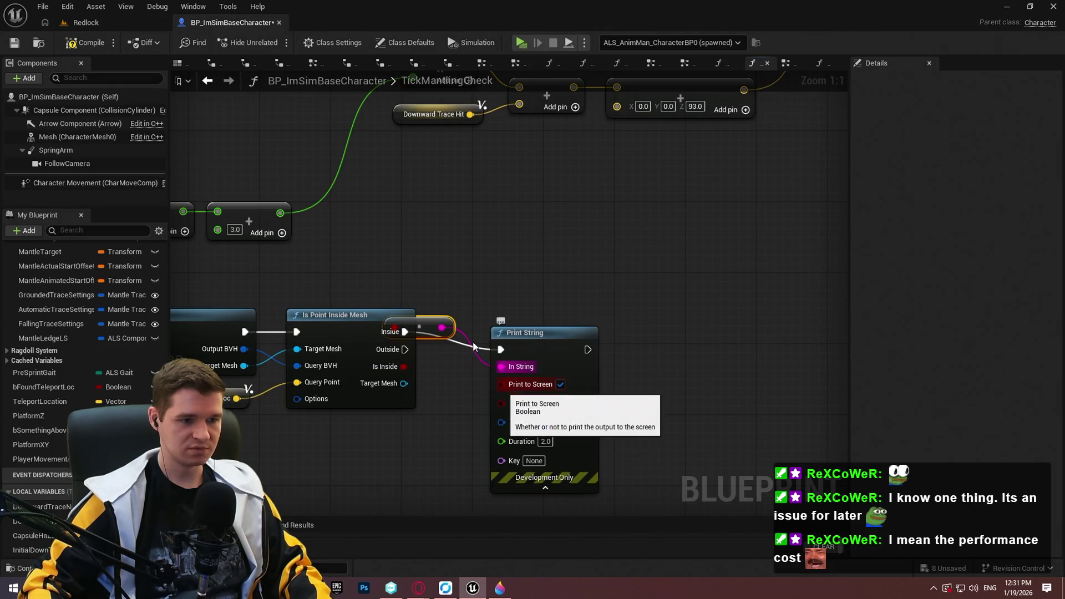
drag(428, 327, 428, 442)
drag(405, 349, 501, 349)
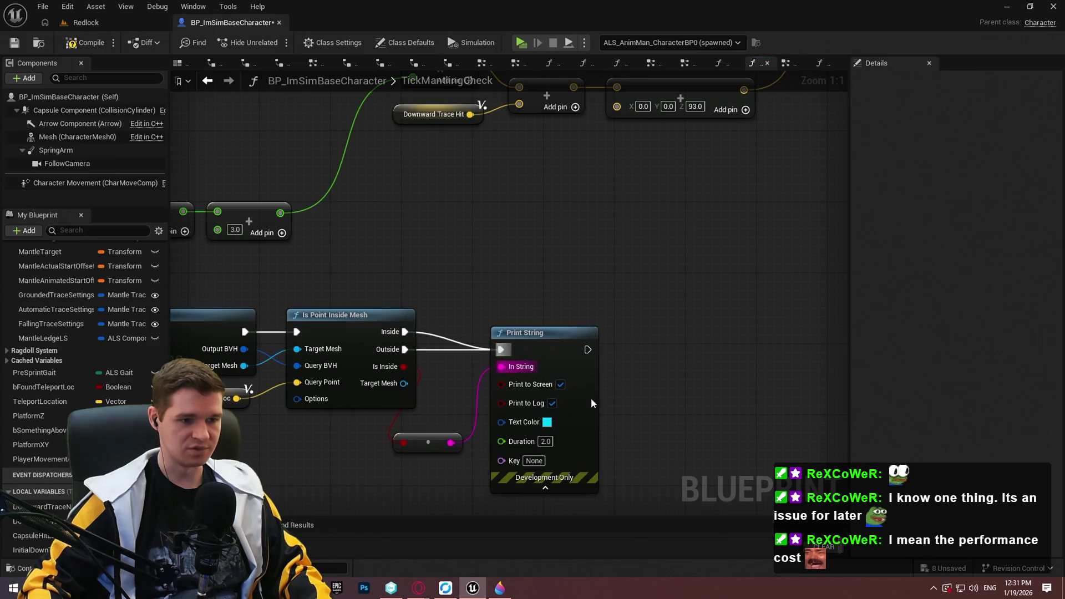
scroll(494, 374, down, 5)
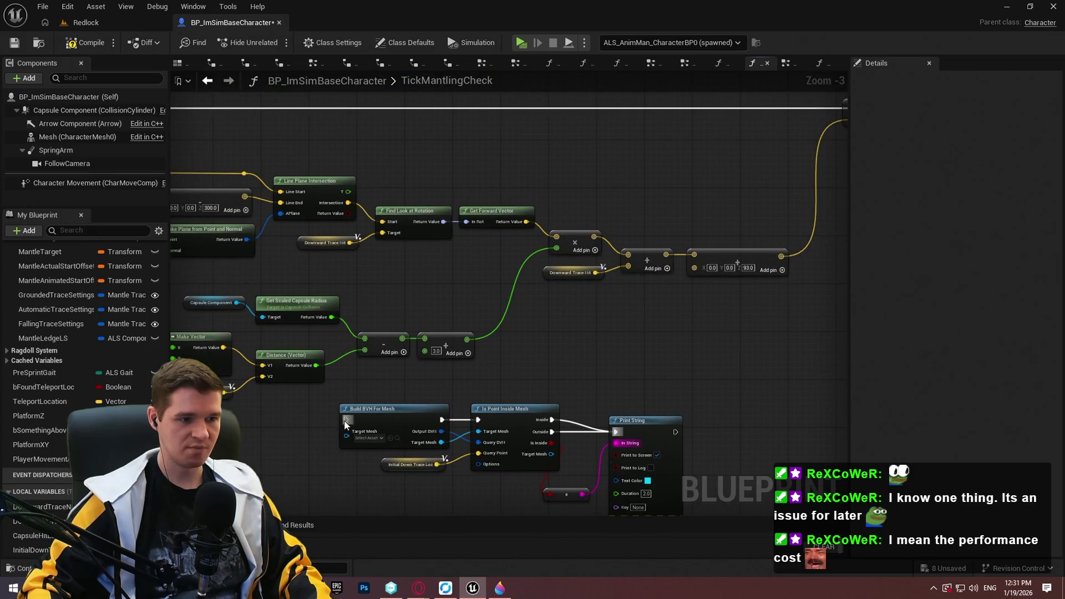
scroll(555, 222, up, 2)
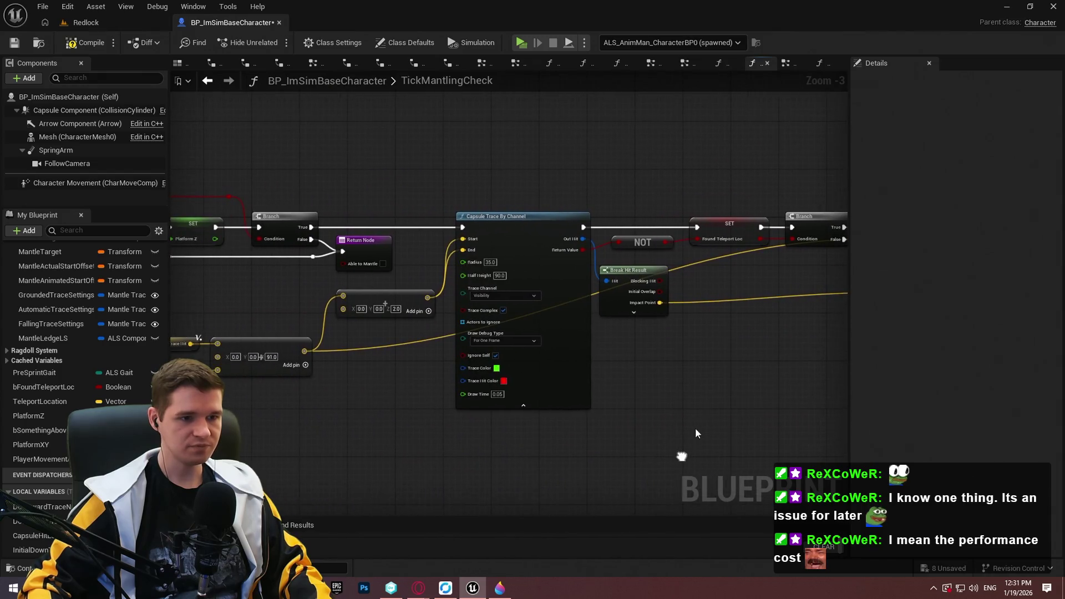
scroll(646, 374, up, 2)
mouse_move(616, 374)
mouse_down()
mouse_move(532, 369)
mouse_move(512, 397)
mouse_move(506, 348)
mouse_move(462, 323)
mouse_move(516, 166)
mouse_move(479, 279)
mouse_up()
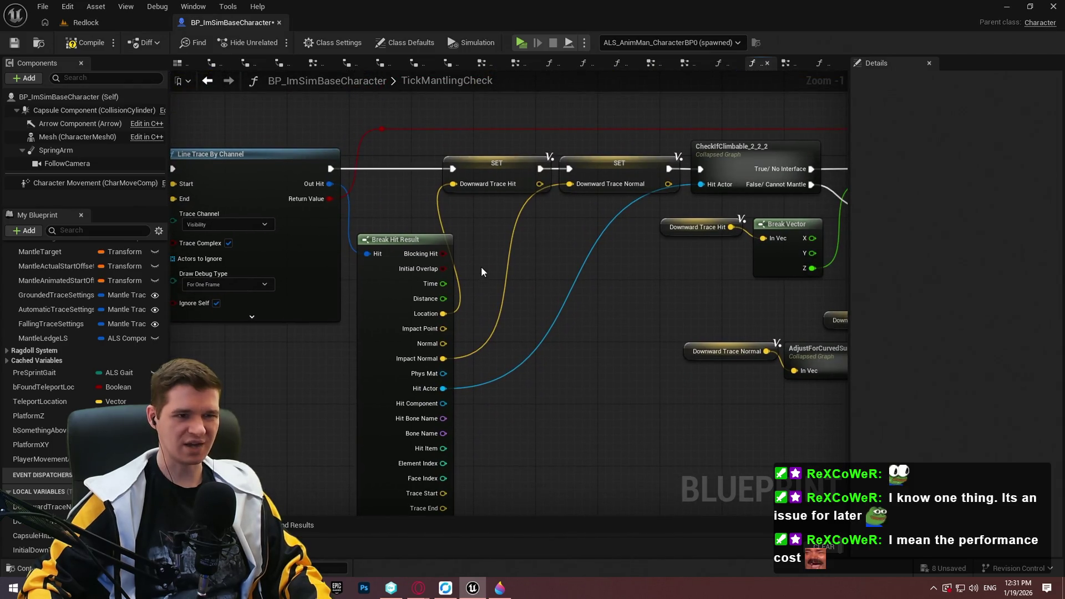
drag(414, 216, 398, 286)
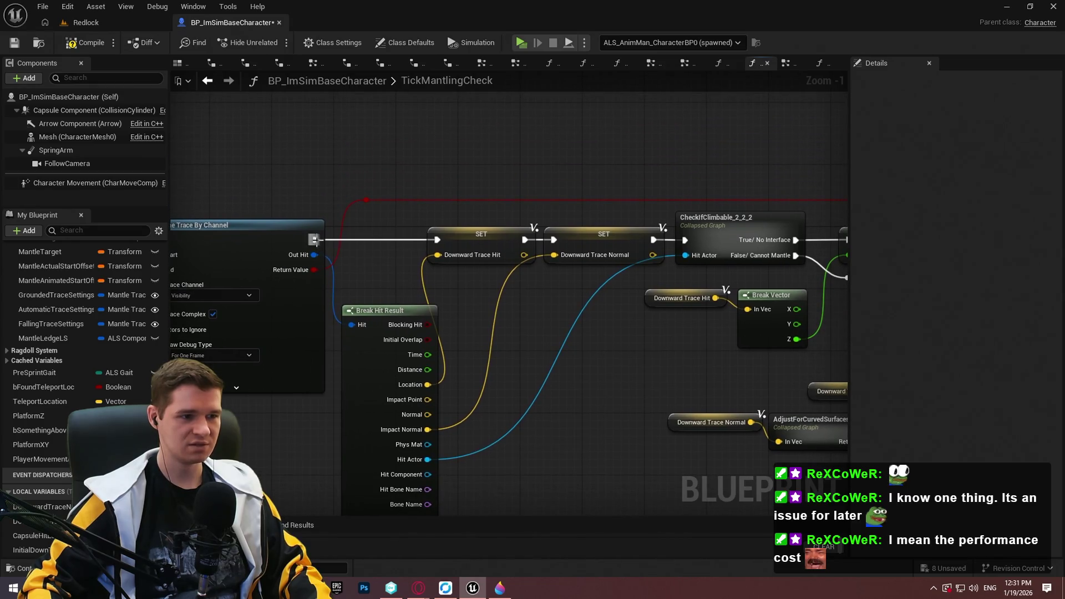
Print the line trace's Return Value on screen only with a second Print String, then play-test.
mouse_move(315, 240)
mouse_down()
mouse_move(318, 136)
mouse_move(340, 83)
mouse_up()
text(print)
key(Return)
click(363, 132)
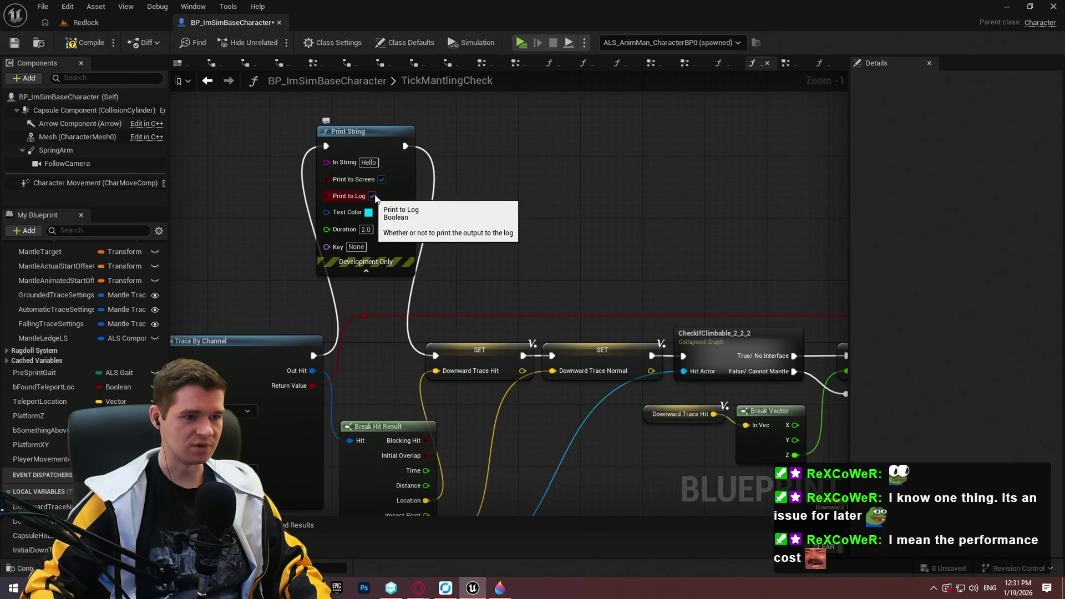
mouse_move(327, 163)
mouse_down()
mouse_move(319, 355)
mouse_move(421, 370)
mouse_move(314, 386)
mouse_up()
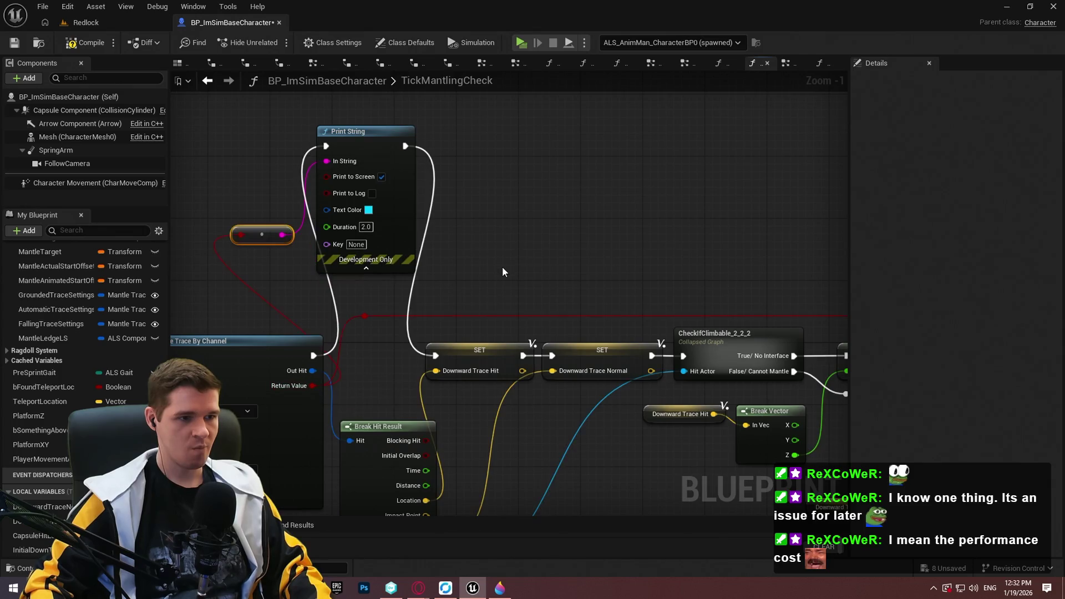
click(524, 45)
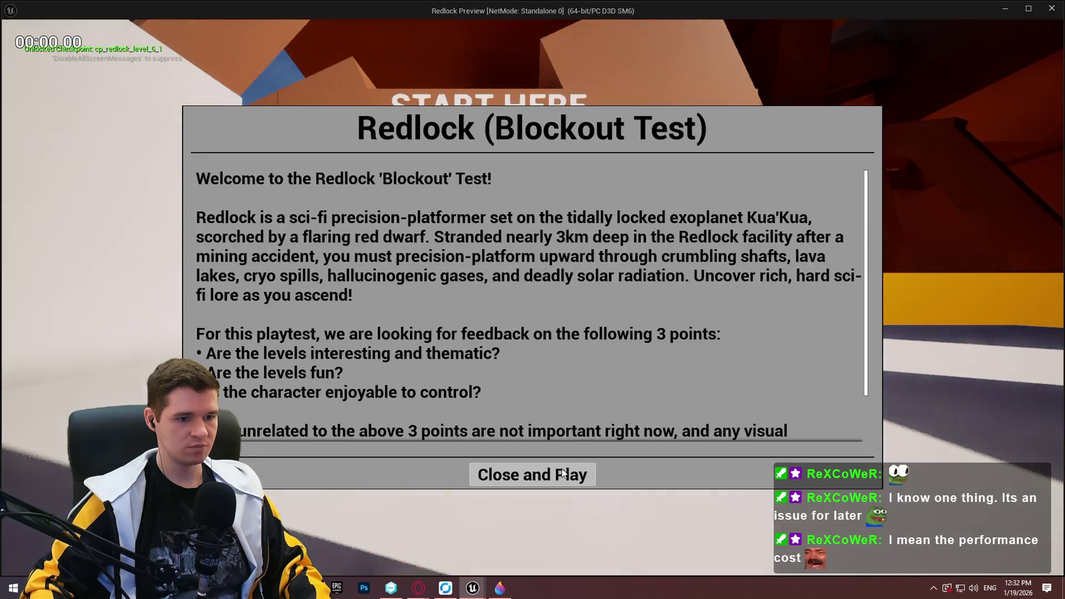
Start the game and run the character onto the first and higher ledges, watching the true/false print.
click(562, 473)
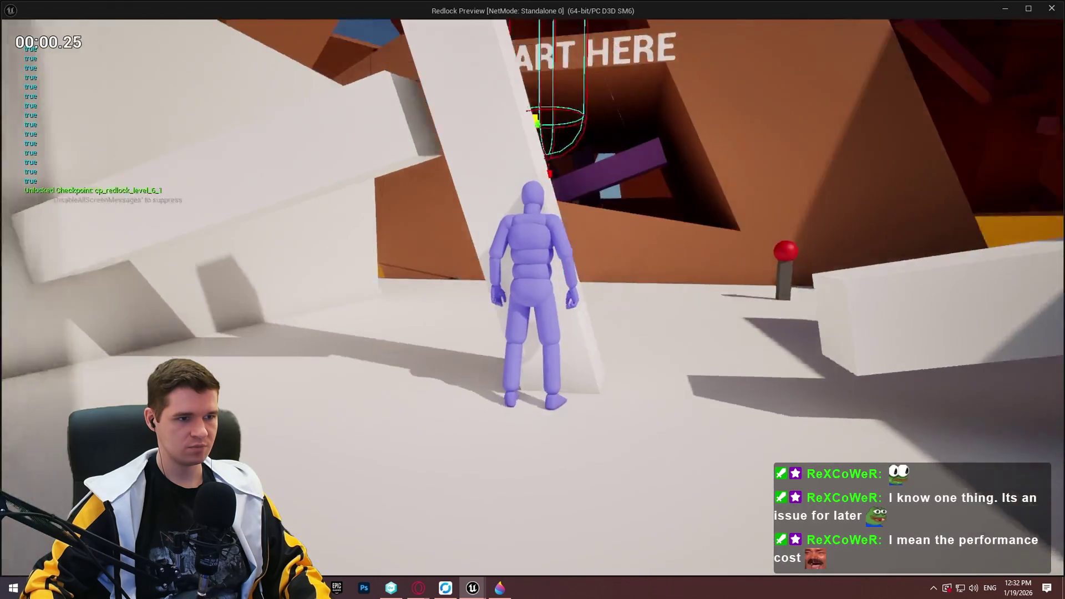
key(w)
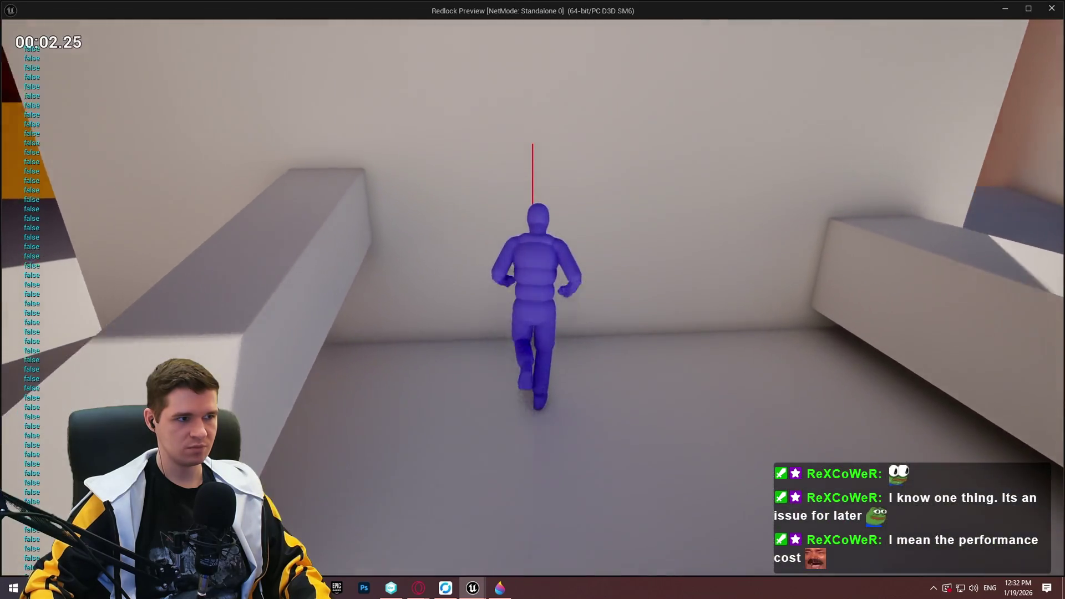
key(space)
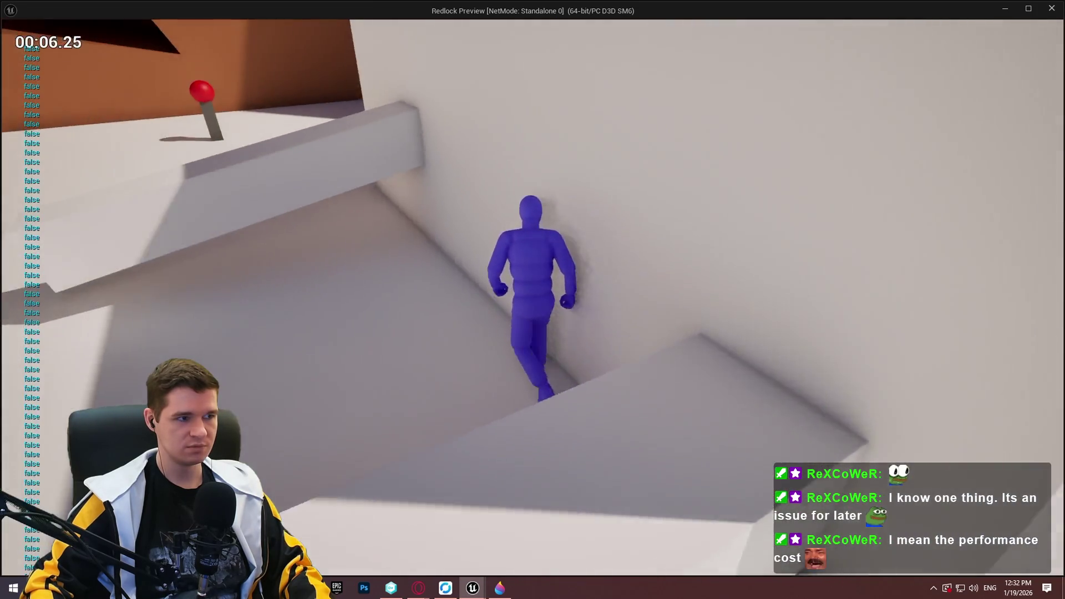
key(space)
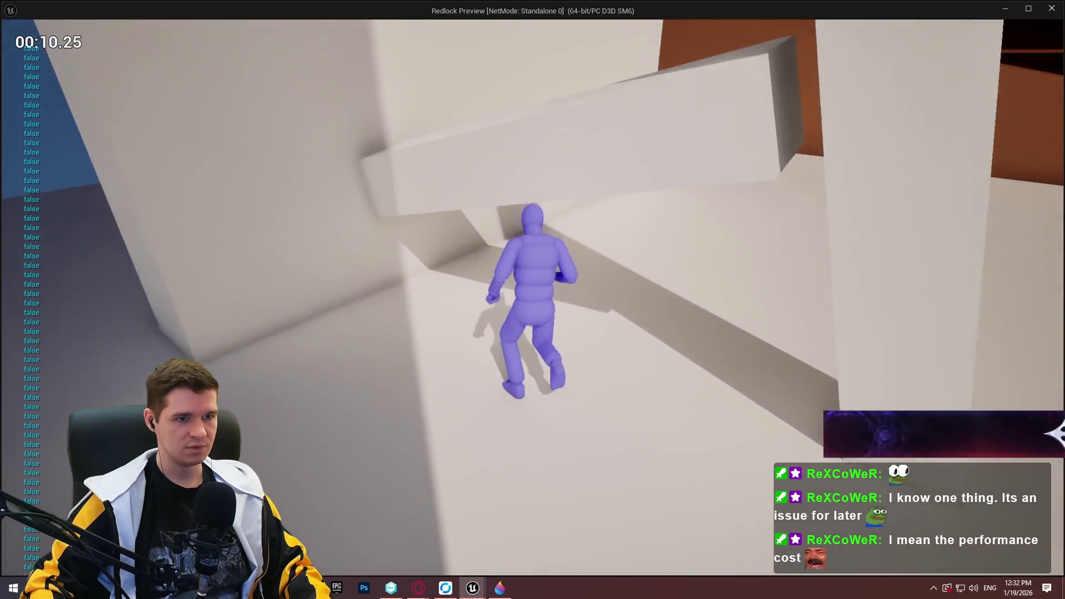
key(space)
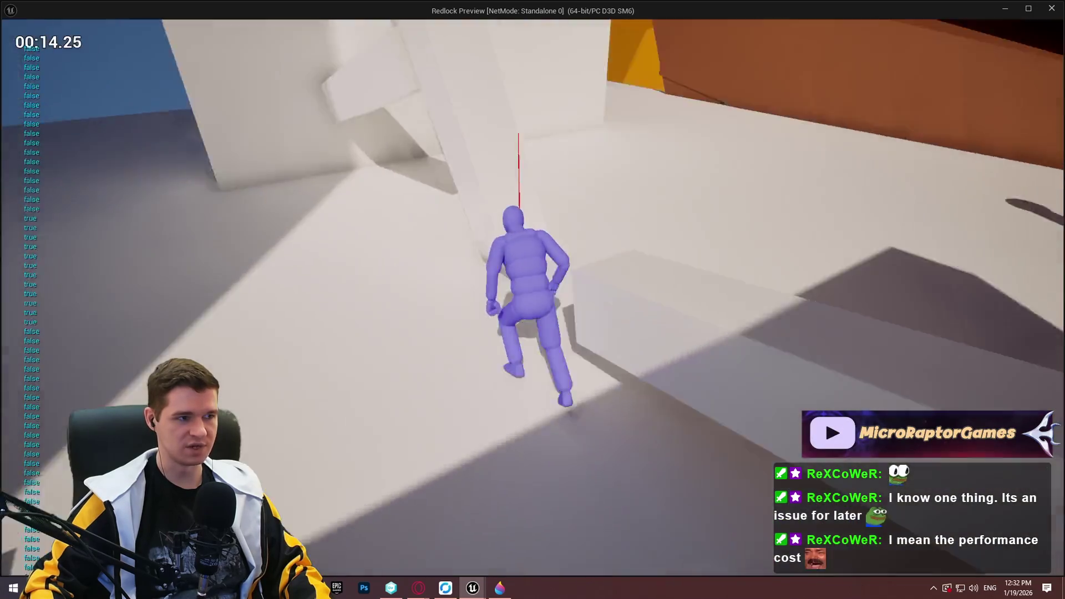
key(space)
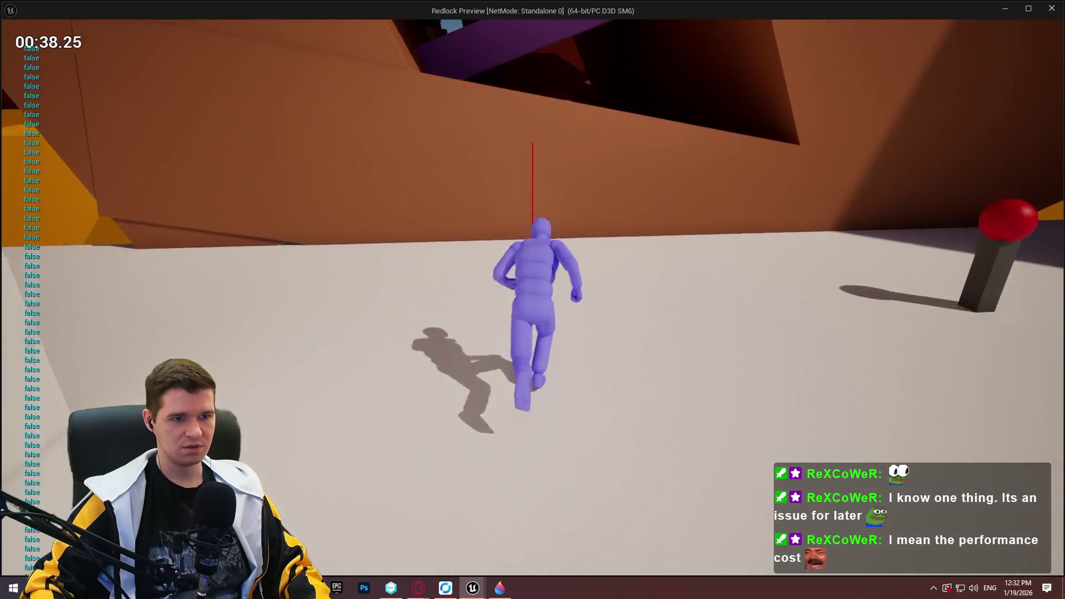
Climb the orange wall, test the trace around the purple beam, then stop the session with Esc.
key(space)
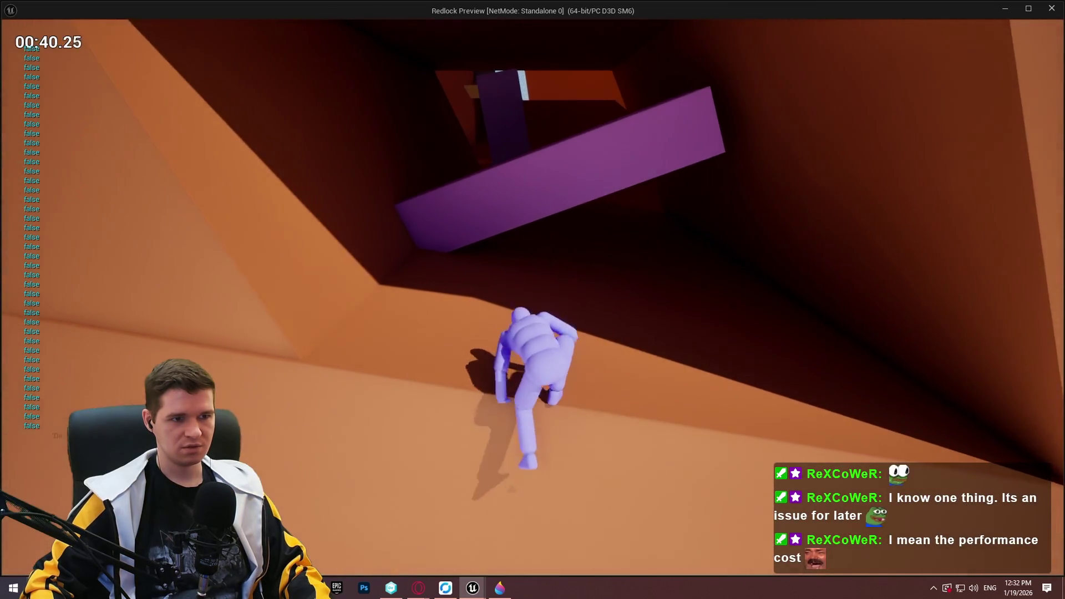
key(space)
key(space)
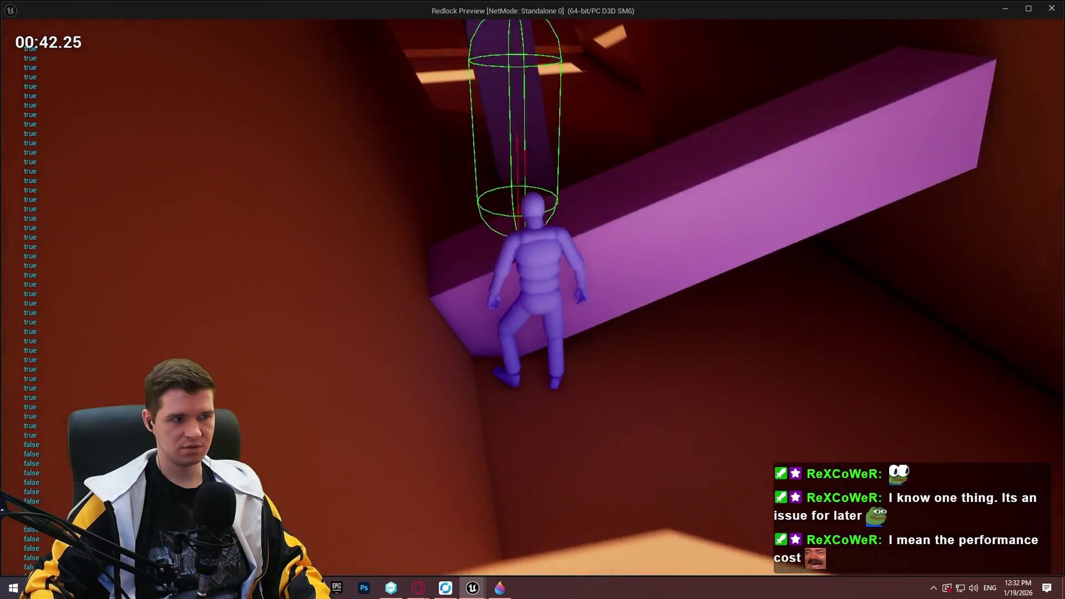
key(s)
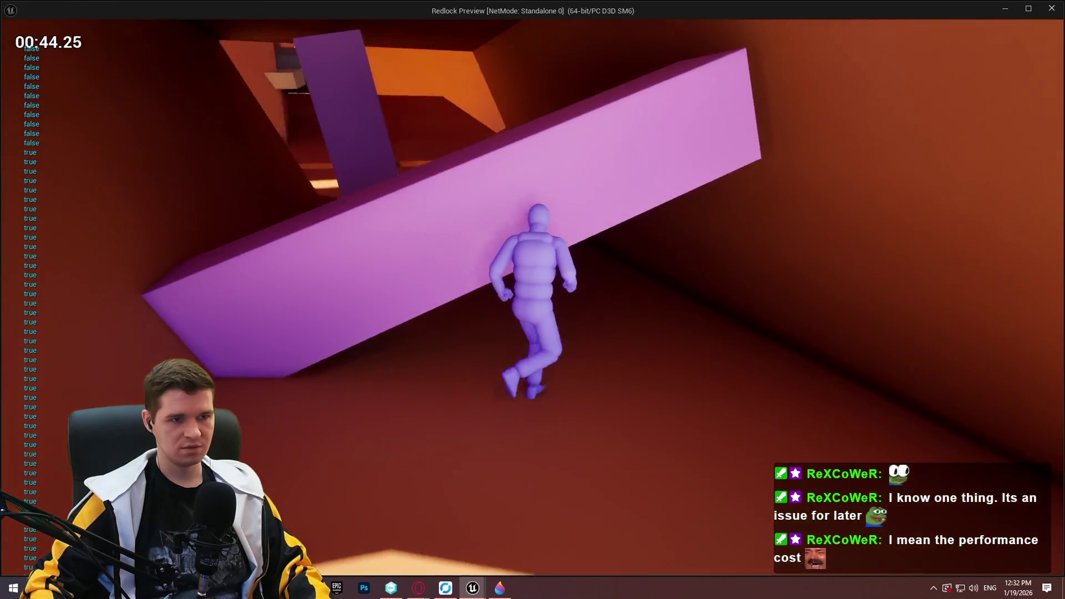
key(w)
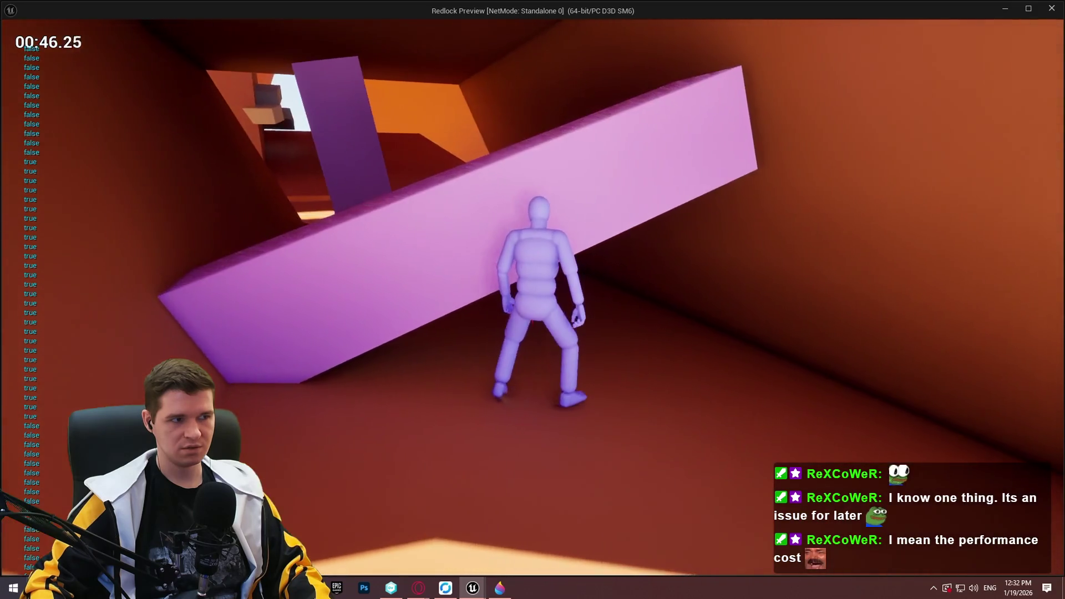
key(s)
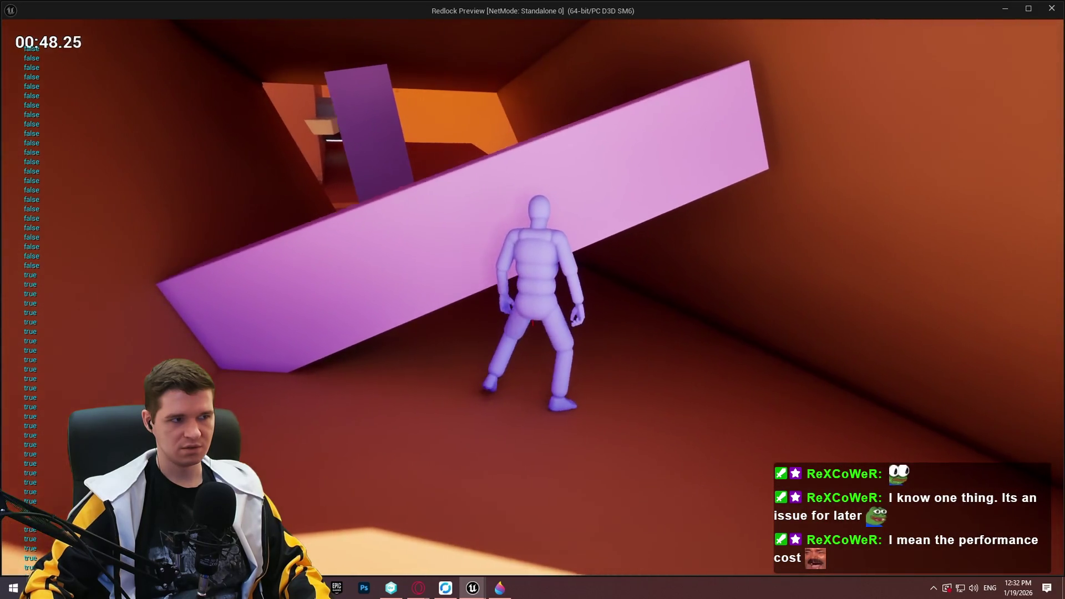
key(w)
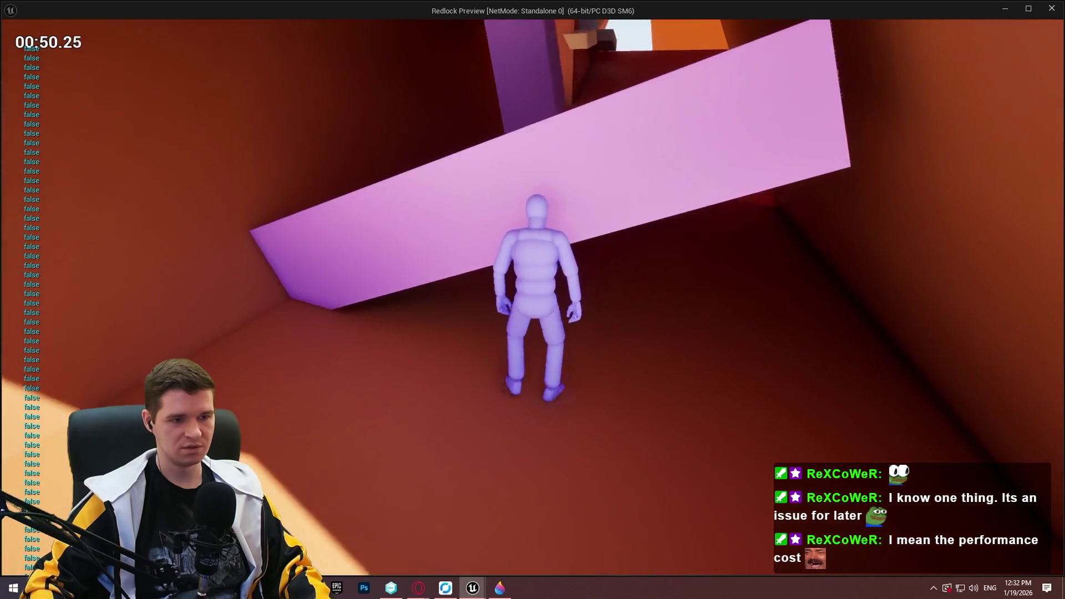
key(w)
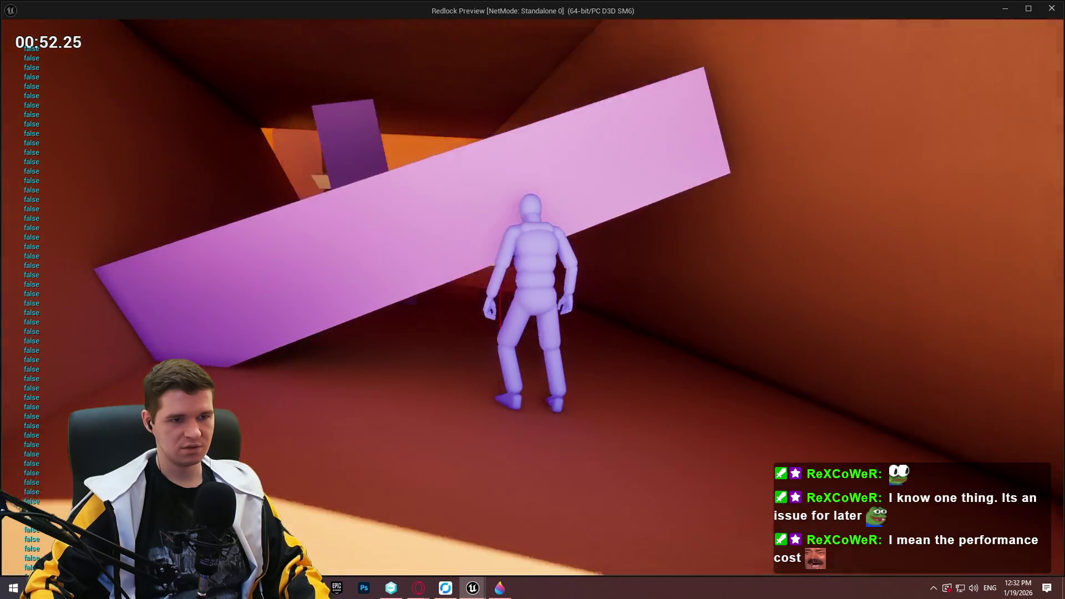
key(w)
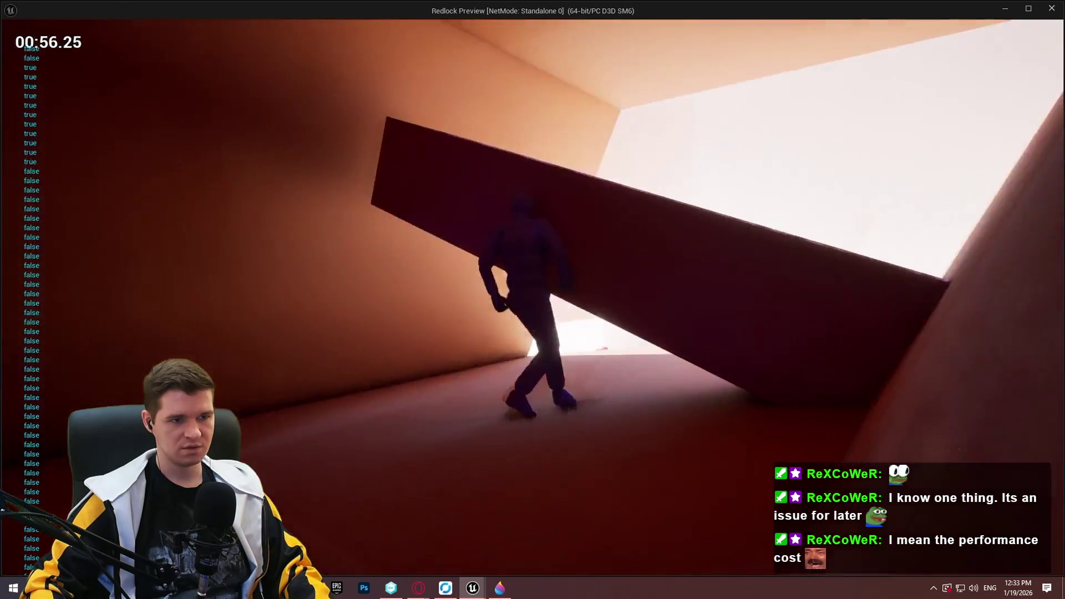
key(Escape)
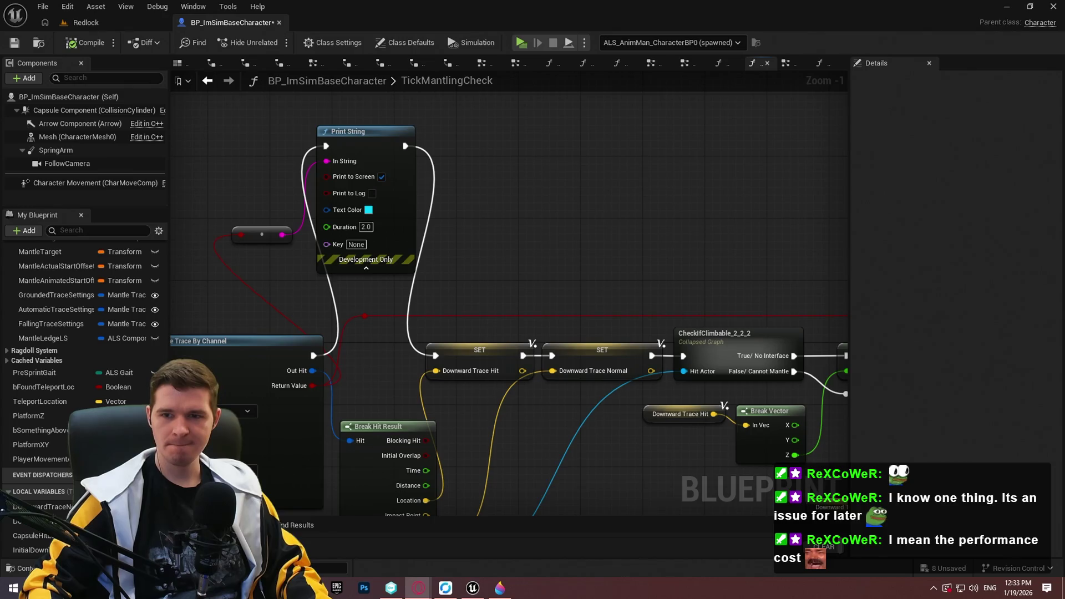
Switch to Opera showing the Google search for 'ue5 trace inside mesh'.
key(alt+Tab)
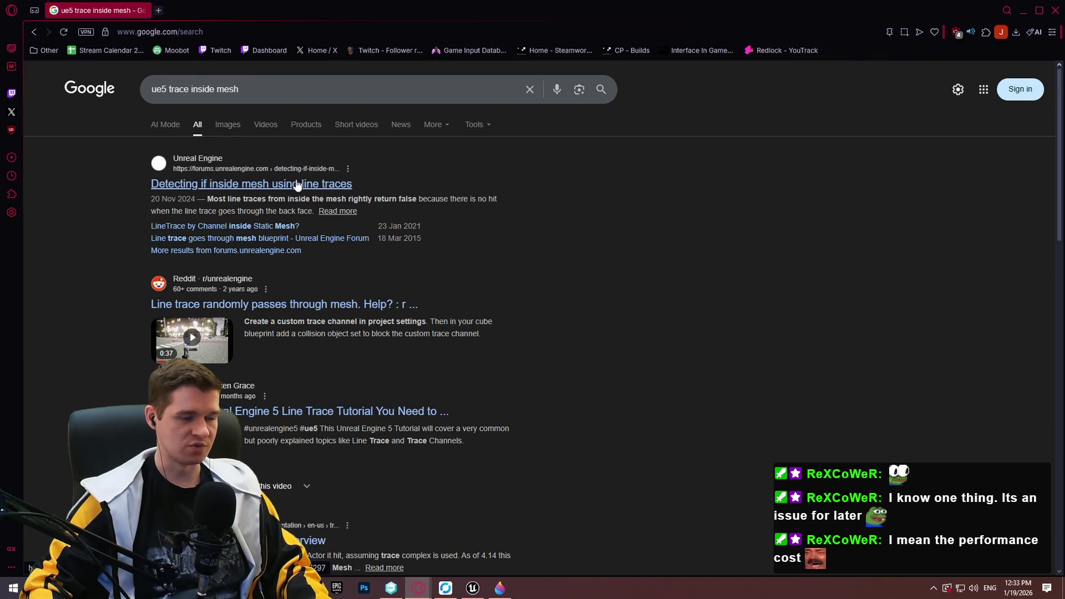
click(298, 185)
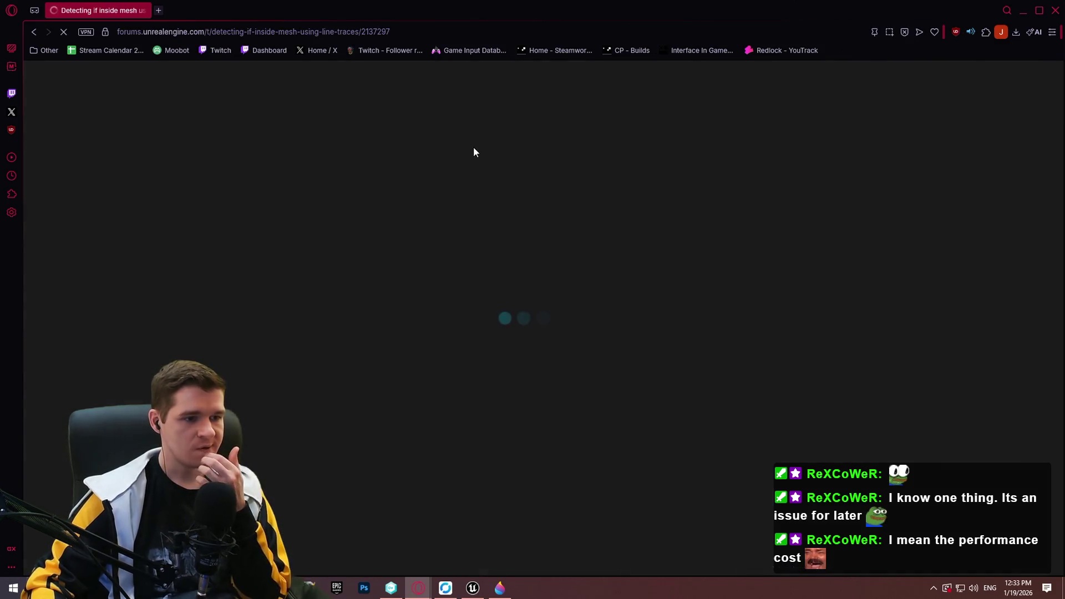
scroll(643, 278, down, 10)
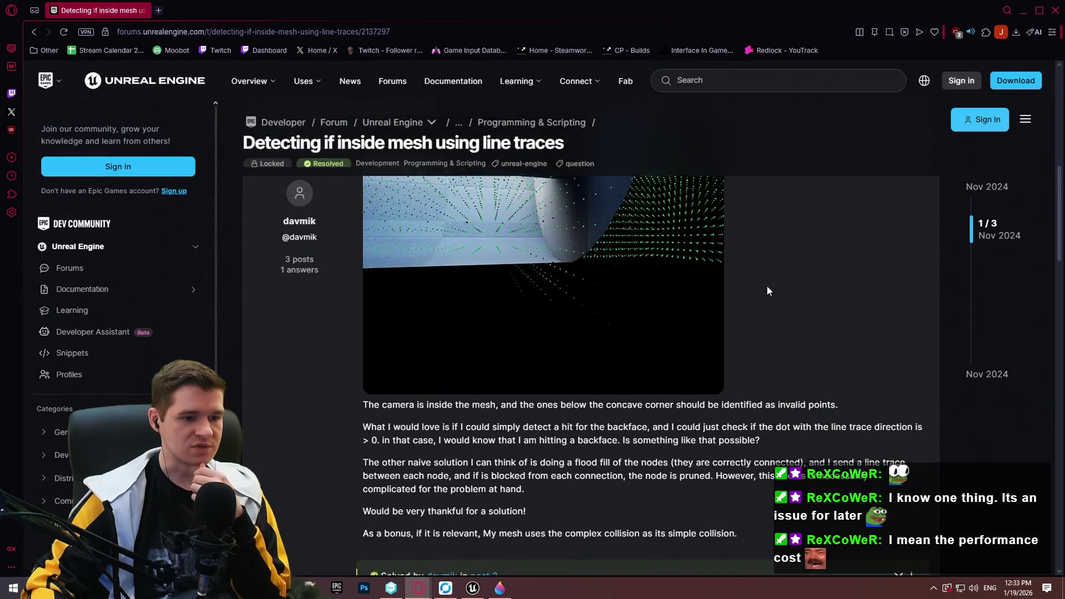
scroll(767, 283, down, 2)
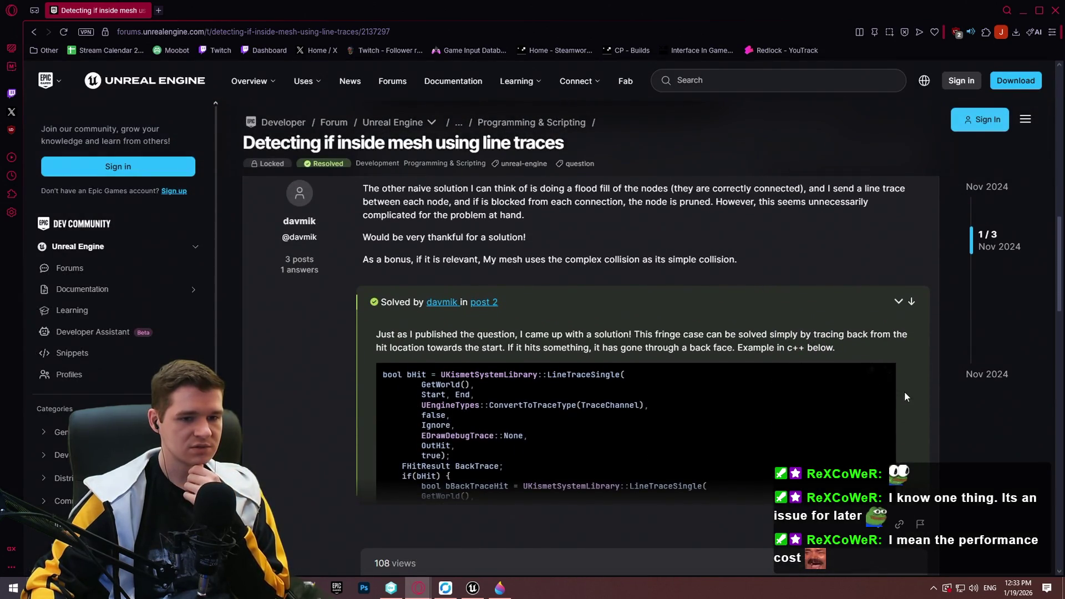
scroll(837, 468, down, 2)
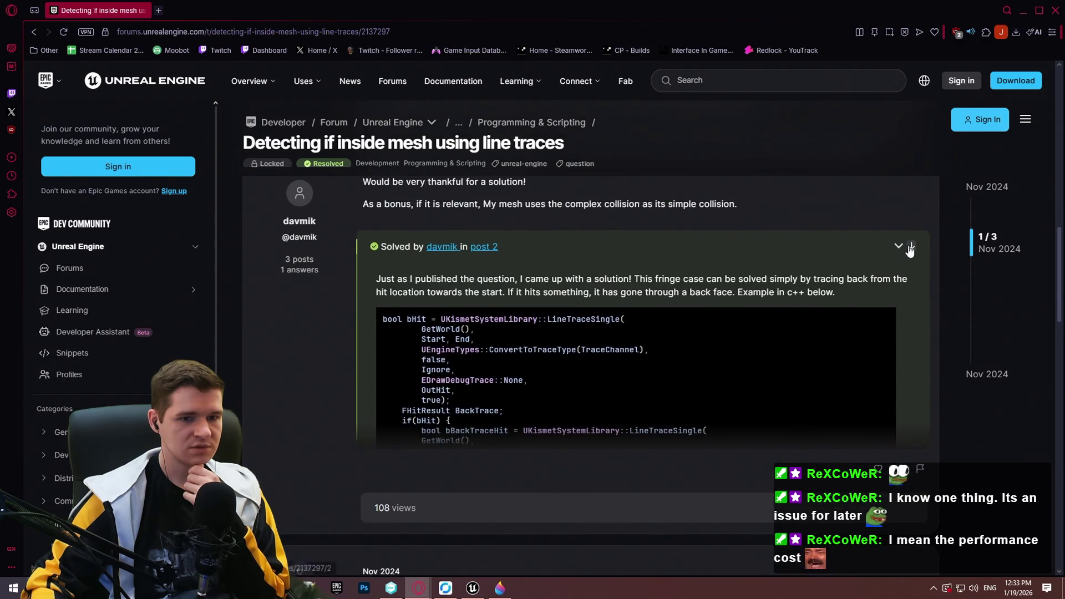
click(909, 245)
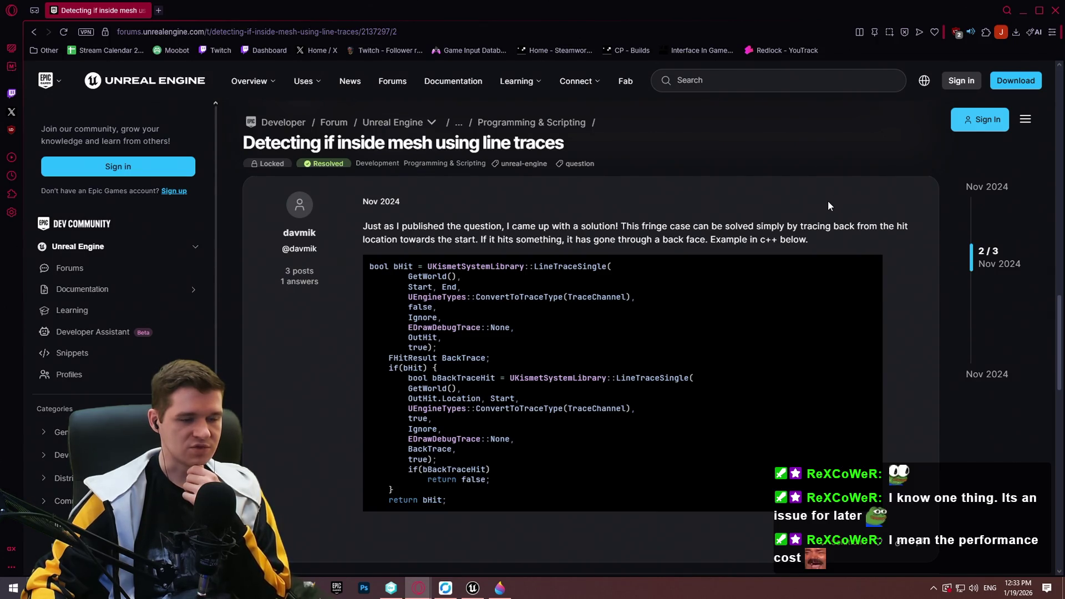
scroll(805, 203, down, 3)
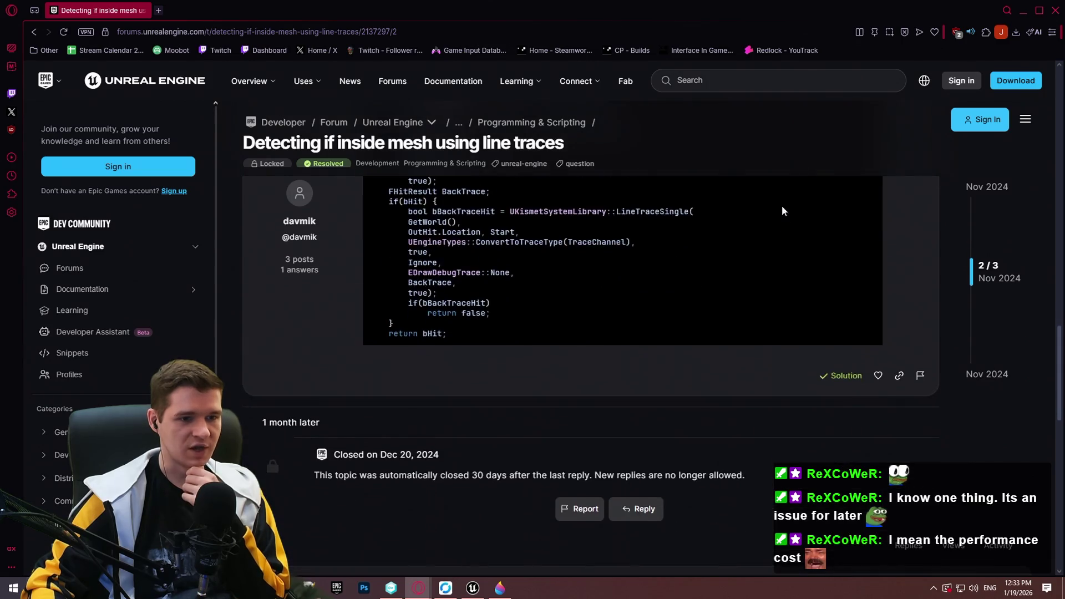
scroll(775, 211, up, 8)
scroll(741, 219, up, 4)
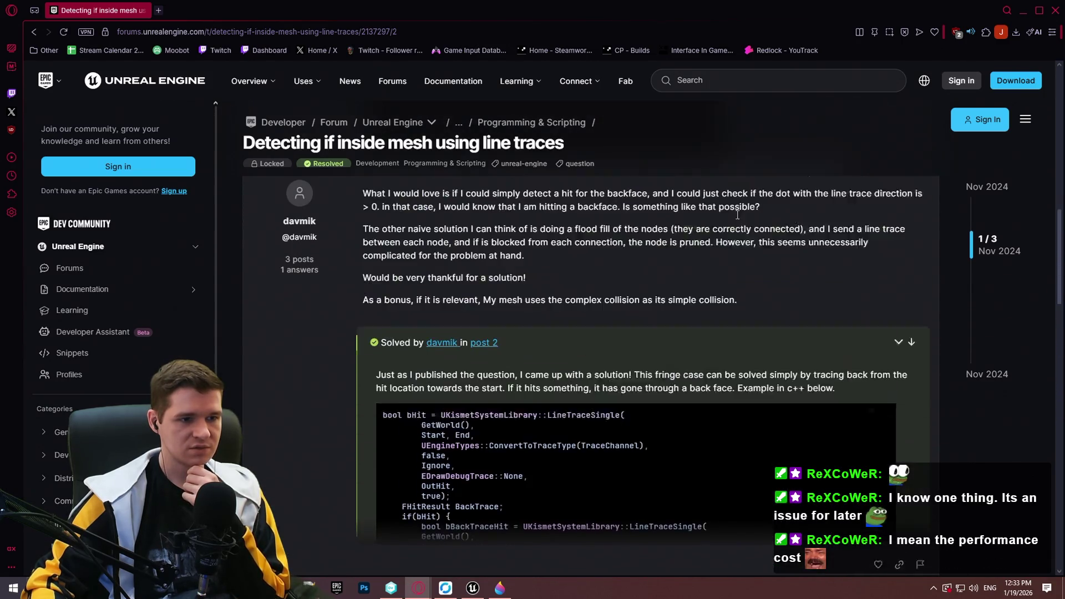
scroll(743, 206, up, 8)
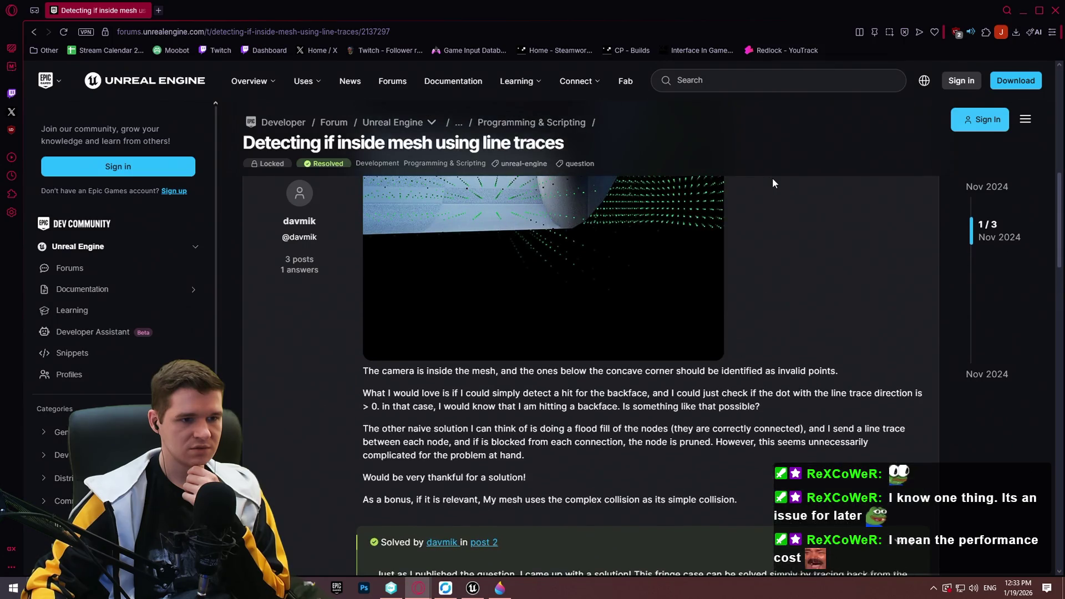
click(34, 31)
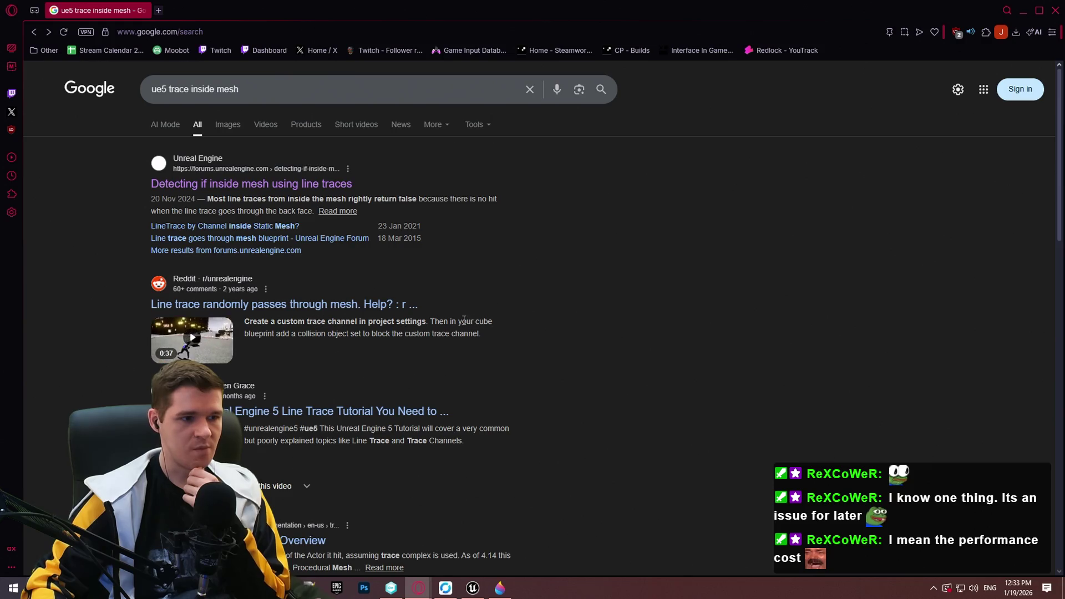
Open the 'LineTrace by Channel inside Static Mesh?' thread and read its socket and object-channel replies.
click(256, 225)
scroll(594, 242, down, 5)
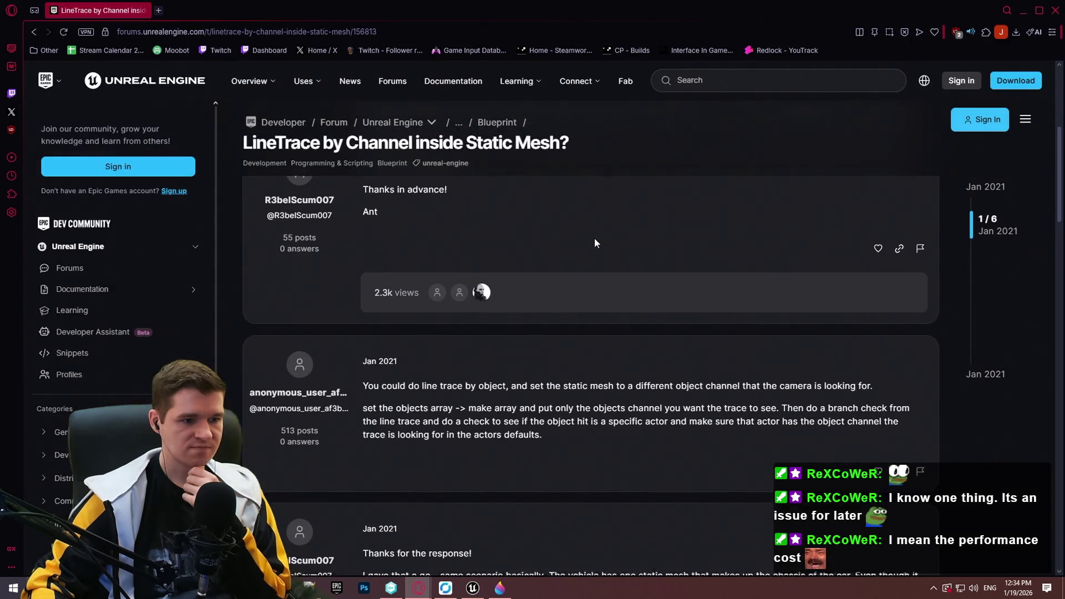
scroll(595, 243, down, 2)
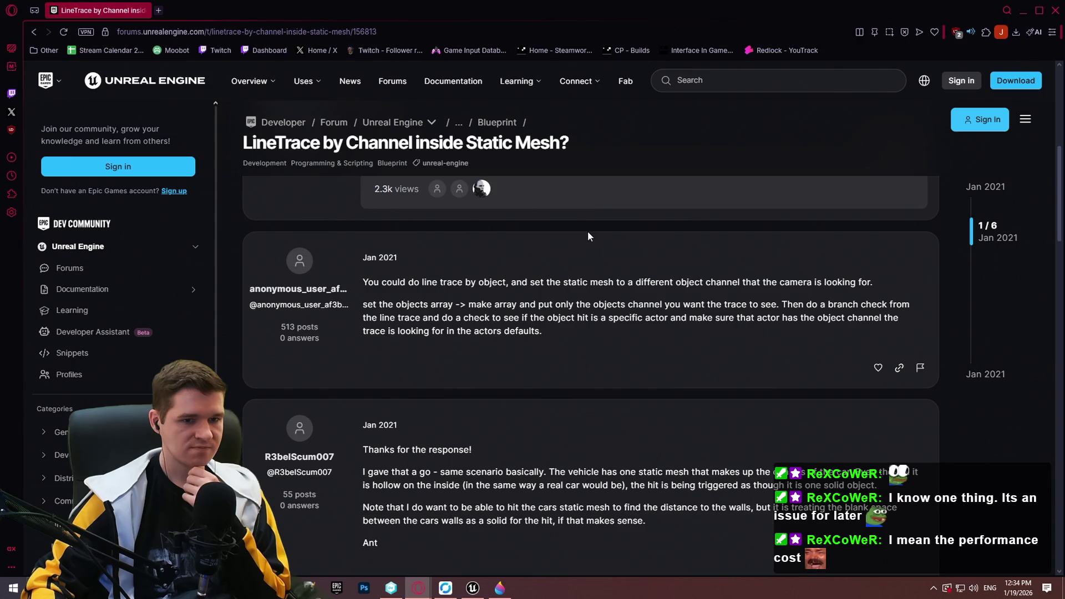
scroll(561, 230, down, 10)
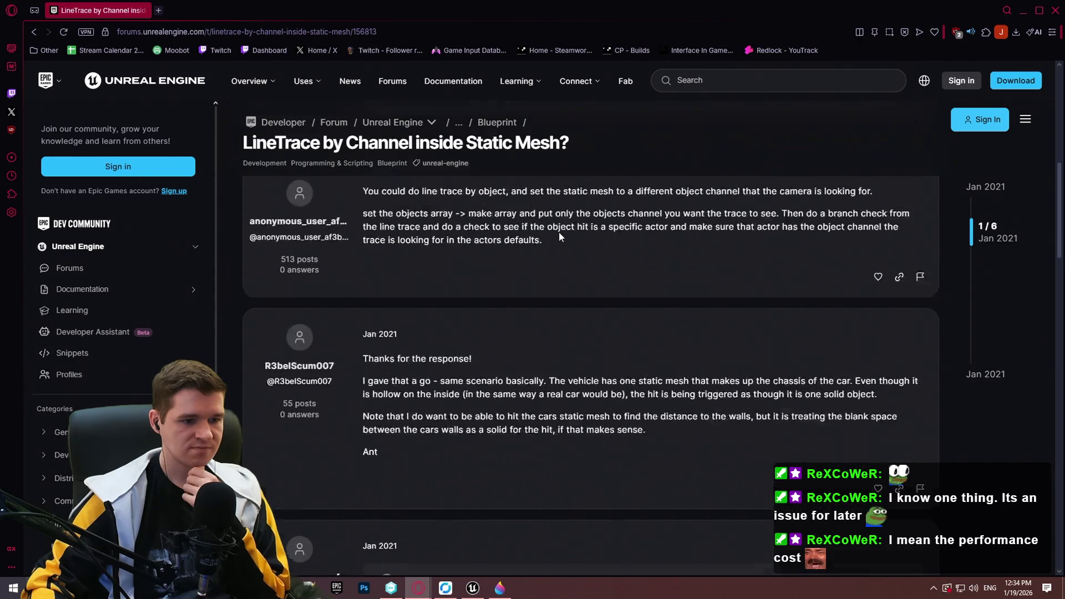
scroll(558, 228, down, 8)
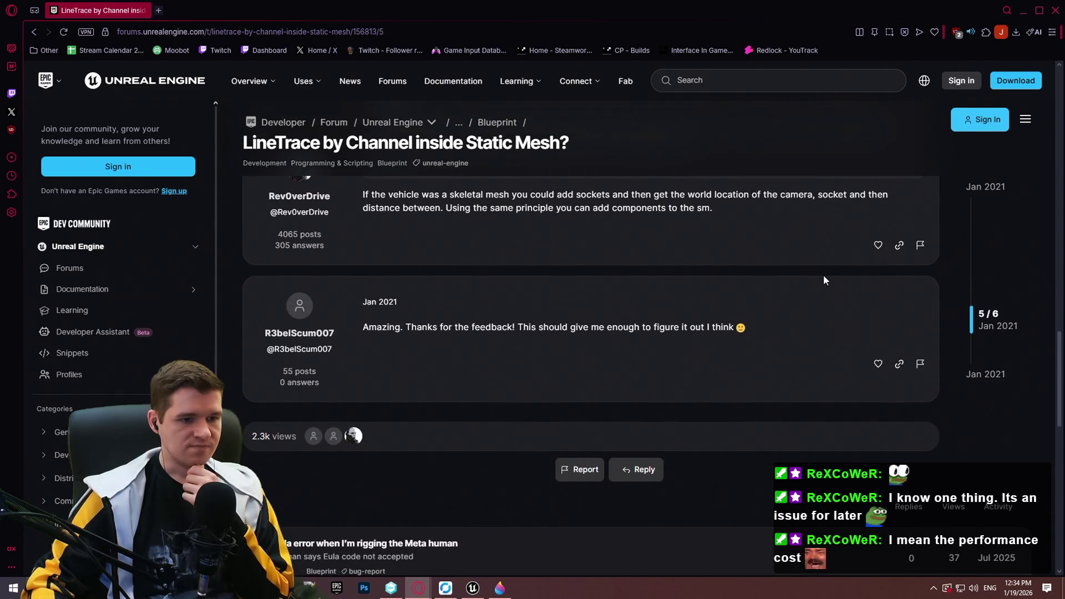
scroll(822, 278, up, 3)
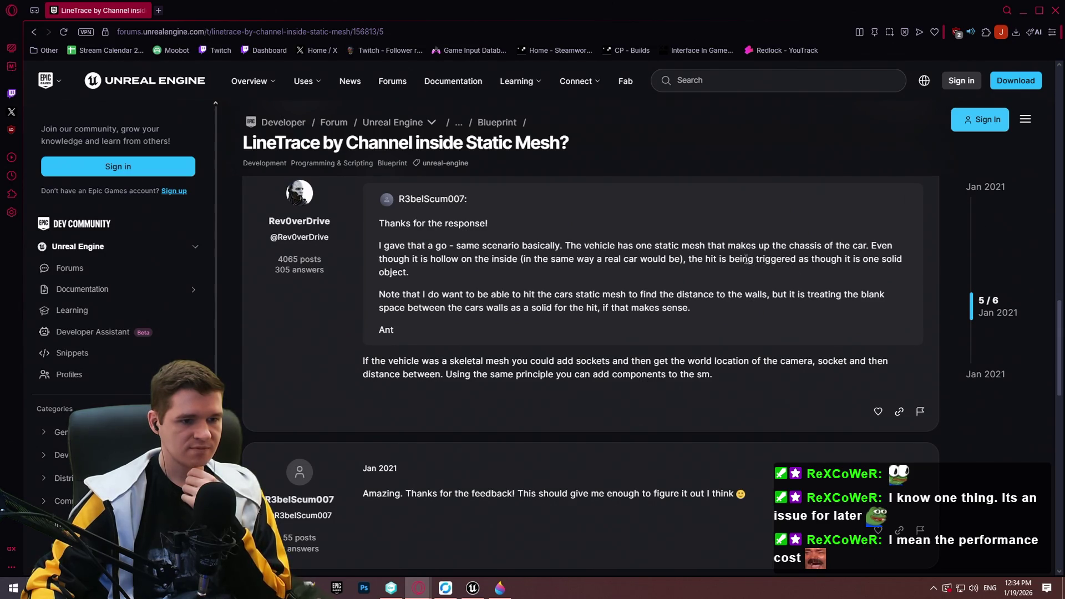
Look over the TickMantlingCheck graph, then bring up the ledge screenshot in Paint 3D.
key(alt+Tab)
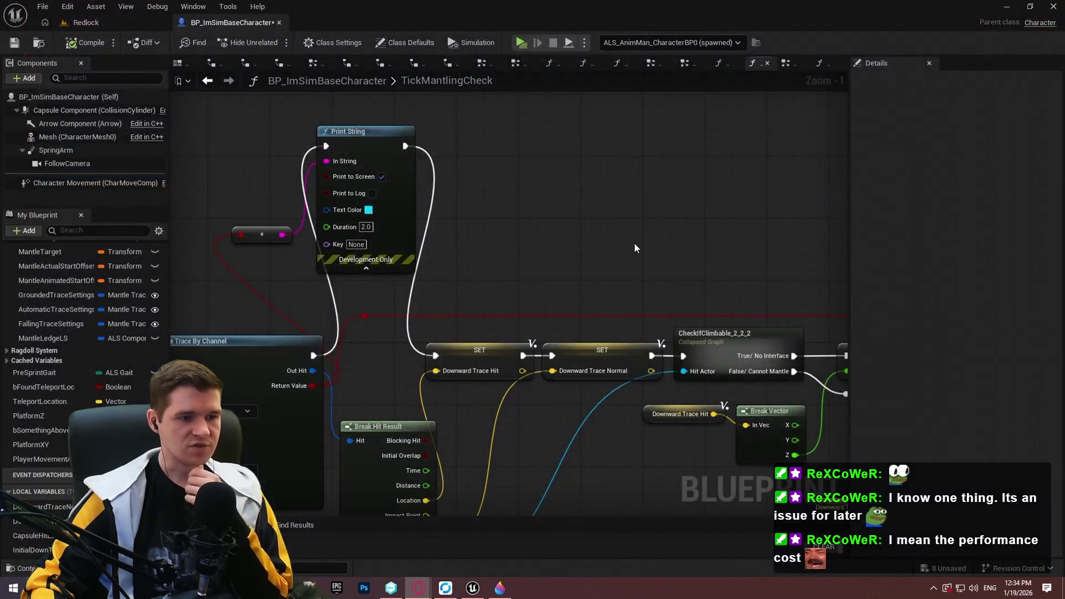
scroll(486, 251, down, 3)
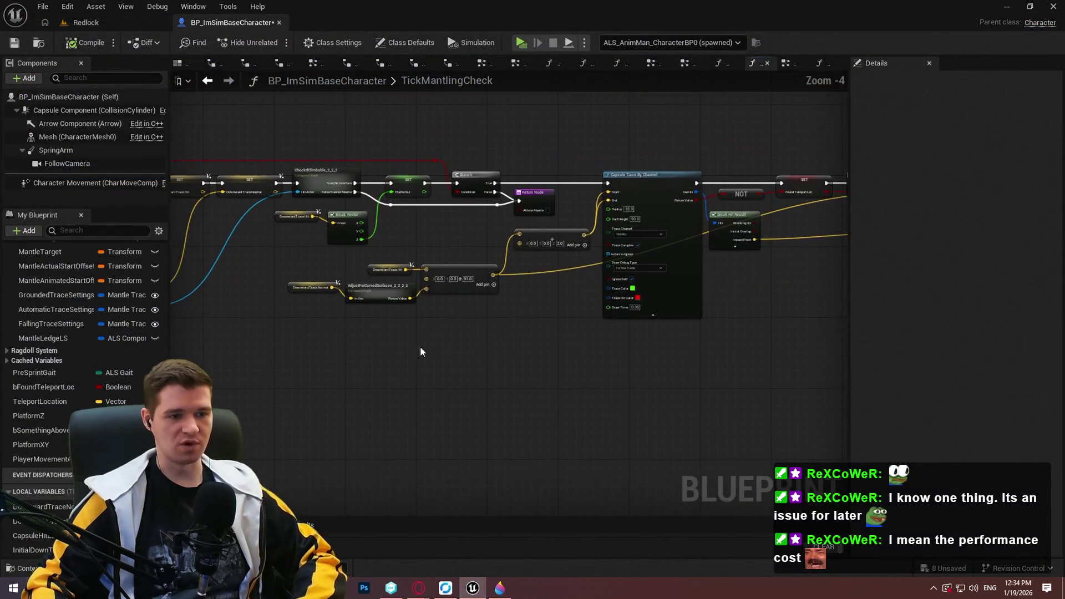
mouse_move(178, 319)
mouse_down()
mouse_move(421, 385)
mouse_move(414, 381)
mouse_move(547, 364)
mouse_move(398, 422)
mouse_move(543, 231)
mouse_move(156, 376)
mouse_move(128, 238)
mouse_move(128, 247)
mouse_up()
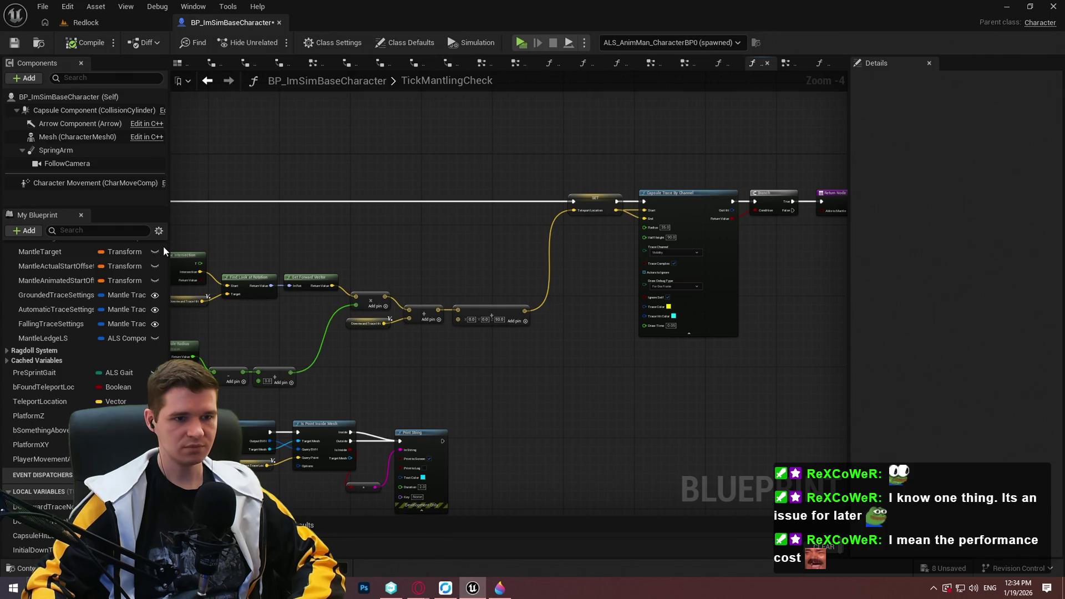
click(499, 589)
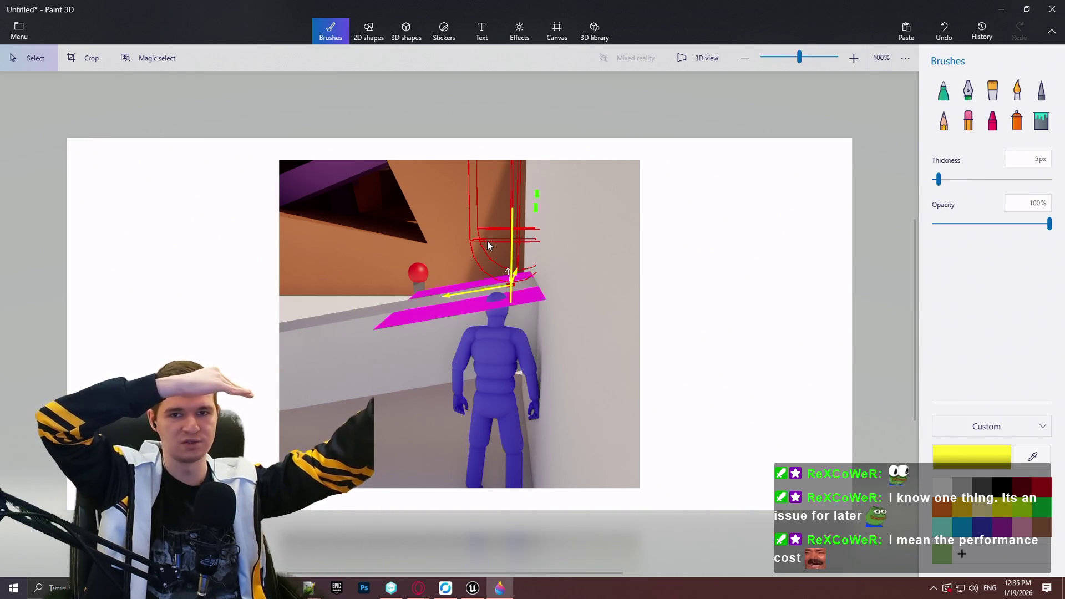
Try closing Paint 3D but cancel the save prompt to keep the unsaved screenshot.
click(1043, 8)
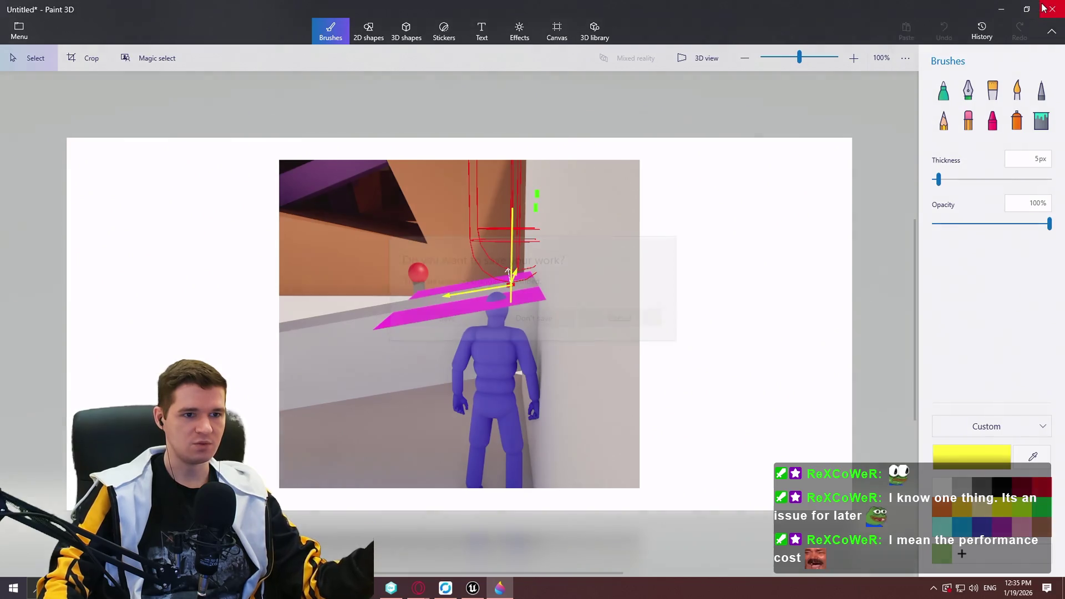
click(631, 314)
click(1010, 13)
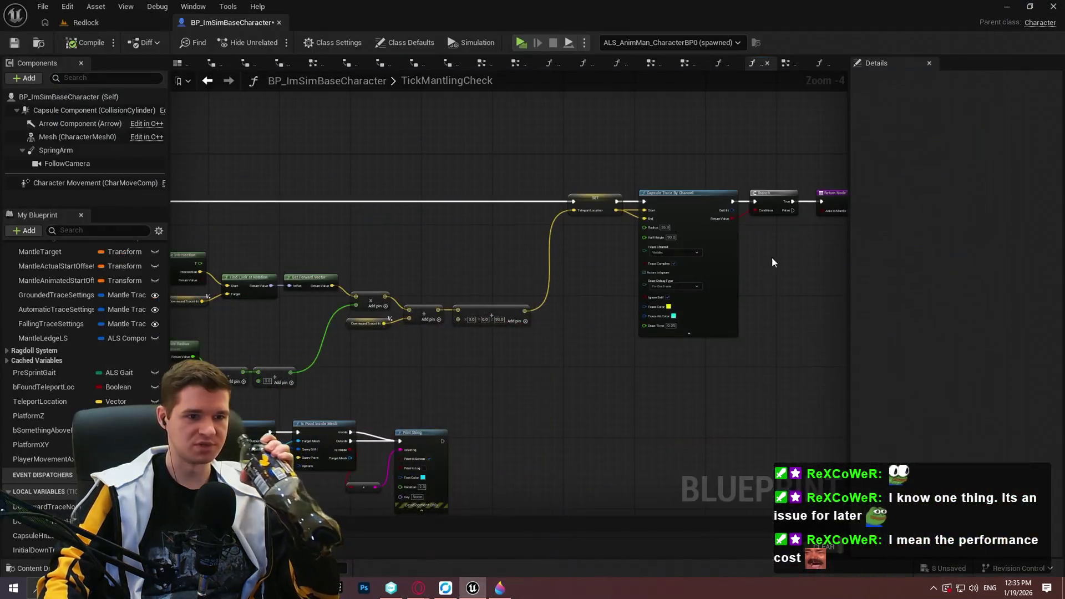
scroll(412, 182, up, 4)
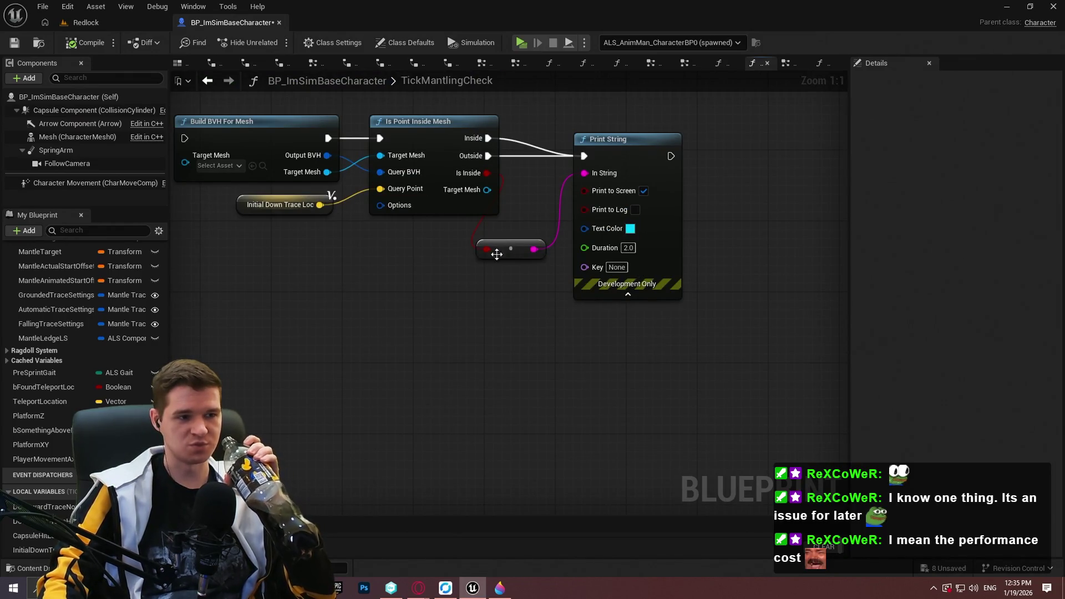
mouse_move(544, 218)
mouse_down()
mouse_move(376, 266)
mouse_move(644, 340)
mouse_up()
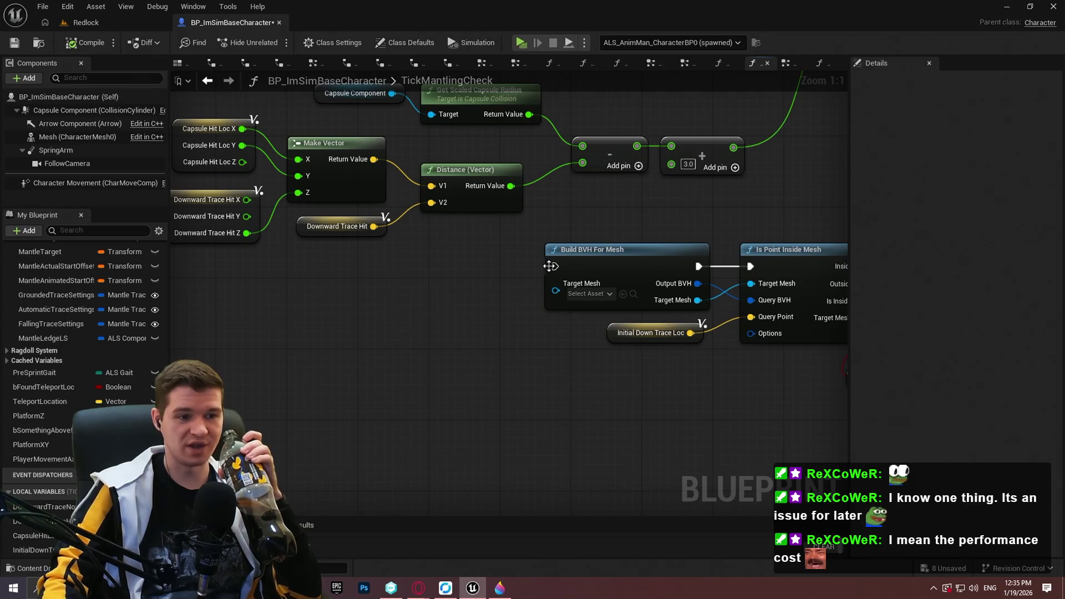
scroll(550, 266, down, 8)
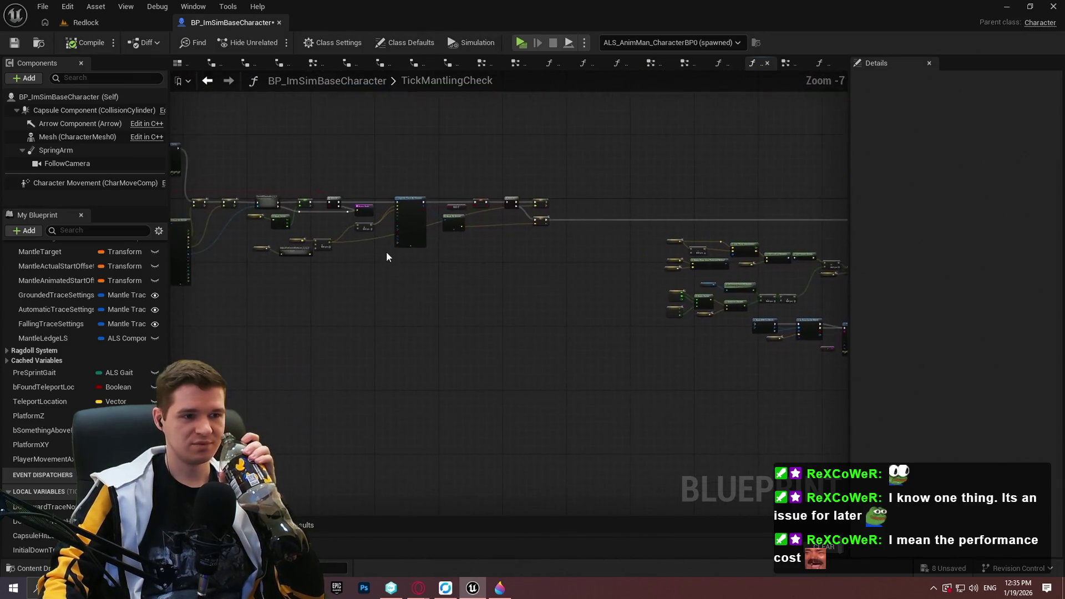
scroll(801, 297, up, 5)
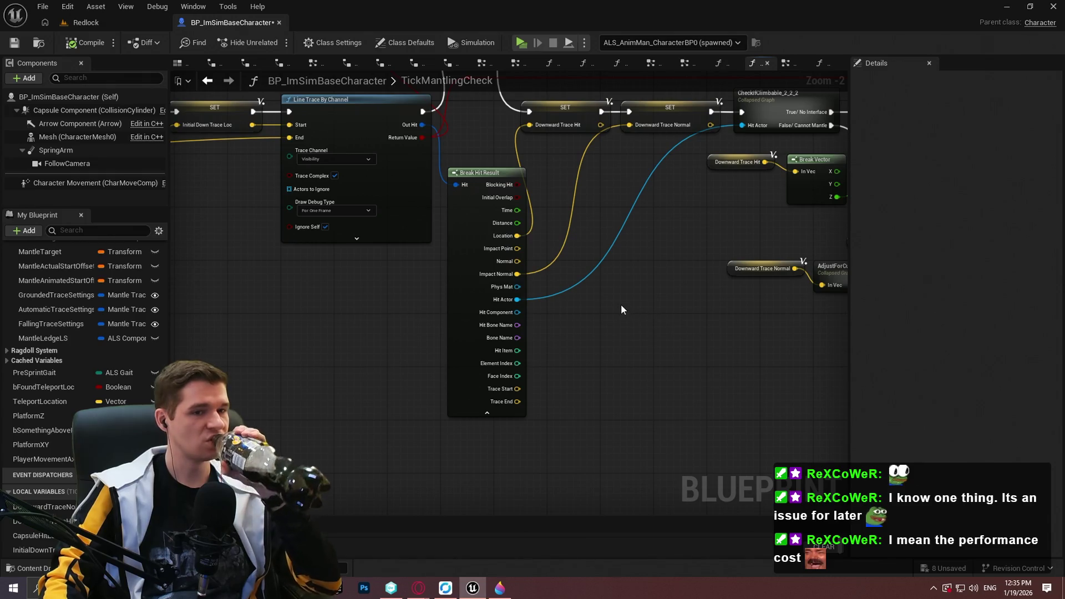
scroll(621, 310, up, 2)
scroll(614, 300, down, 6)
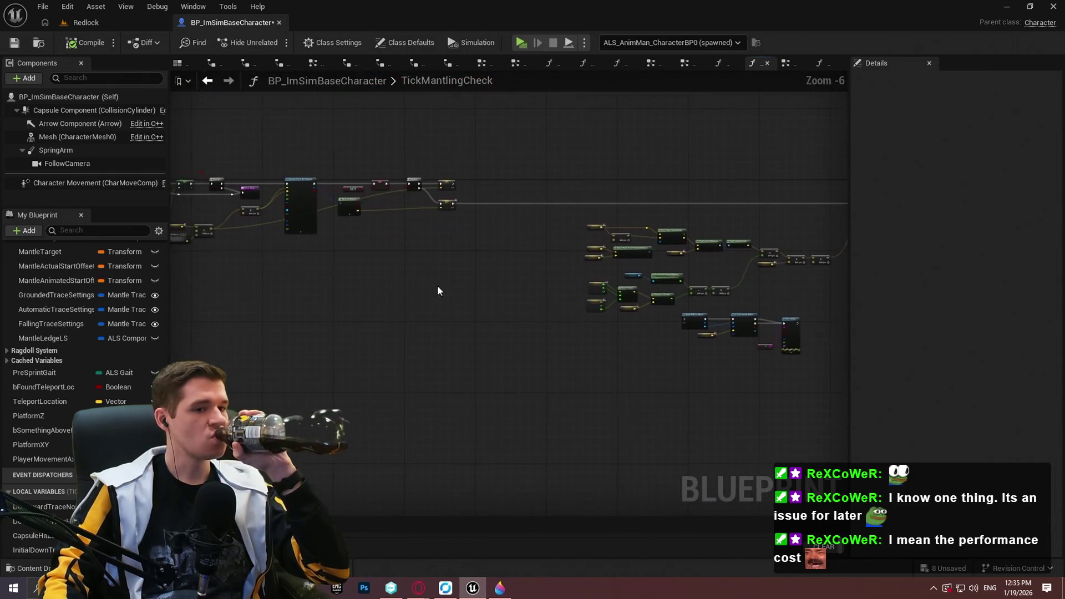
scroll(633, 317, up, 5)
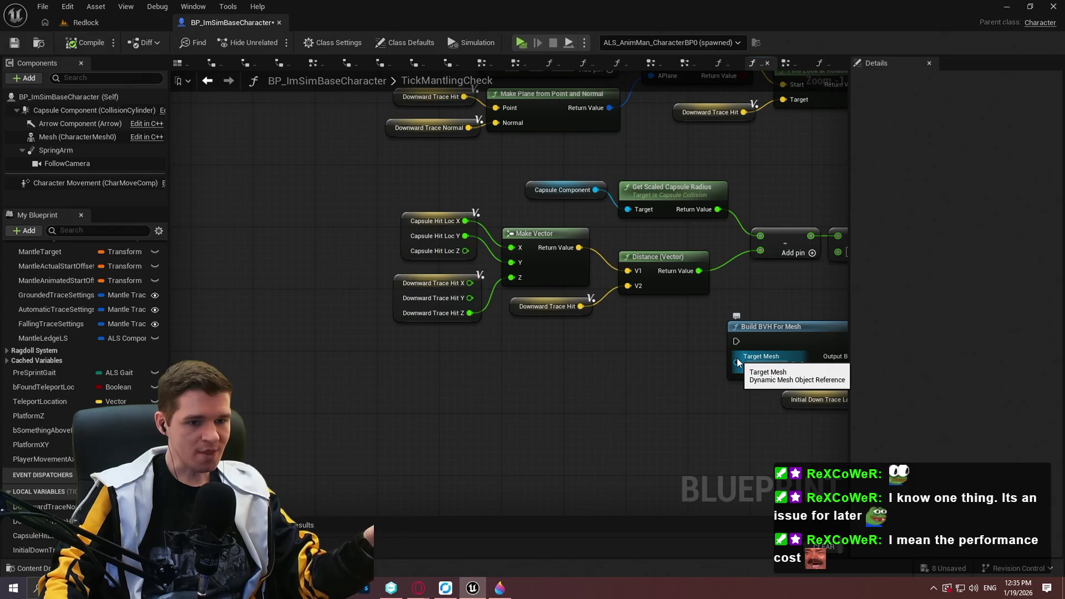
scroll(611, 341, down, 2)
scroll(311, 281, down, 5)
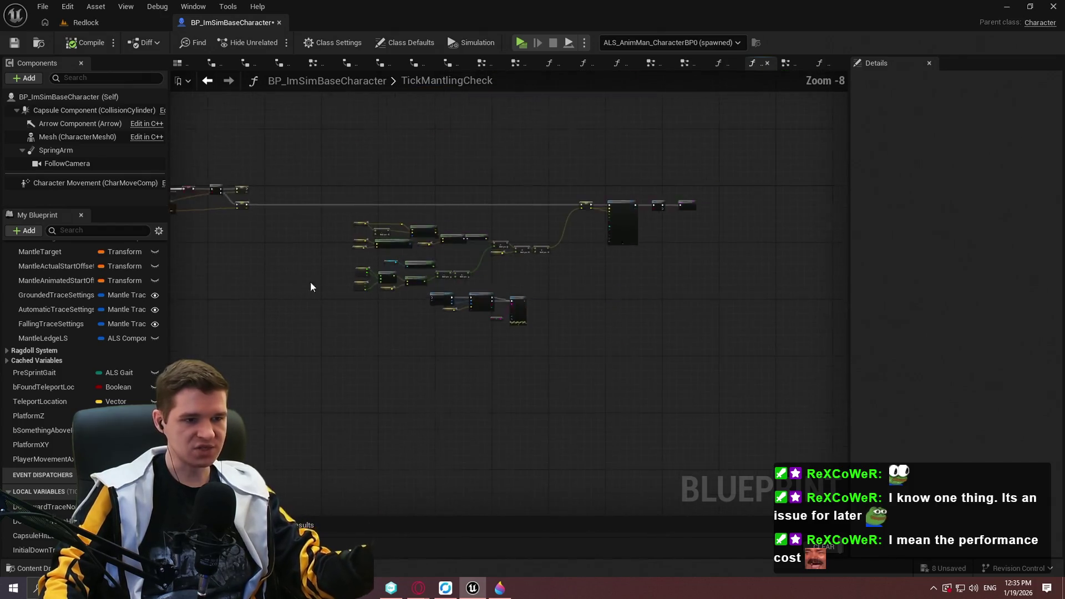
scroll(310, 287, up, 8)
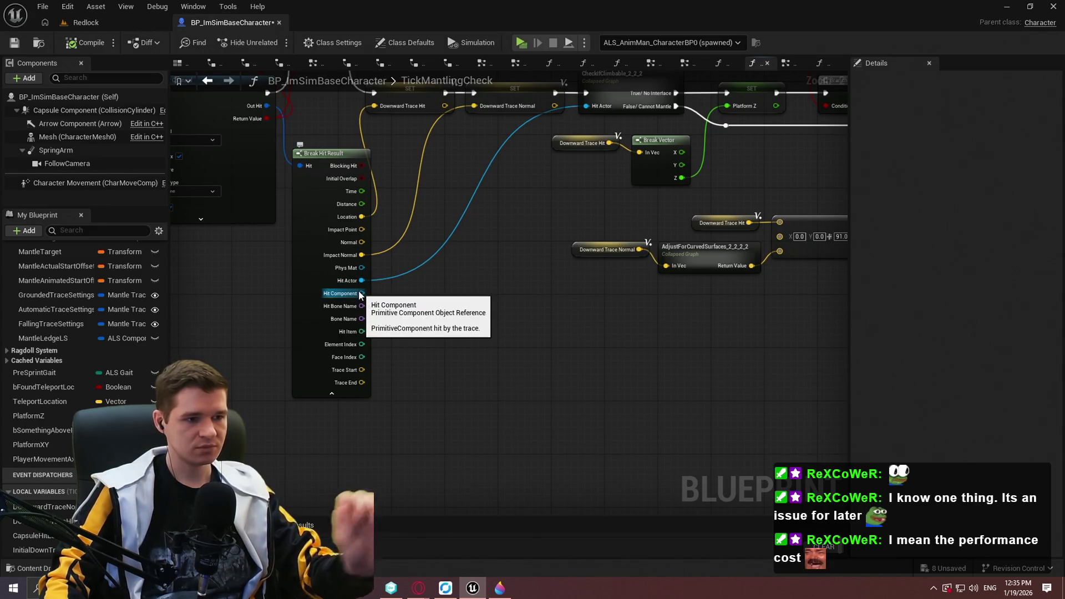
Add a Cast To StaticMeshComponent node from Hit Component and chain it into Build BVH For Mesh.
mouse_move(359, 295)
mouse_down()
mouse_move(808, 335)
mouse_move(757, 394)
mouse_move(771, 409)
mouse_move(587, 490)
mouse_move(684, 294)
mouse_move(437, 303)
mouse_move(543, 324)
mouse_move(490, 315)
mouse_up()
text(cast to static)
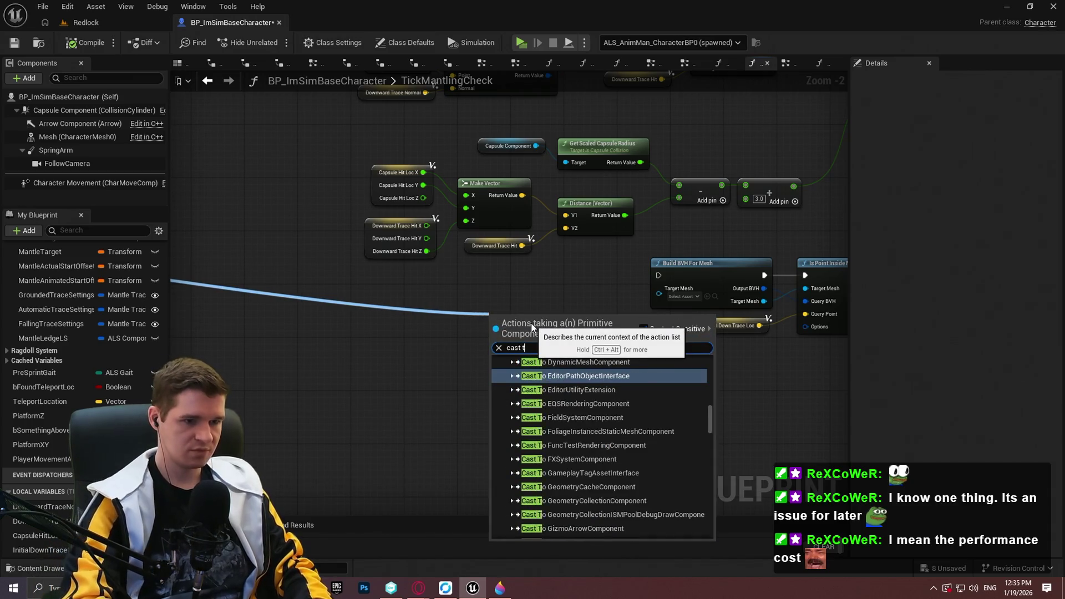
key(Return)
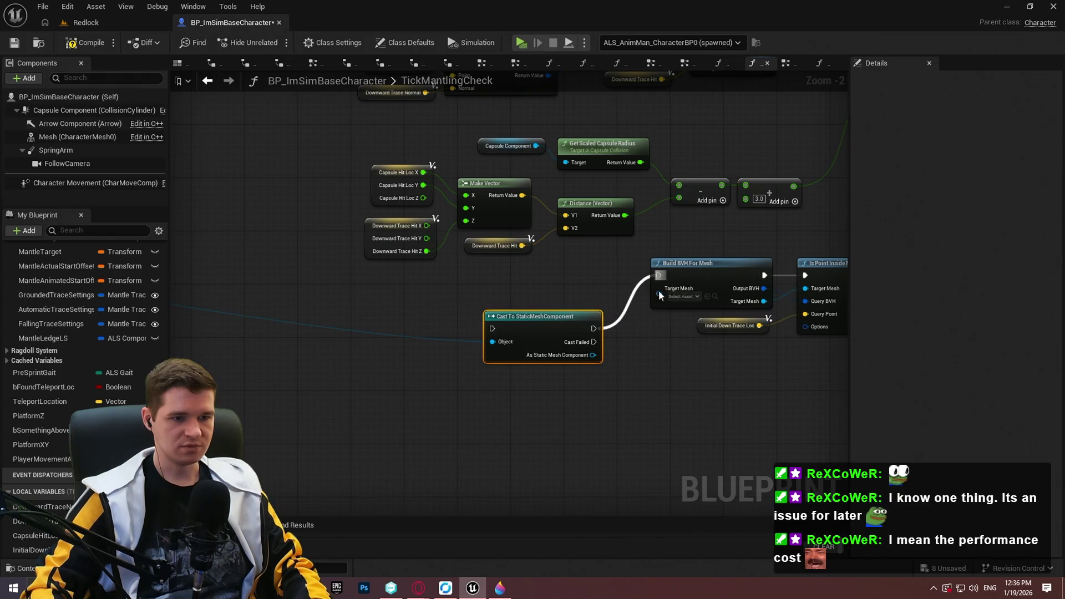
drag(660, 296, 659, 275)
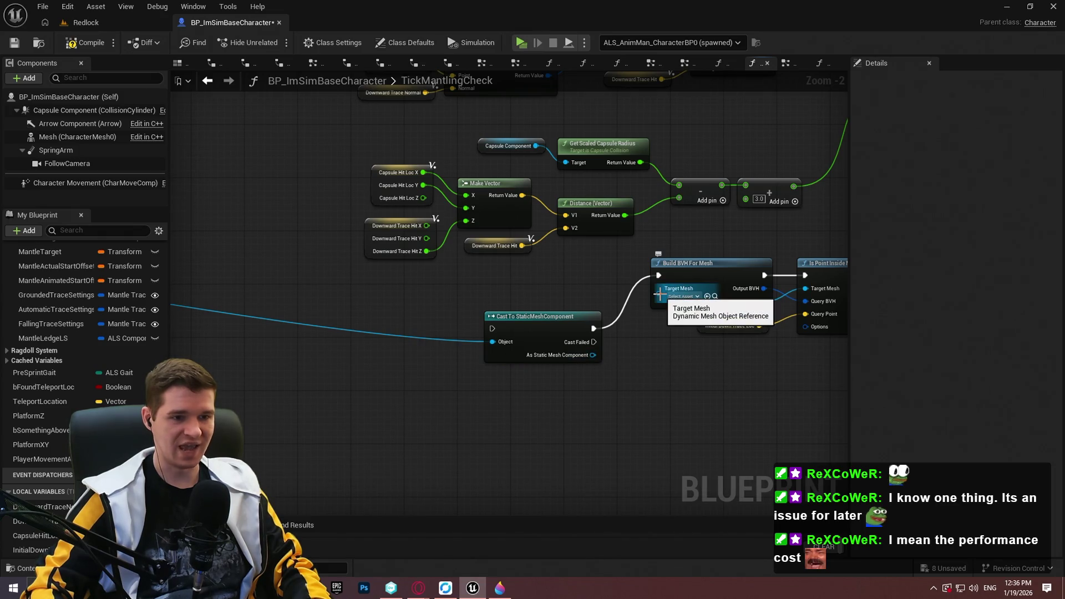
Marquee-select the leftover Cast and Print String nodes.
scroll(610, 372, down, 2)
mouse_move(693, 427)
mouse_down()
mouse_move(381, 288)
mouse_move(518, 357)
mouse_move(769, 360)
mouse_up()
scroll(518, 357, down, 1)
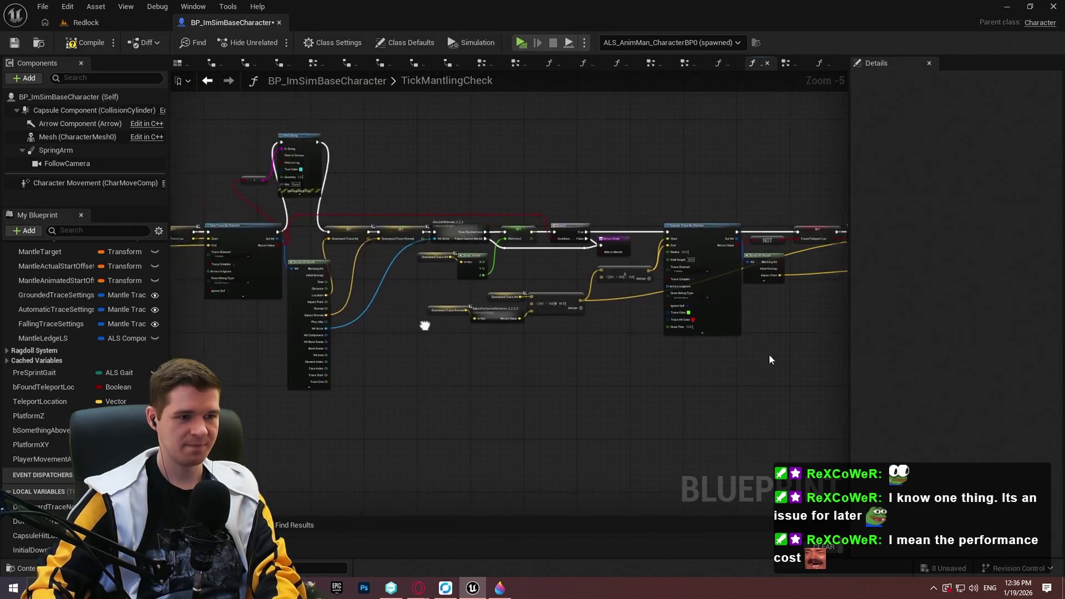
Delete the Print String node, wire the line trace into the Downward Trace Hit setter, and save.
scroll(769, 360, up, 3)
key(Delete)
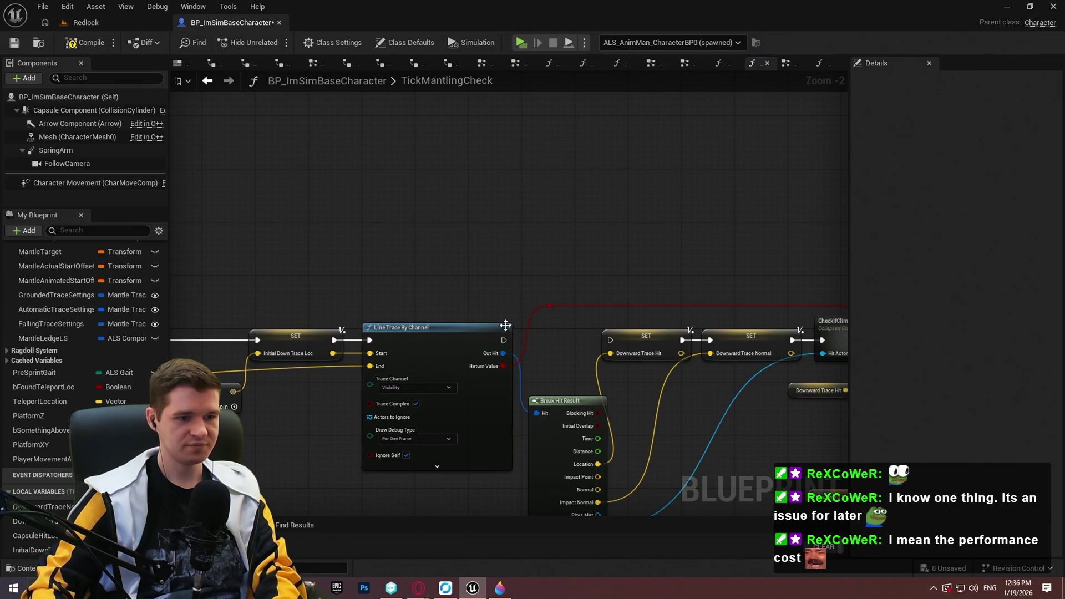
drag(614, 343, 614, 343)
mouse_move(615, 343)
mouse_down()
mouse_move(837, 209)
mouse_move(407, 238)
mouse_up()
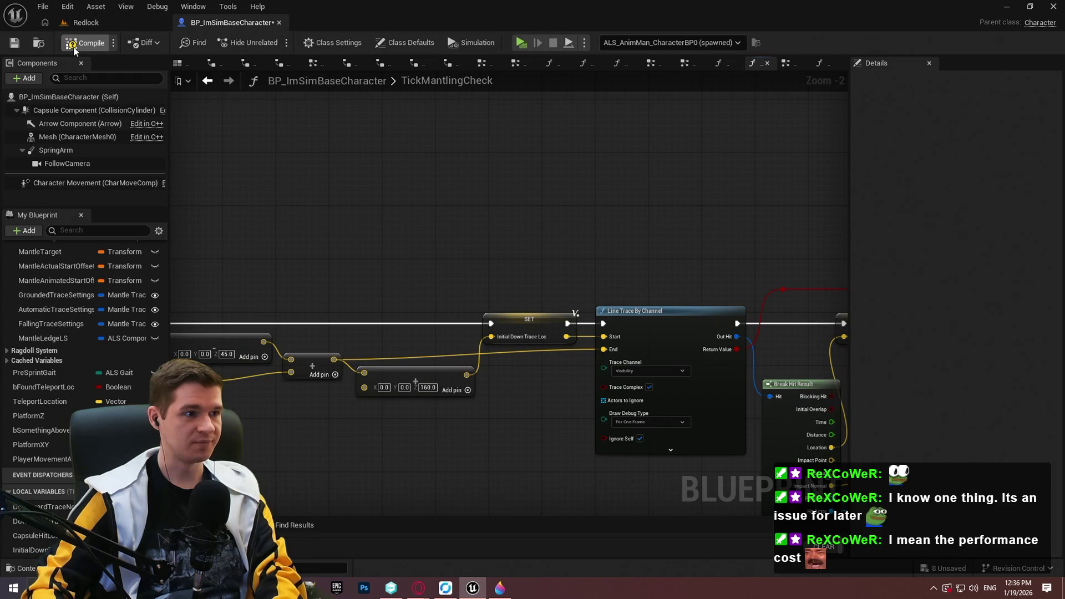
click(15, 42)
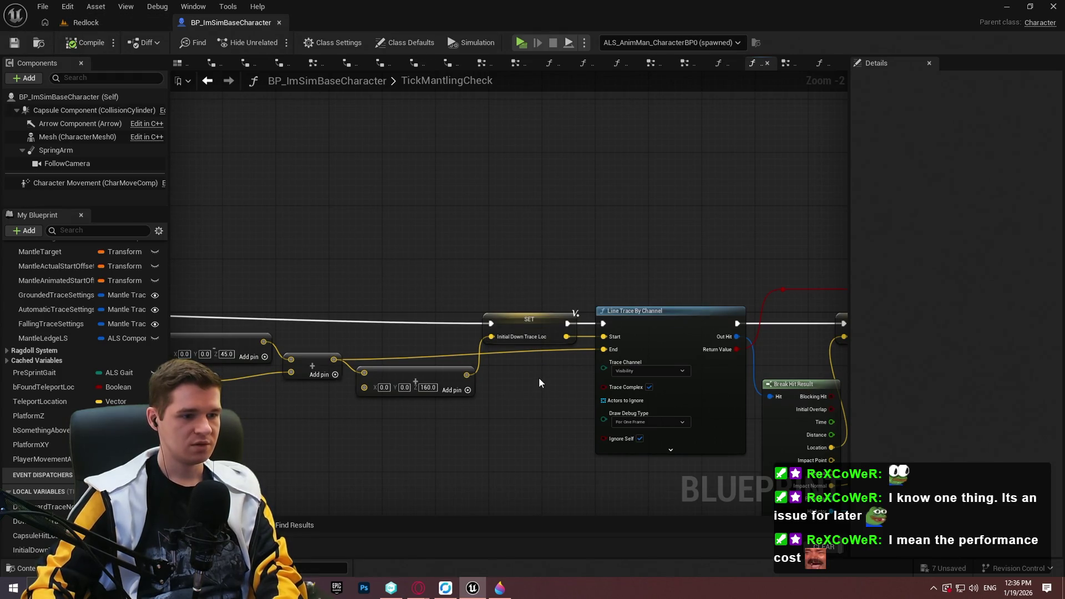
Delete the Initial Down Trace Loc setter and run the downward line trace straight from Sequence Then 0.
click(571, 316)
key(Delete)
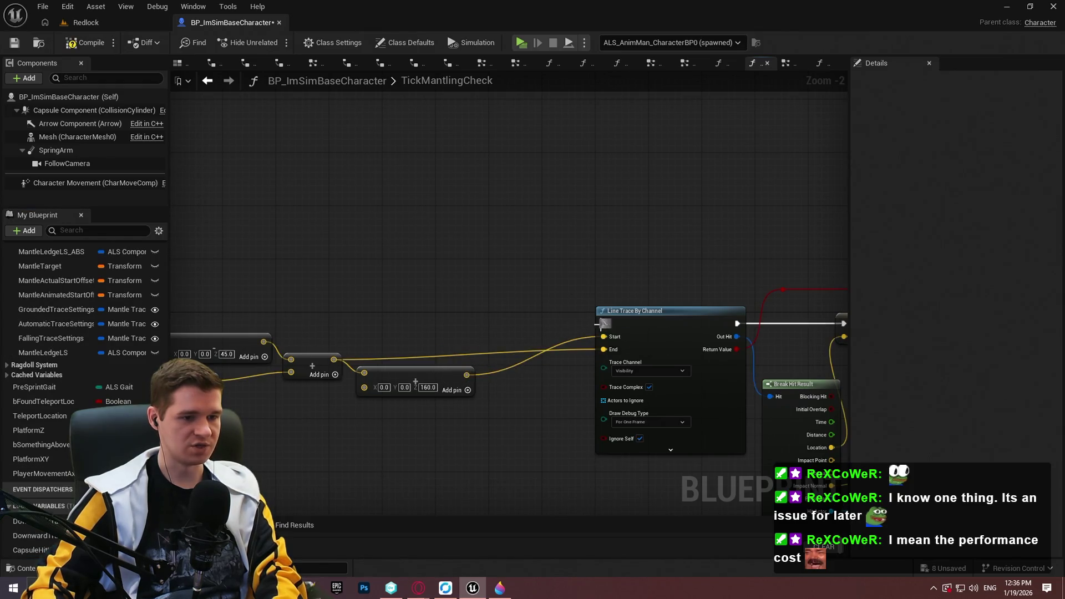
drag(603, 324, 232, 323)
scroll(476, 328, down, 3)
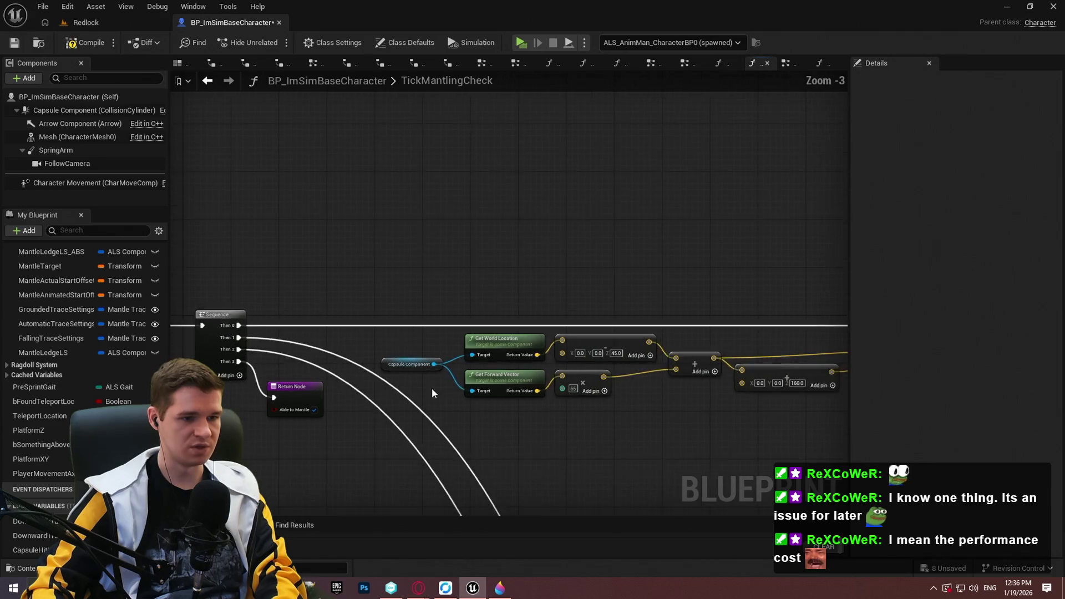
scroll(475, 328, up, 1)
scroll(480, 197, up, 2)
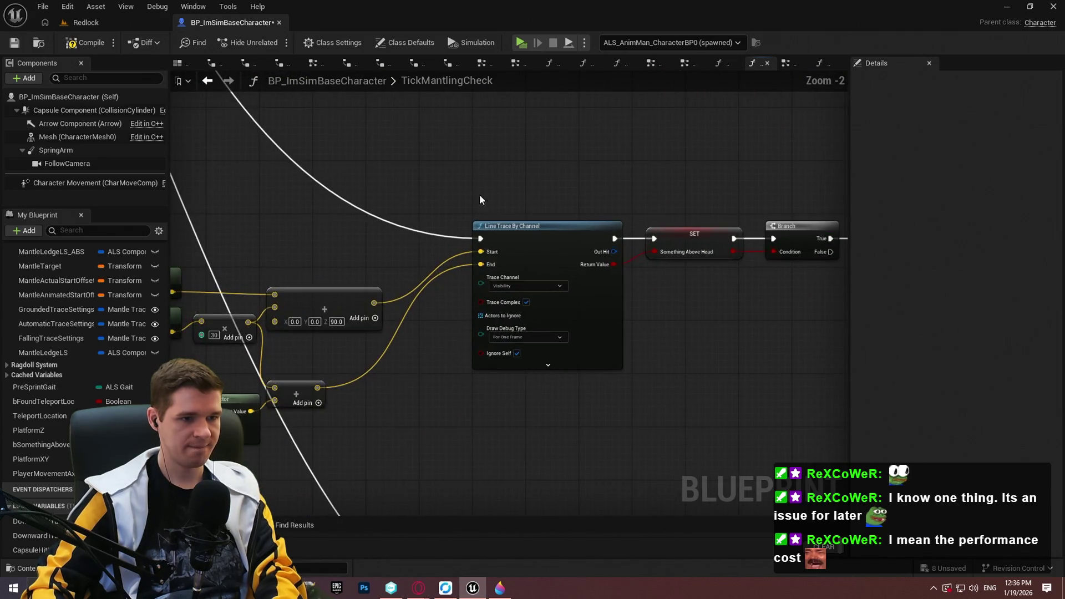
Select the capsule forward-offset calculation nodes for copying.
mouse_move(425, 194)
mouse_down()
mouse_move(804, 197)
mouse_move(310, 183)
mouse_move(620, 188)
mouse_up()
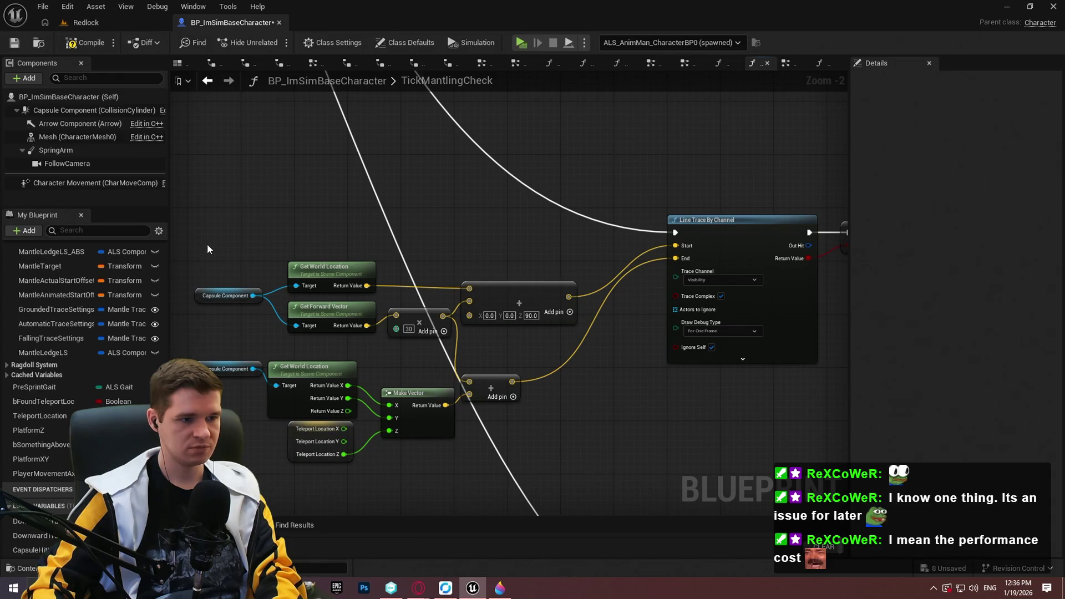
mouse_move(207, 245)
mouse_down()
mouse_move(495, 309)
mouse_move(531, 335)
mouse_up()
scroll(577, 344, down, 4)
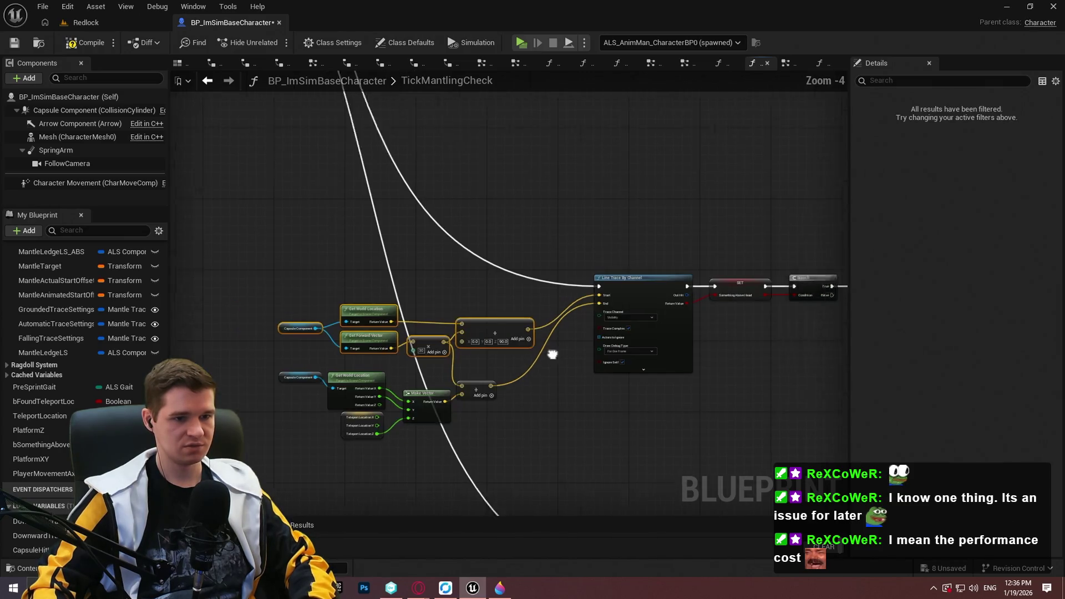
scroll(538, 312, up, 5)
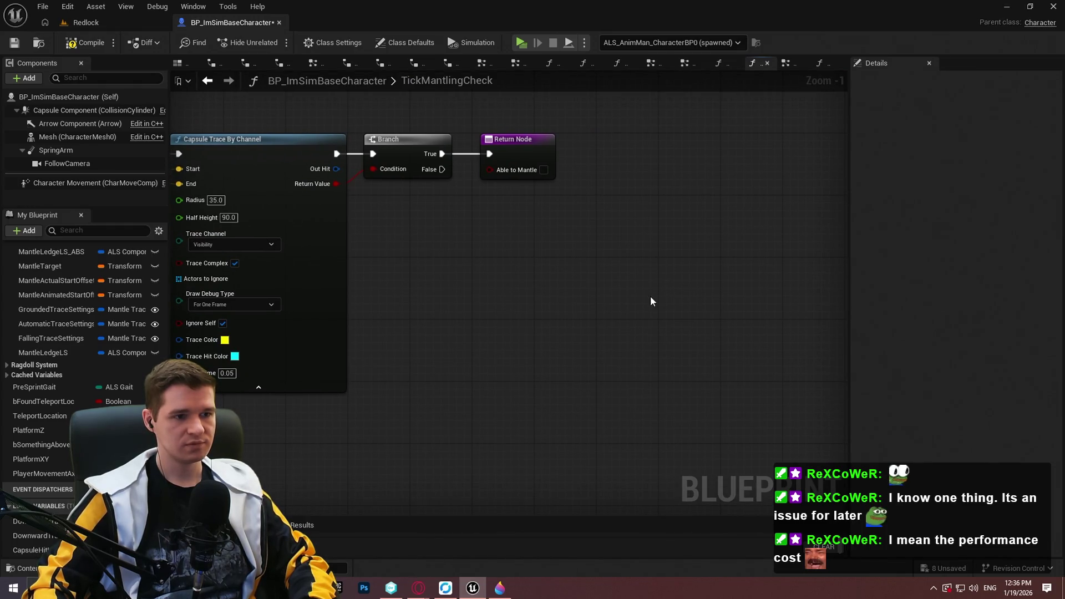
Paste the copied forward-offset nodes beside the capsule trace.
key(ctrl+v)
drag(668, 322, 443, 316)
click(315, 192)
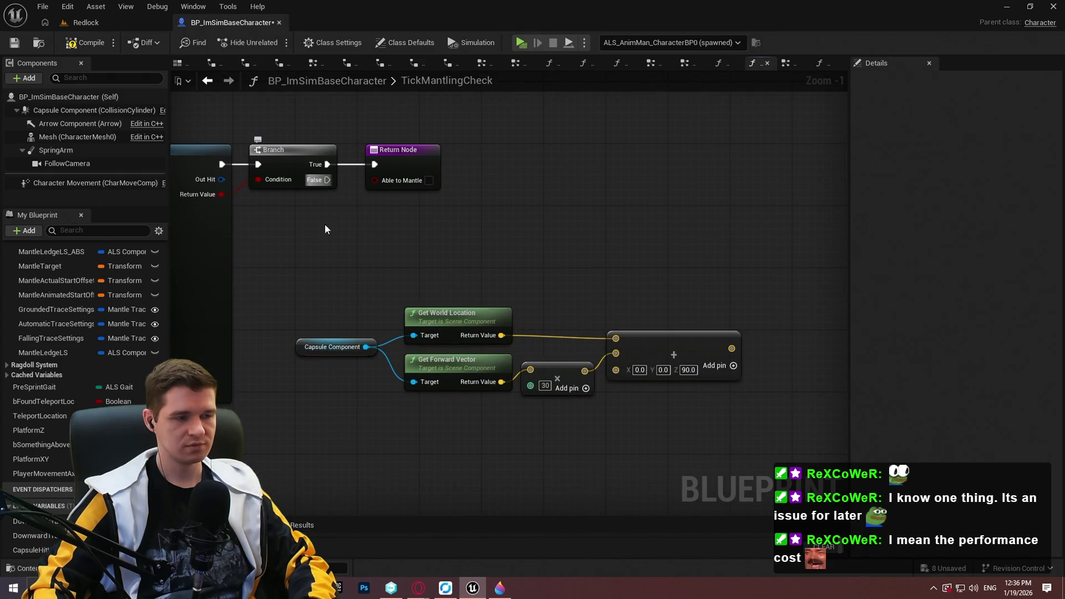
scroll(325, 229, down, 4)
scroll(561, 295, up, 2)
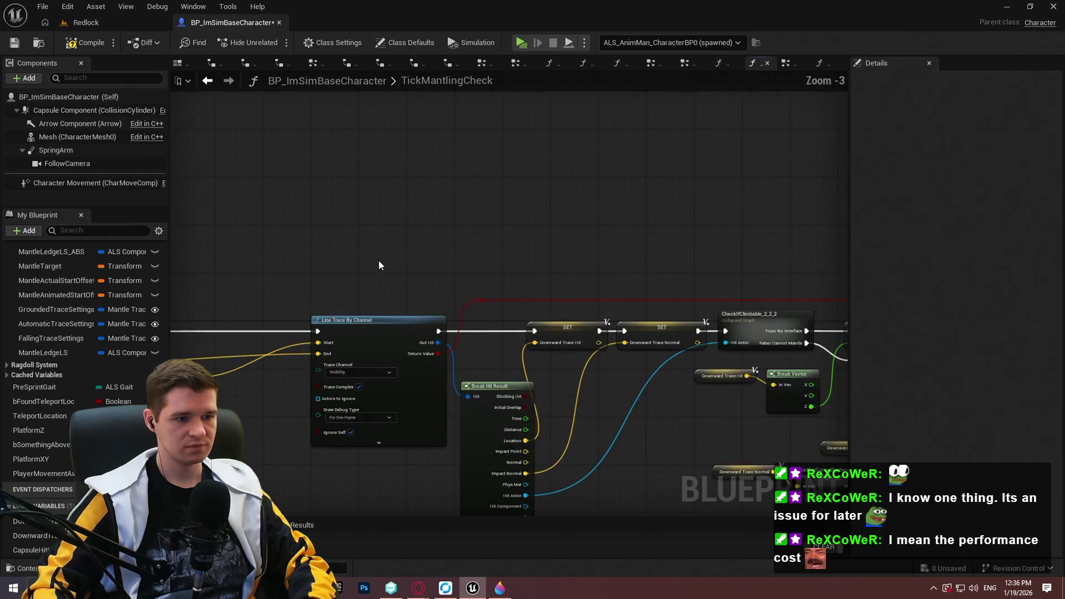
scroll(361, 344, down, 2)
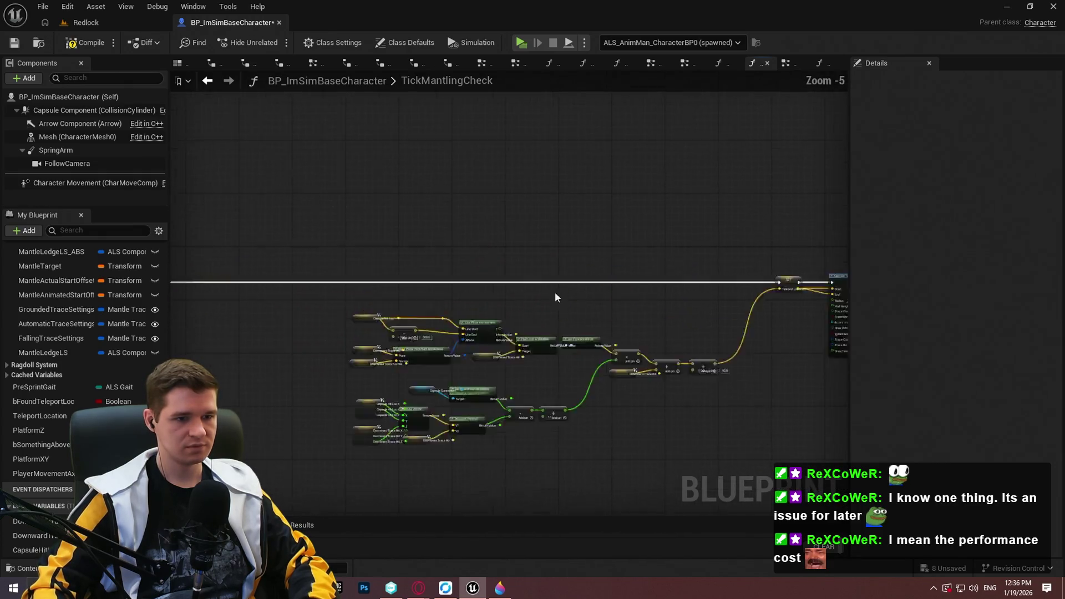
scroll(557, 298, up, 2)
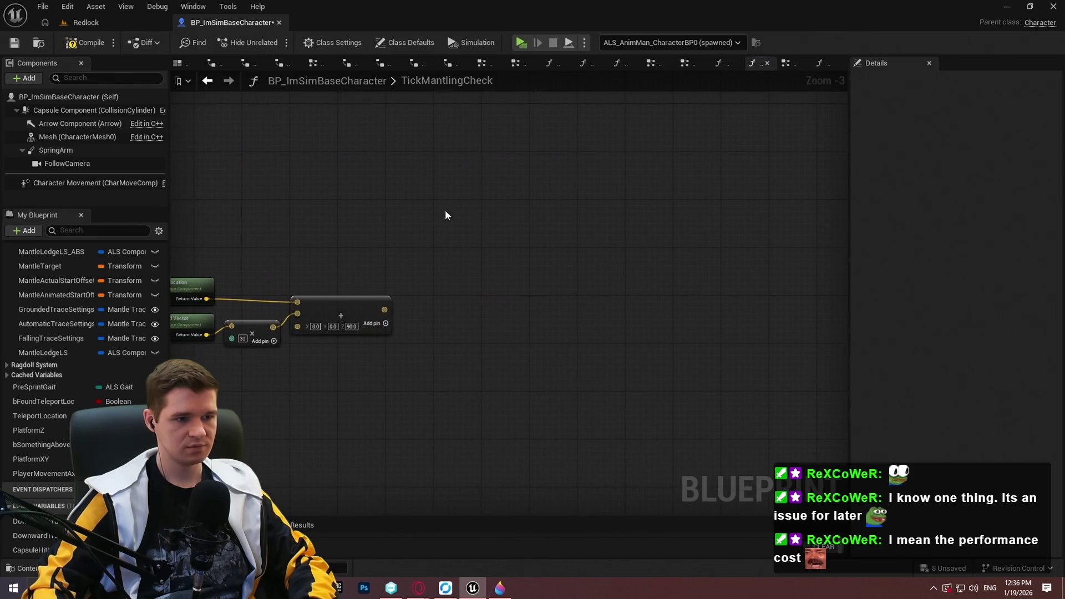
Paste a Line Trace By Channel, feed the offset location into its Start, and save.
key(ctrl+v)
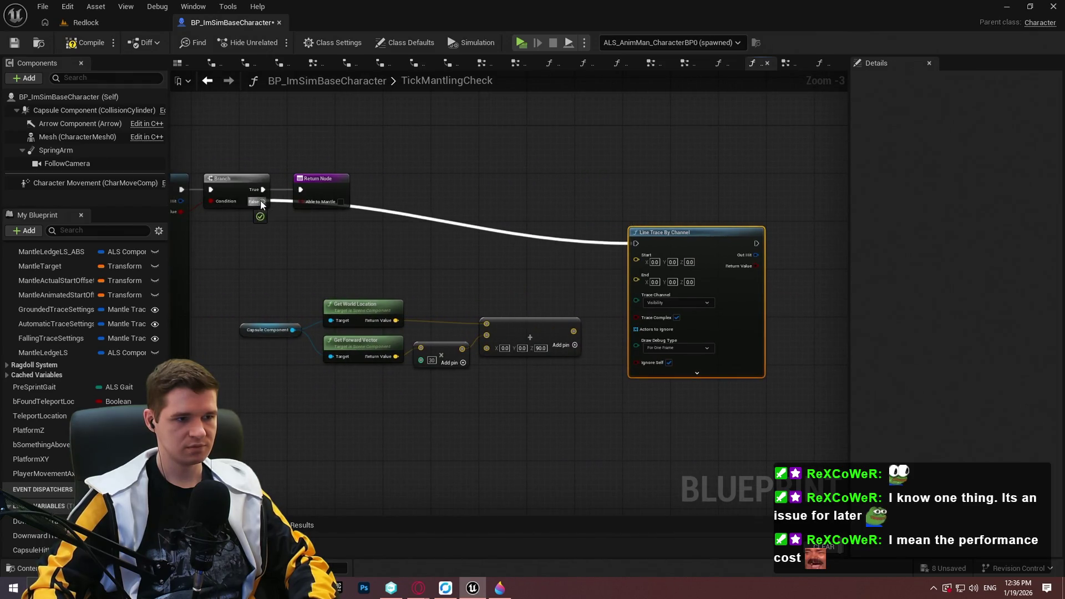
drag(725, 241, 731, 355)
drag(281, 248, 533, 405)
mouse_move(569, 348)
mouse_down()
mouse_move(575, 438)
mouse_move(575, 420)
mouse_up()
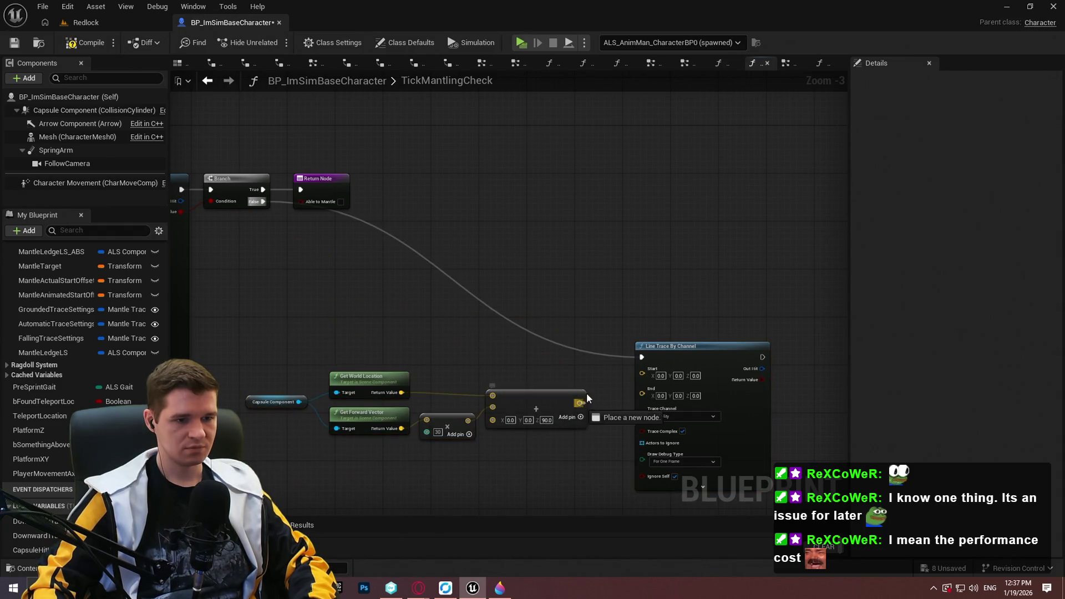
drag(640, 378, 642, 373)
scroll(495, 264, up, 3)
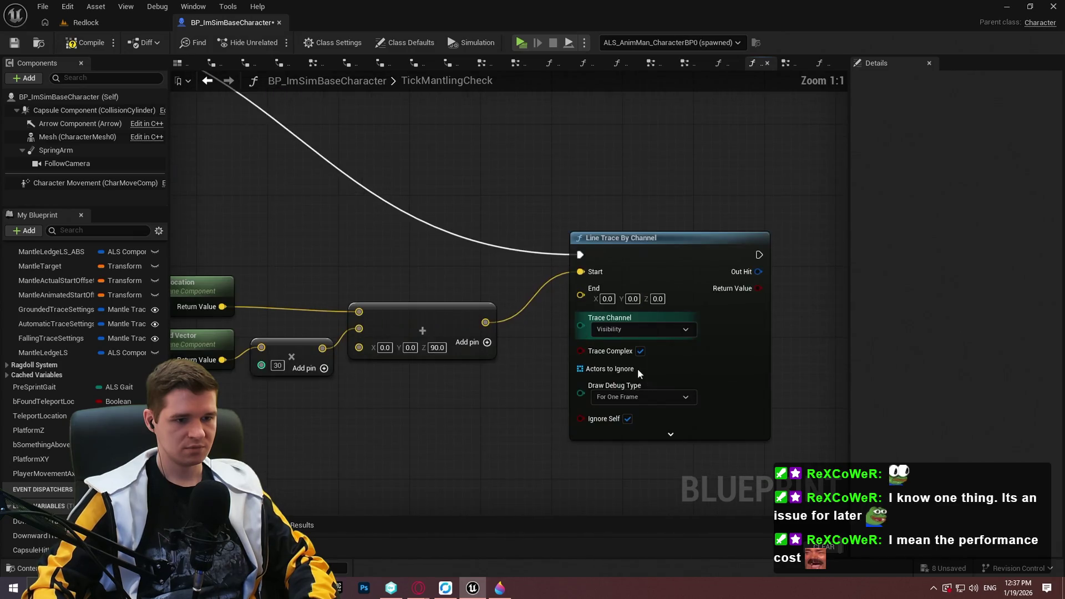
scroll(546, 389, down, 1)
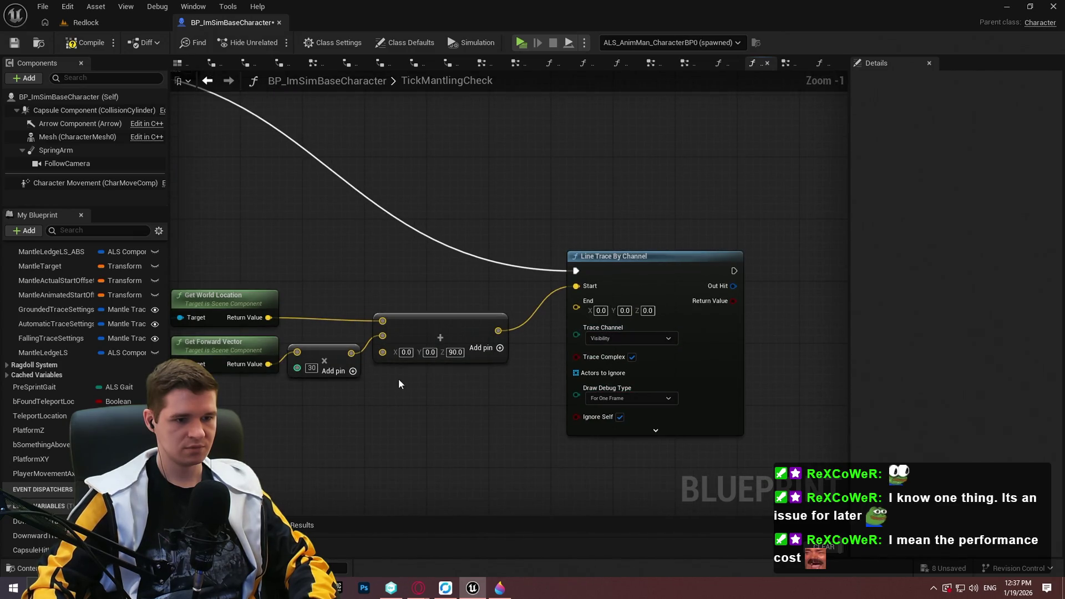
click(16, 48)
Connect a Teleport Location getter to the trace End and expand its debug options.
scroll(357, 387, down, 2)
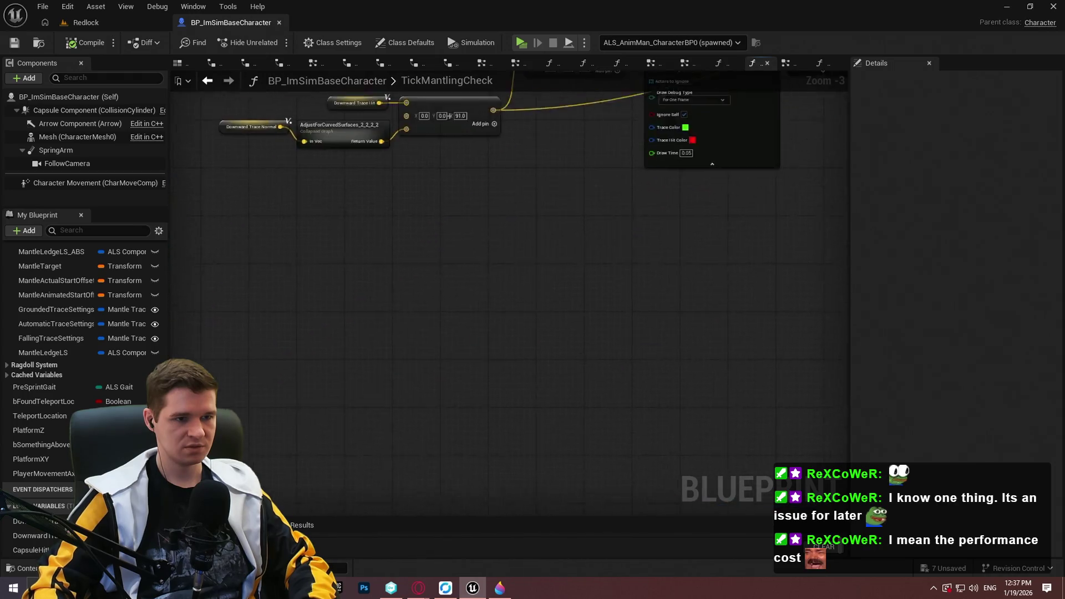
mouse_move(551, 208)
mouse_down()
mouse_move(743, 337)
mouse_move(568, 362)
mouse_move(538, 317)
mouse_move(331, 345)
mouse_move(90, 346)
mouse_up()
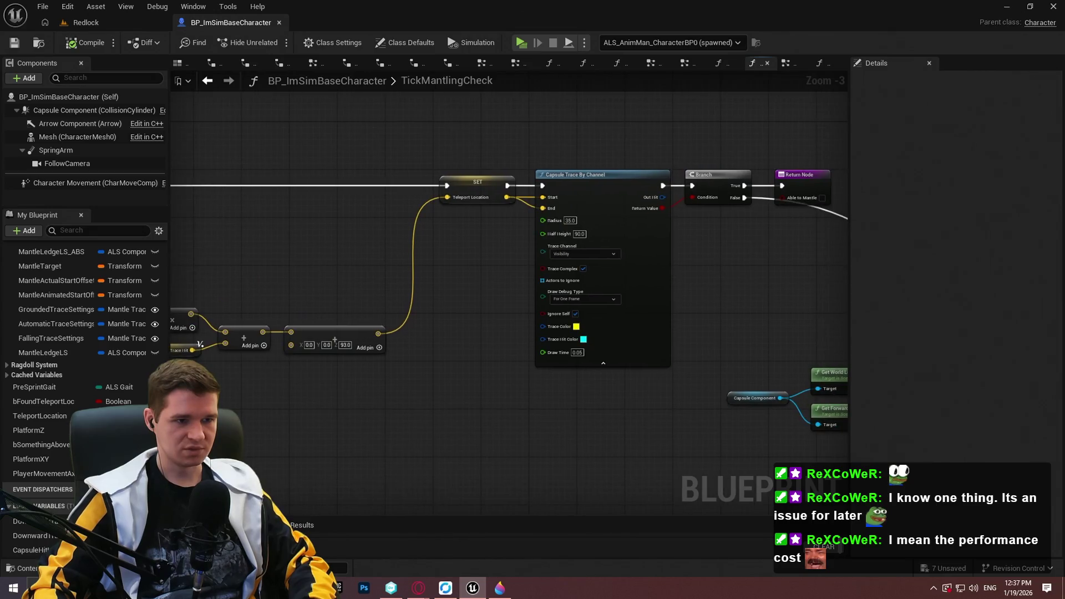
scroll(499, 208, up, 3)
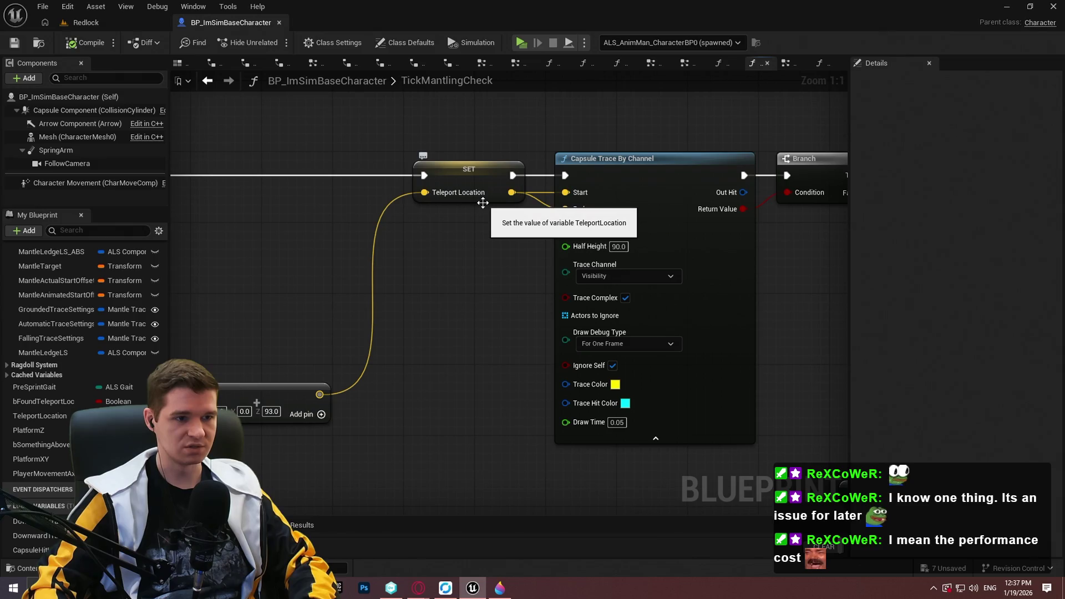
mouse_move(471, 430)
mouse_down()
mouse_move(424, 431)
mouse_move(400, 282)
mouse_up()
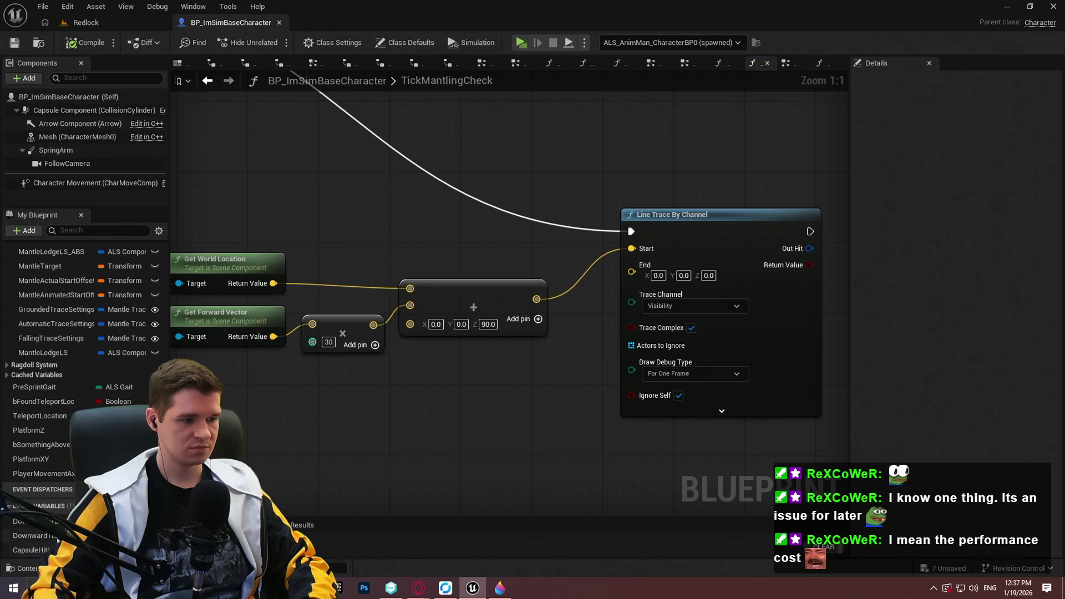
mouse_move(22, 415)
mouse_down()
mouse_move(527, 382)
mouse_move(461, 382)
mouse_move(633, 273)
mouse_up()
click(488, 387)
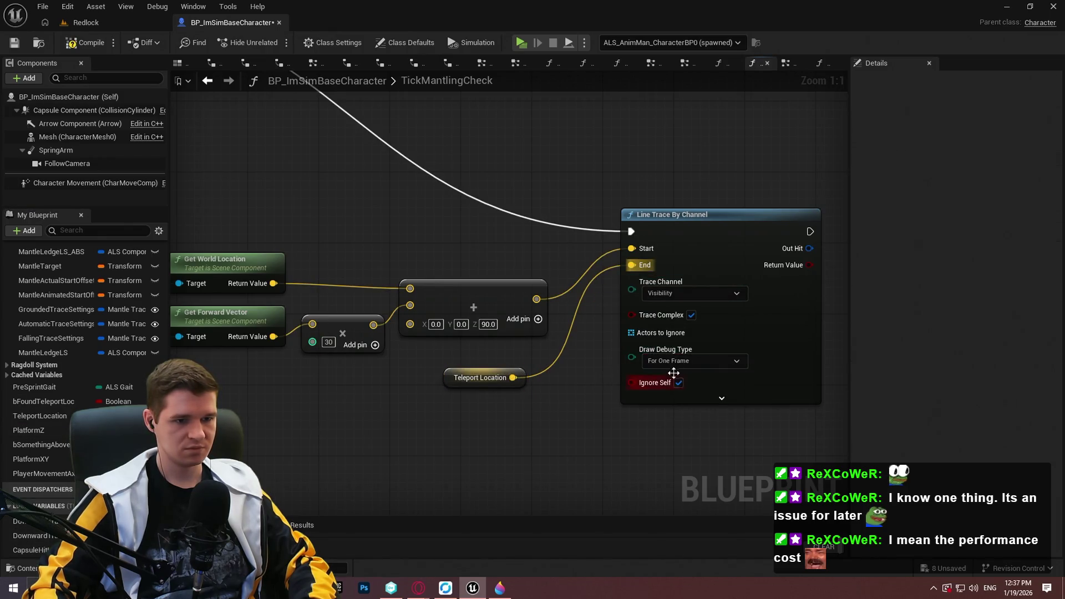
click(722, 397)
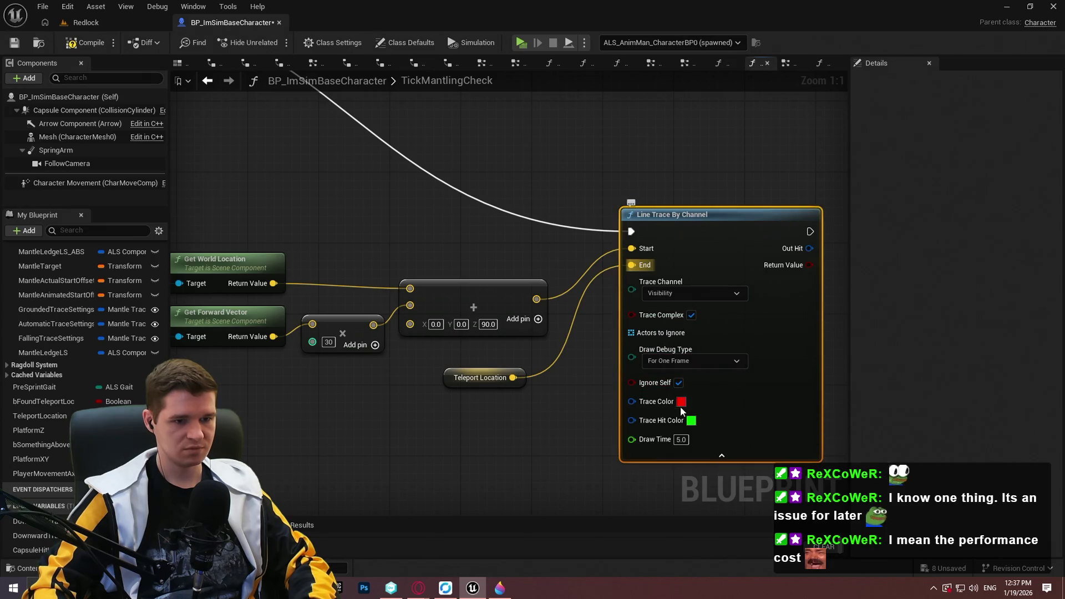
scroll(289, 272, down, 4)
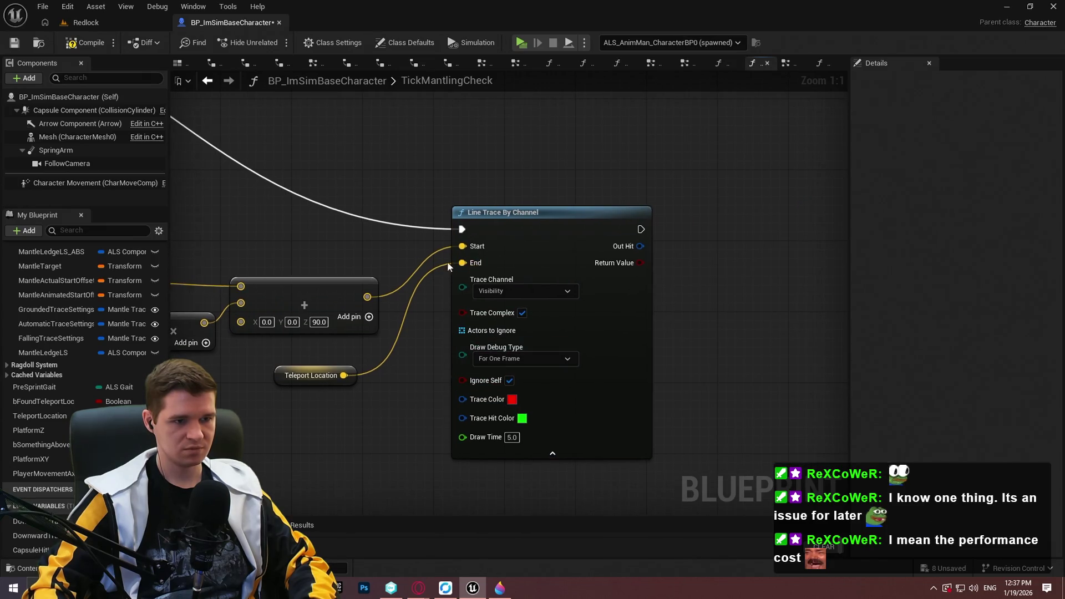
scroll(683, 285, up, 1)
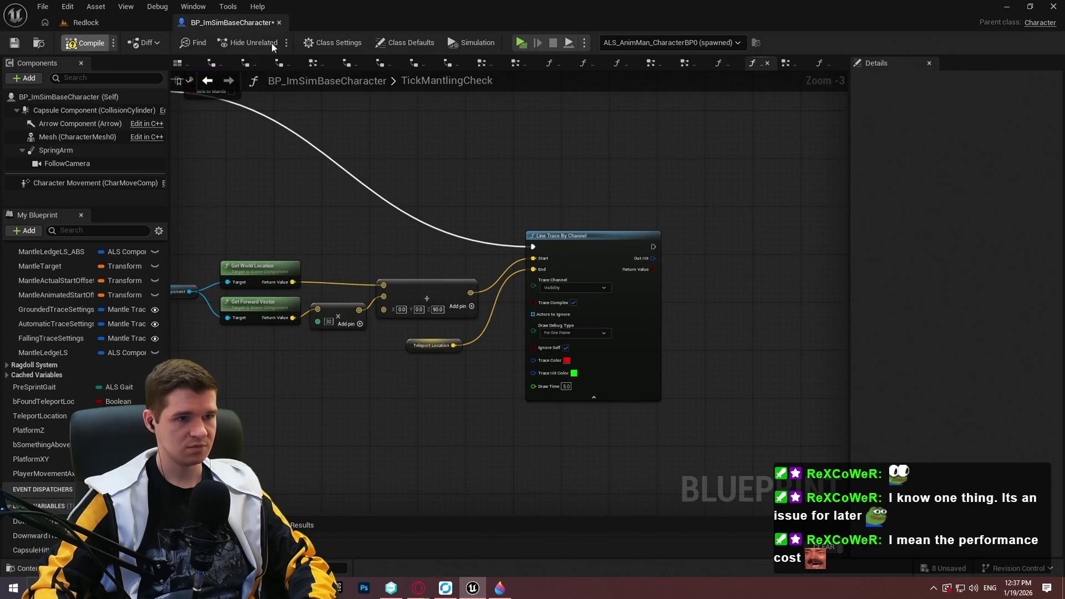
Start a play-test and walk the character through the corridor along the wall.
click(520, 43)
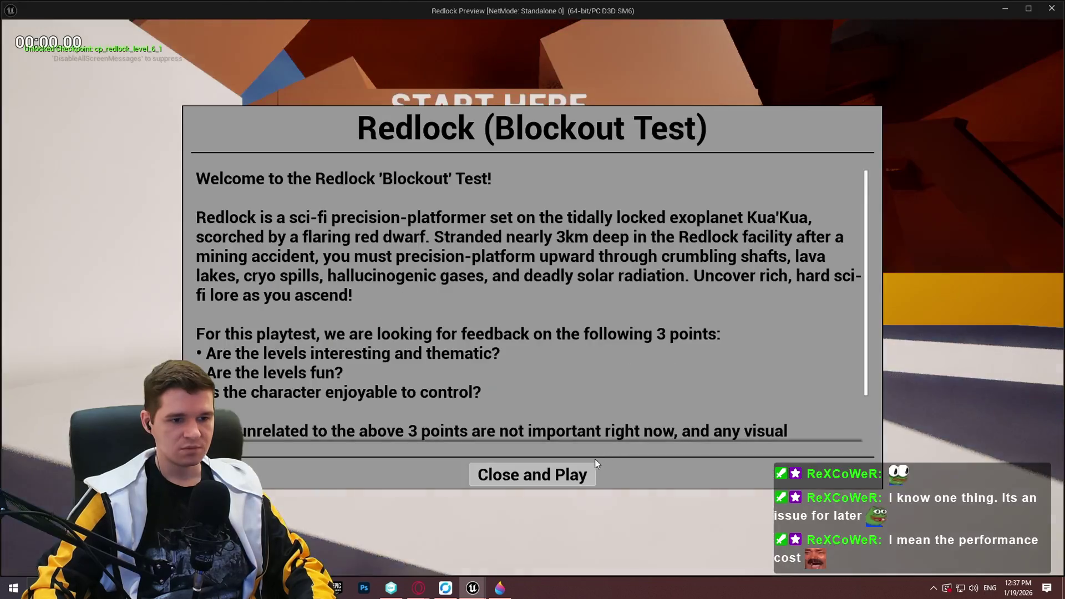
key(w)
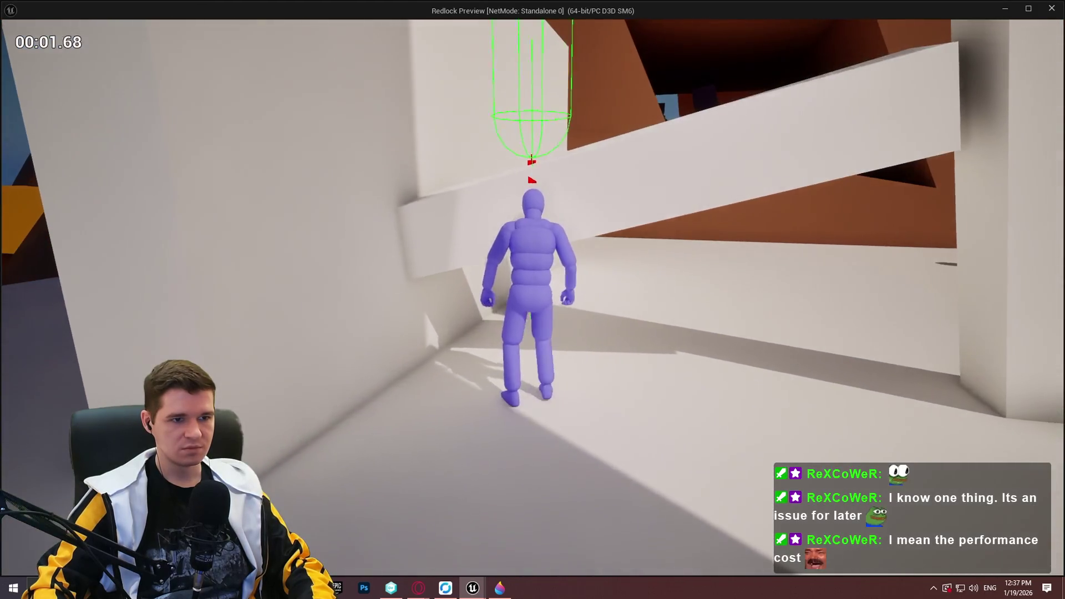
key(w)
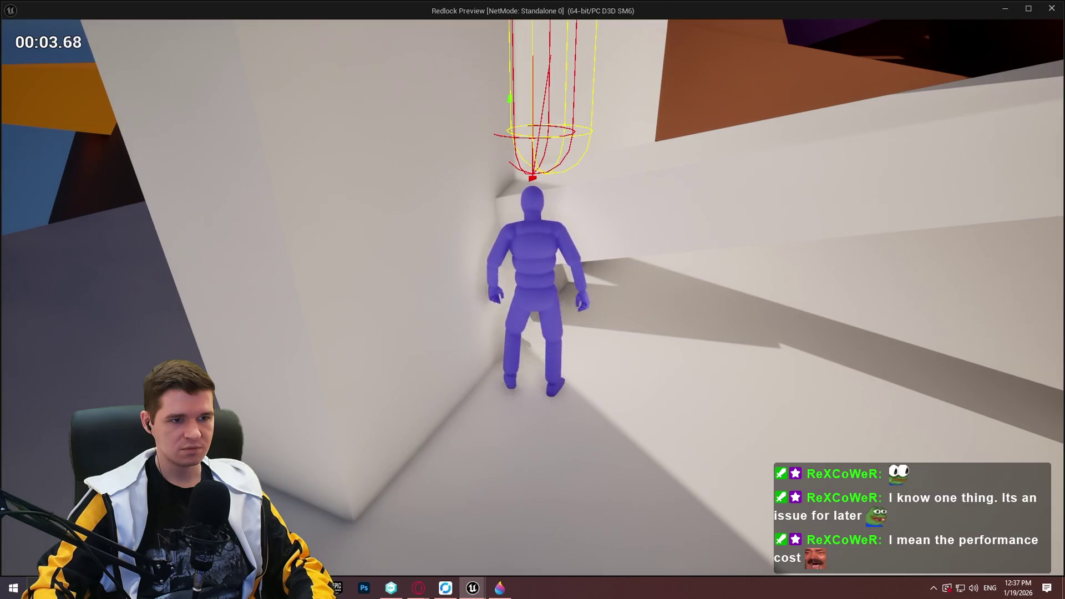
key(w)
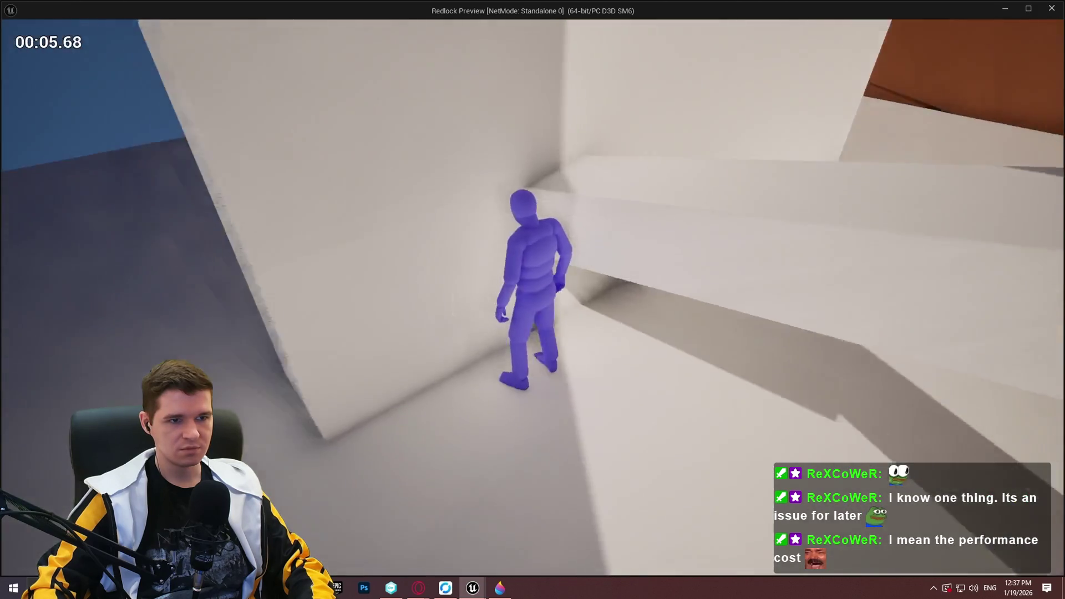
key(w)
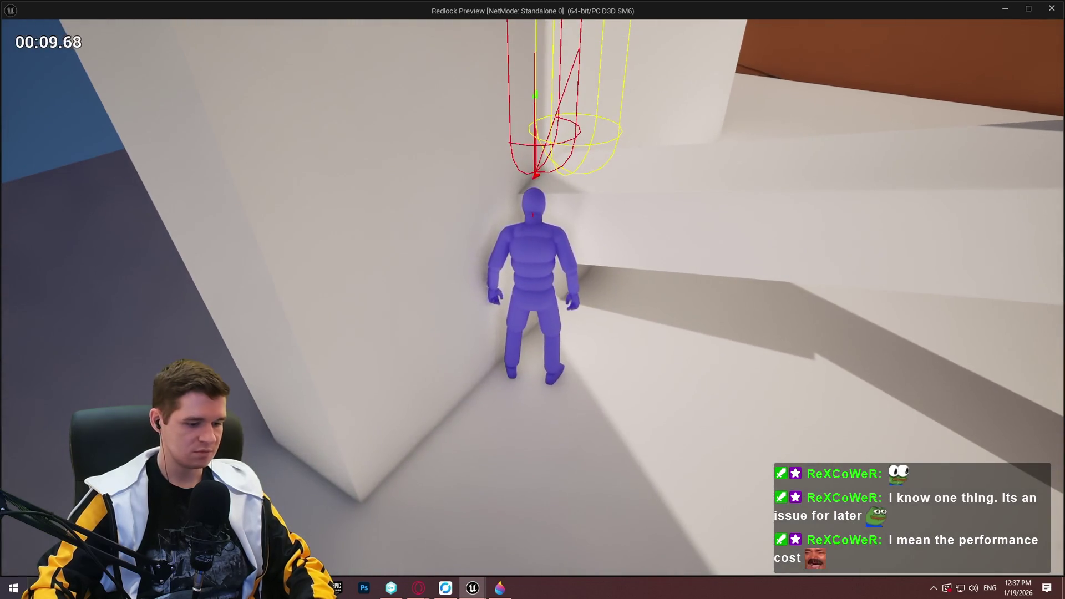
Switch to wireframe view with F1, jump at the wall and run across the floor, then return to the blueprint.
key(F1)
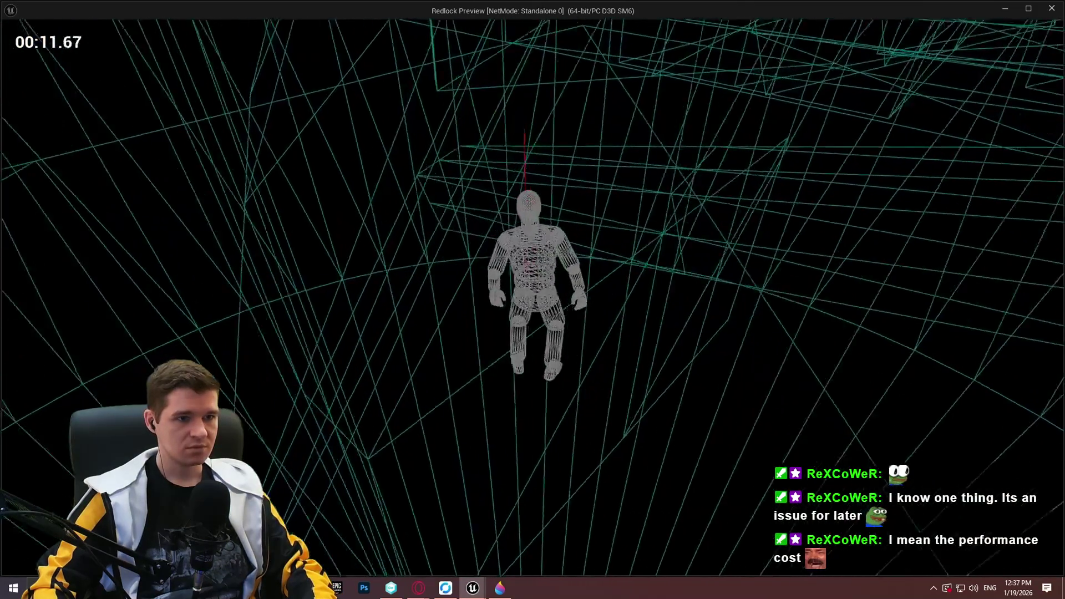
key(space)
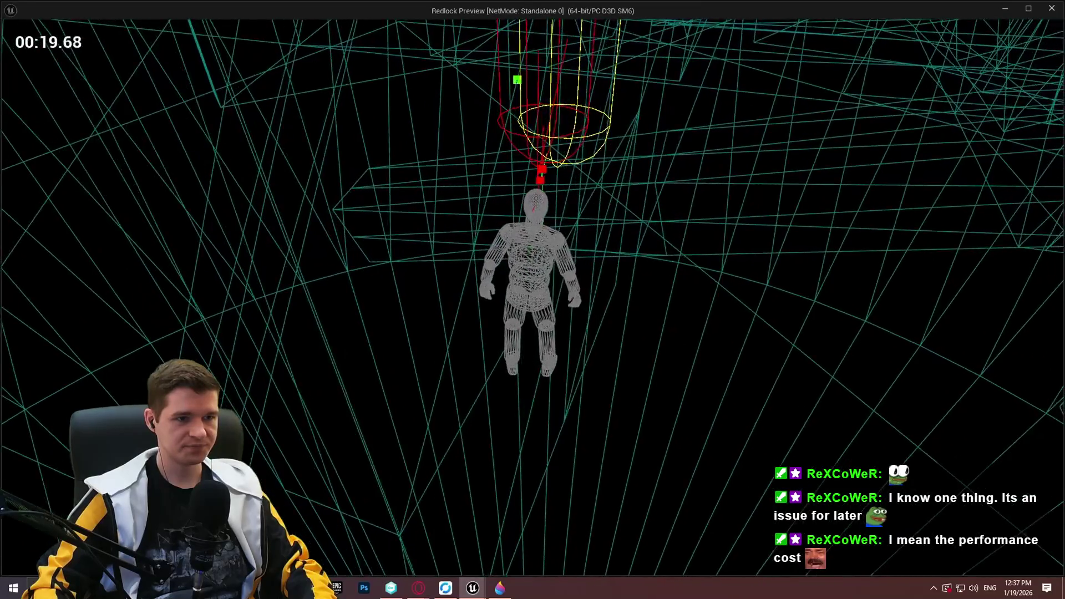
key(w)
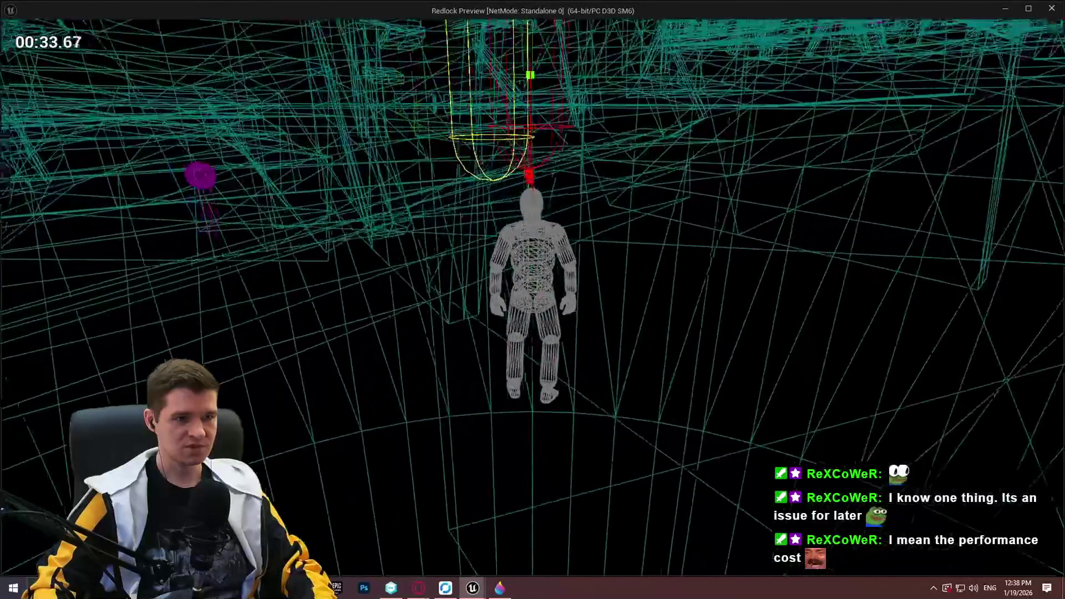
key(alt+Tab)
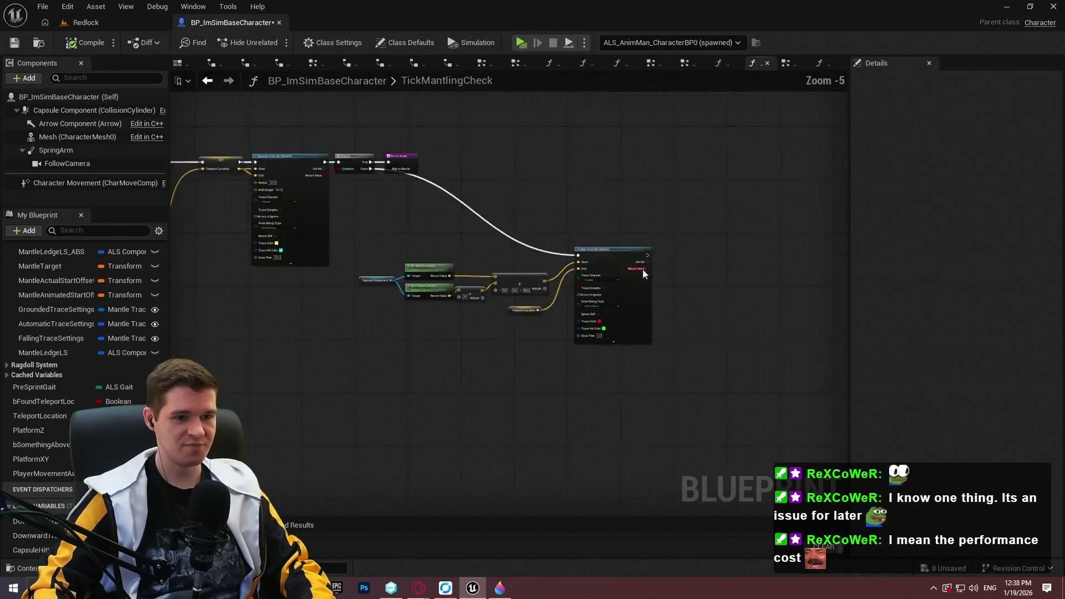
Paste a Branch and Return Node after the new line trace, wire it in, and straighten them.
scroll(643, 268, up, 3)
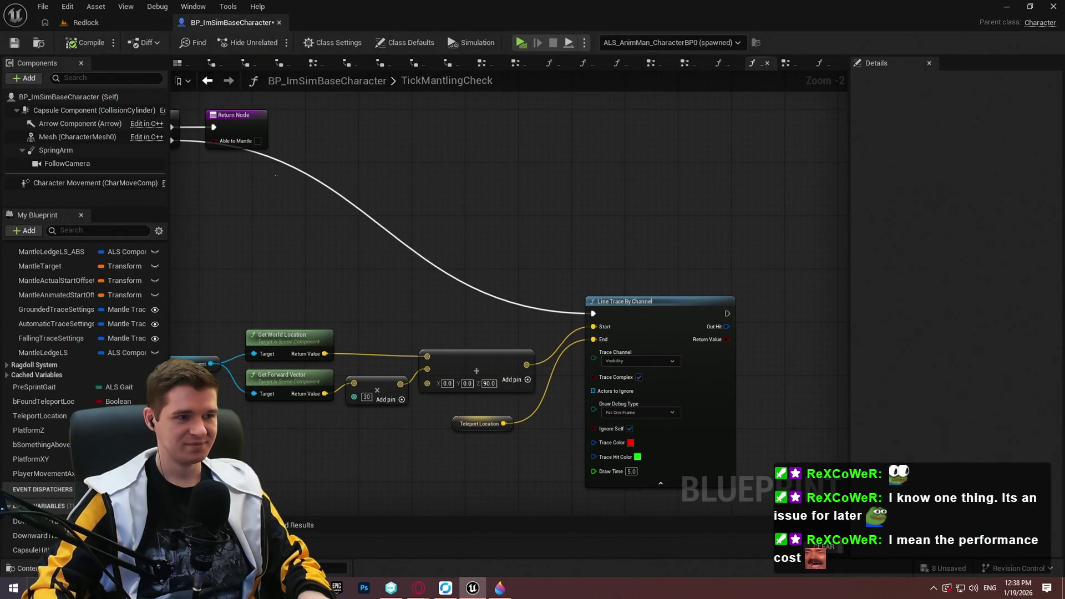
click(519, 270)
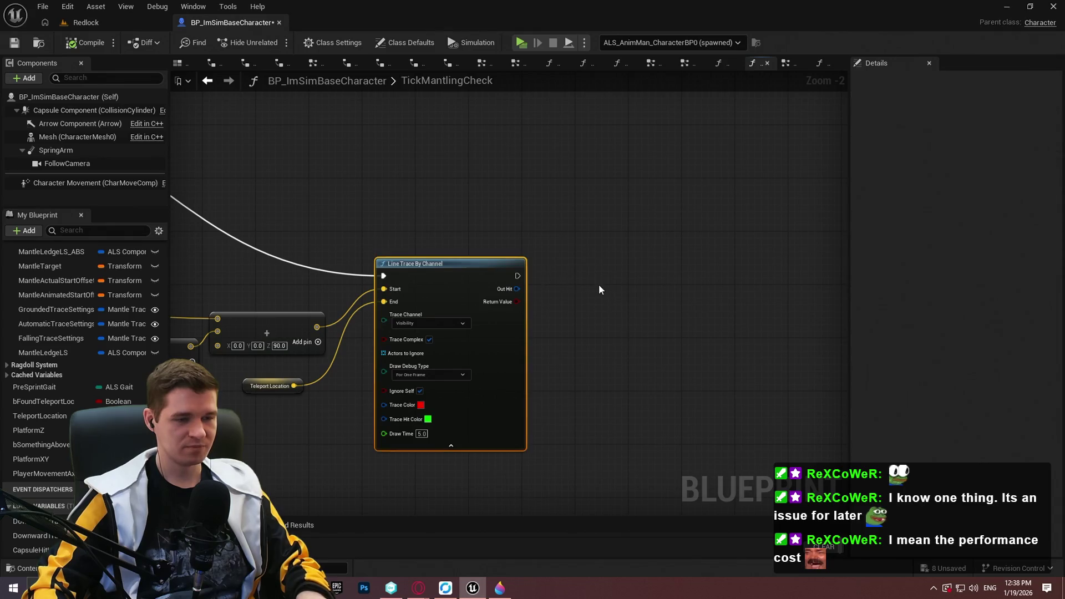
key(ctrl+v)
drag(518, 276, 529, 287)
click(552, 269)
scroll(636, 365, up, 2)
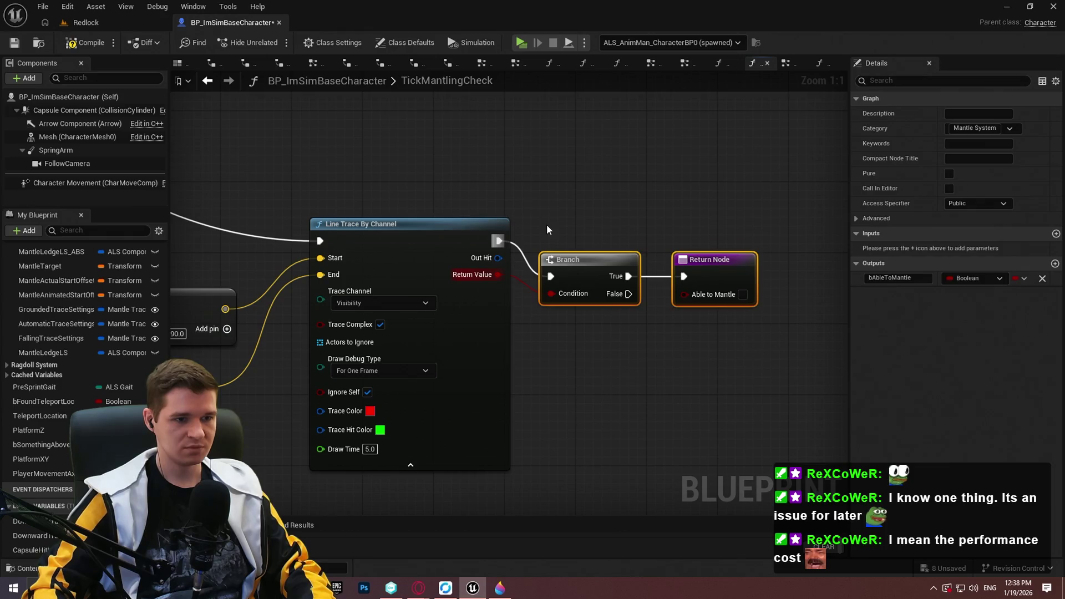
key(q)
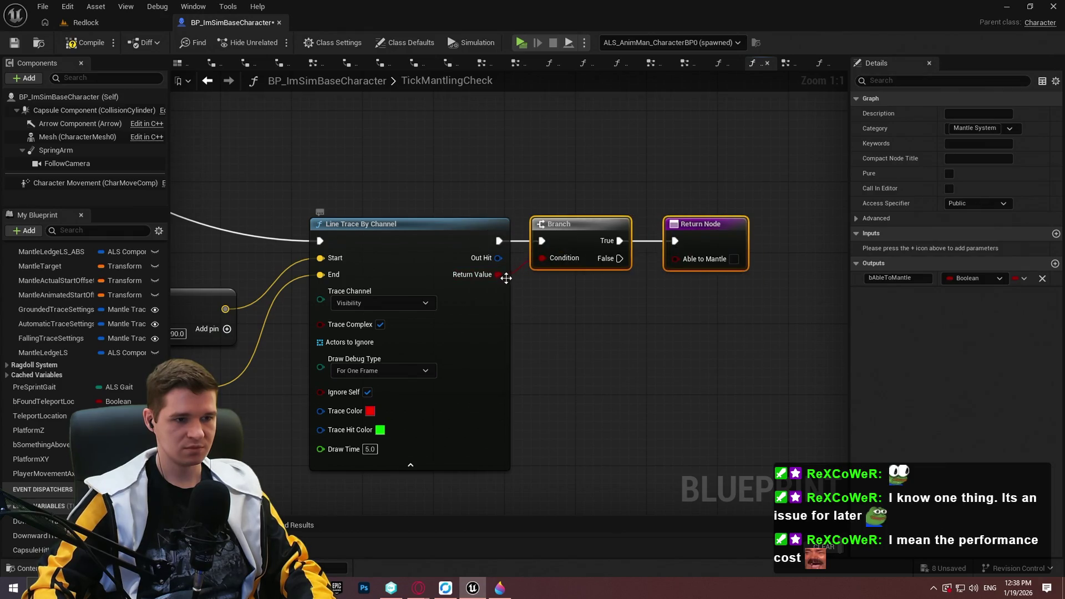
Move the wall-trace node group below the existing logic, nudge the upper Return Node, and save.
scroll(714, 405, down, 5)
drag(725, 408, 373, 192)
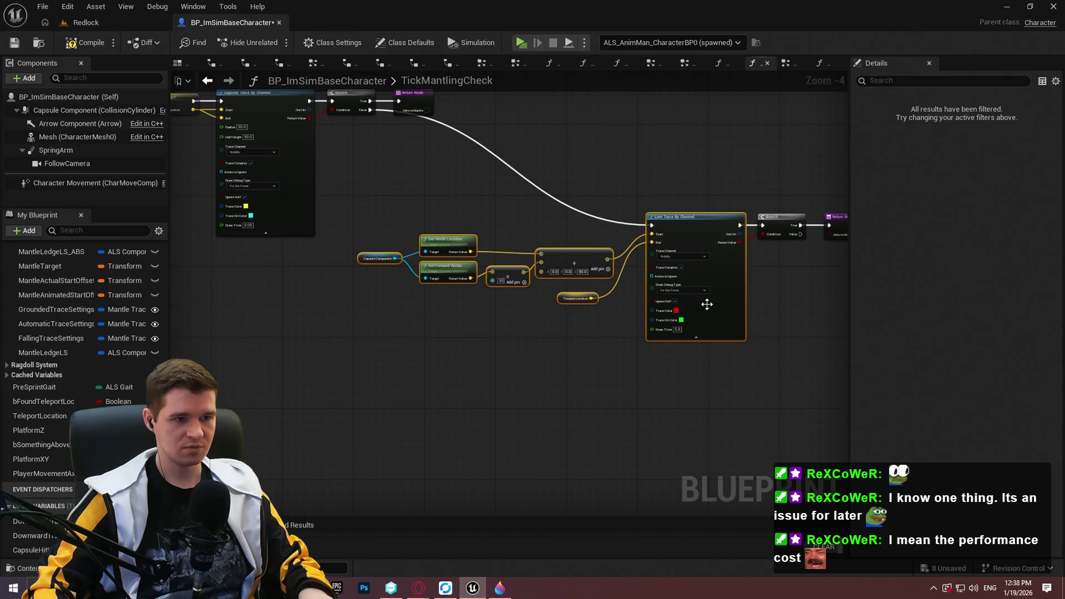
scroll(767, 348, down, 5)
scroll(732, 290, up, 4)
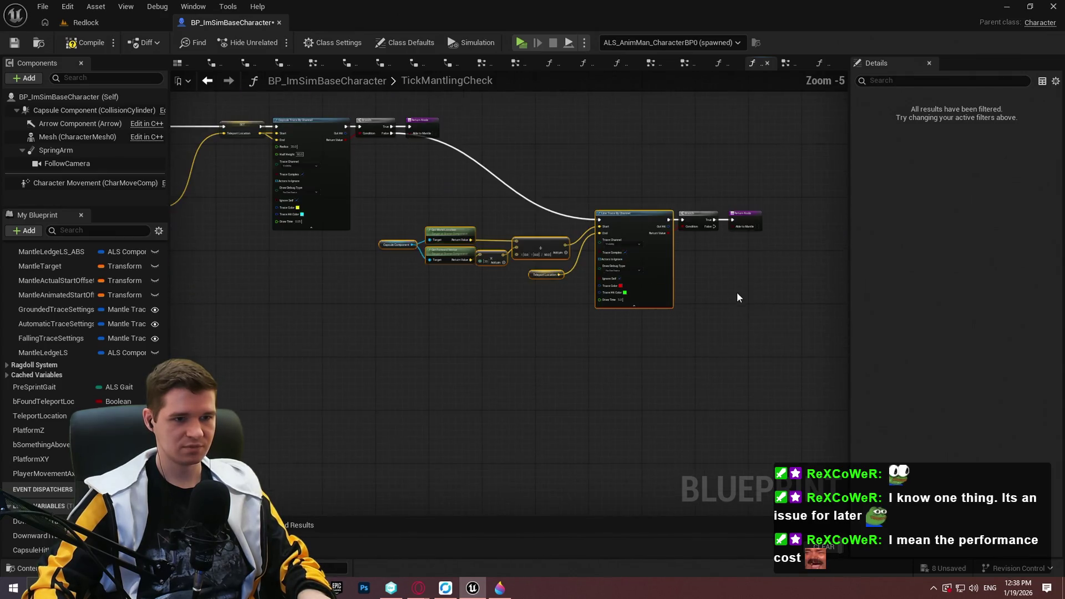
mouse_move(625, 213)
mouse_down()
mouse_move(545, 284)
mouse_move(480, 282)
mouse_move(489, 274)
mouse_up()
drag(427, 131, 448, 133)
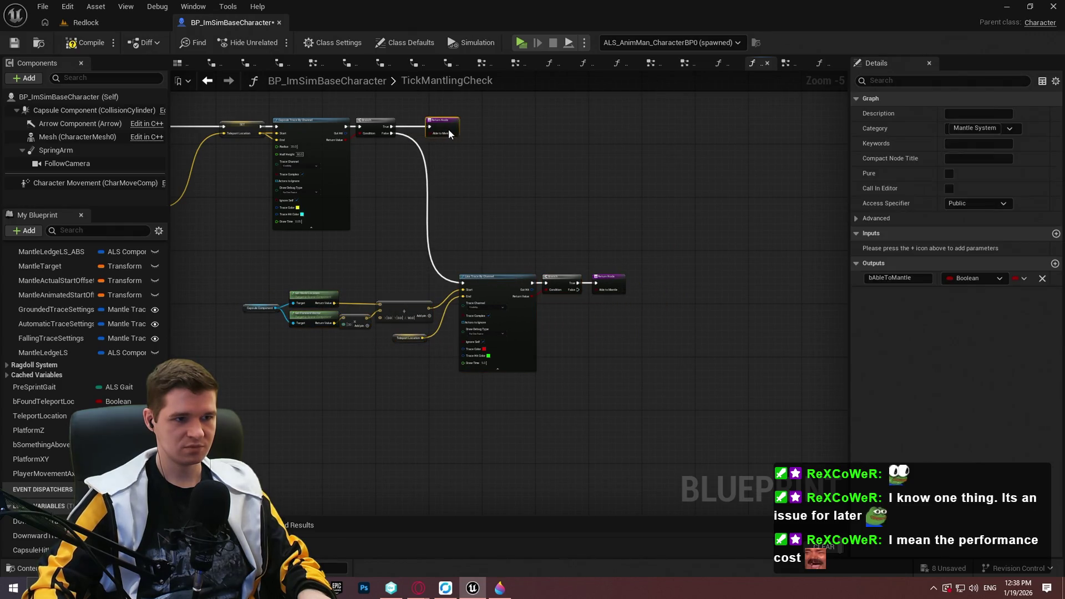
scroll(454, 142, down, 2)
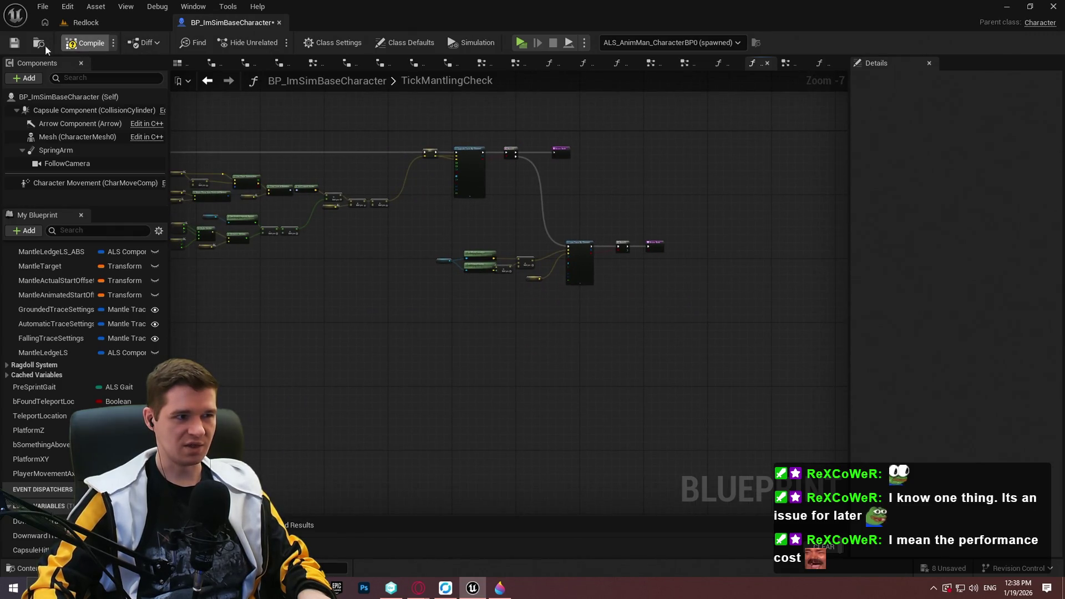
click(13, 42)
scroll(653, 196, up, 2)
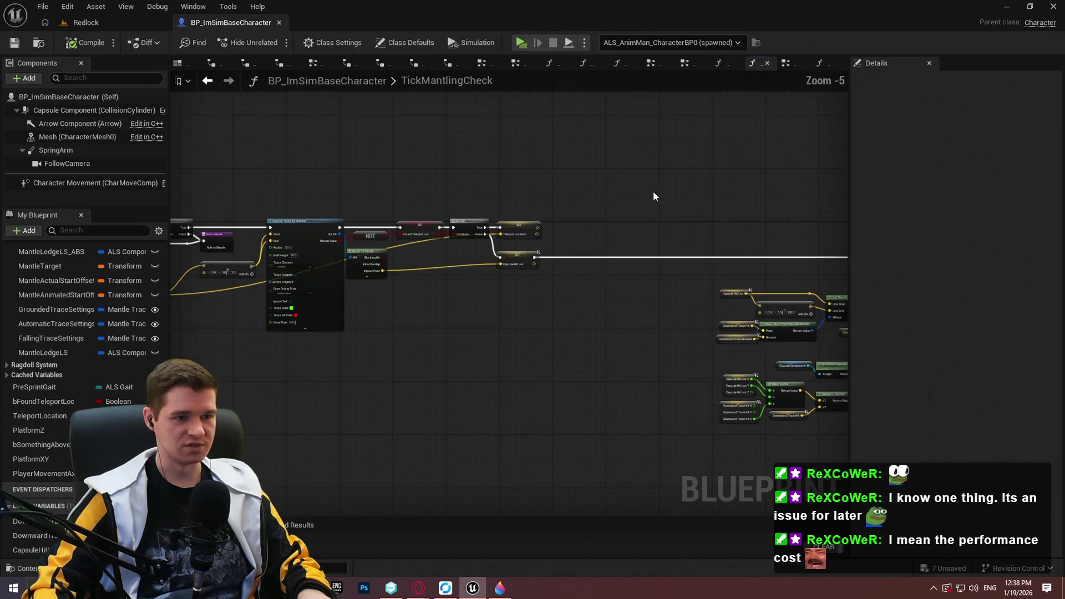
drag(450, 183, 679, 156)
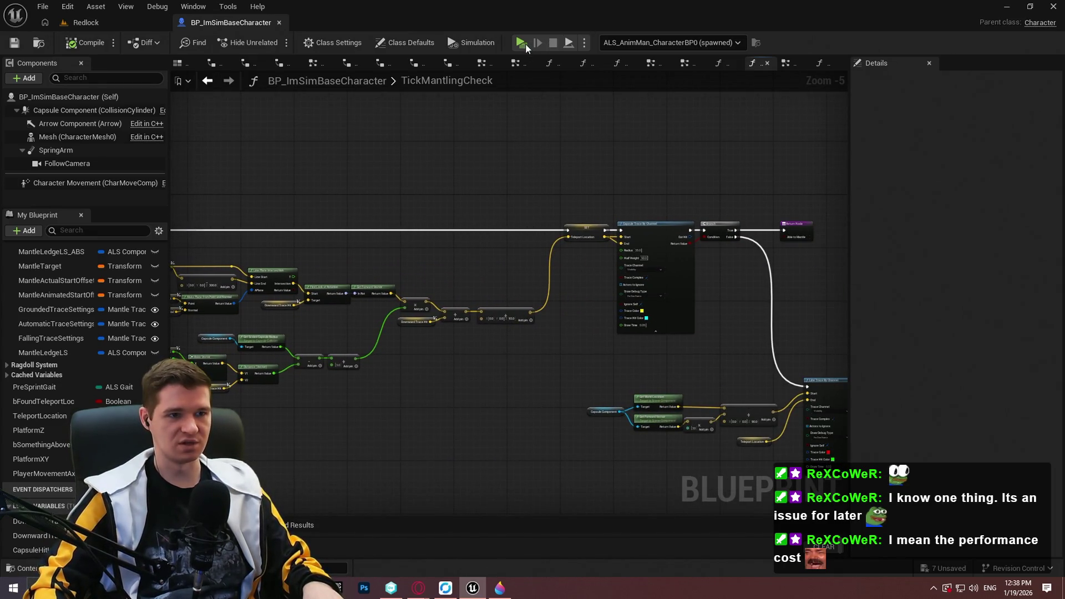
Start a play session and turn on the Game performance stats with 'stat game'.
key(alt+p)
click(571, 480)
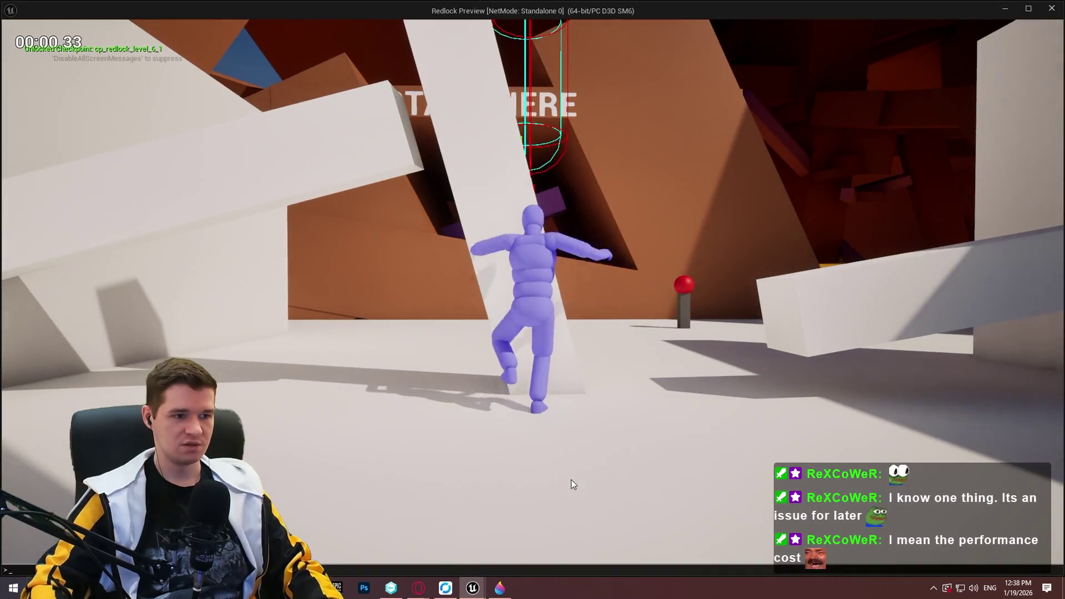
key(grave)
text(stat g)
key(Return)
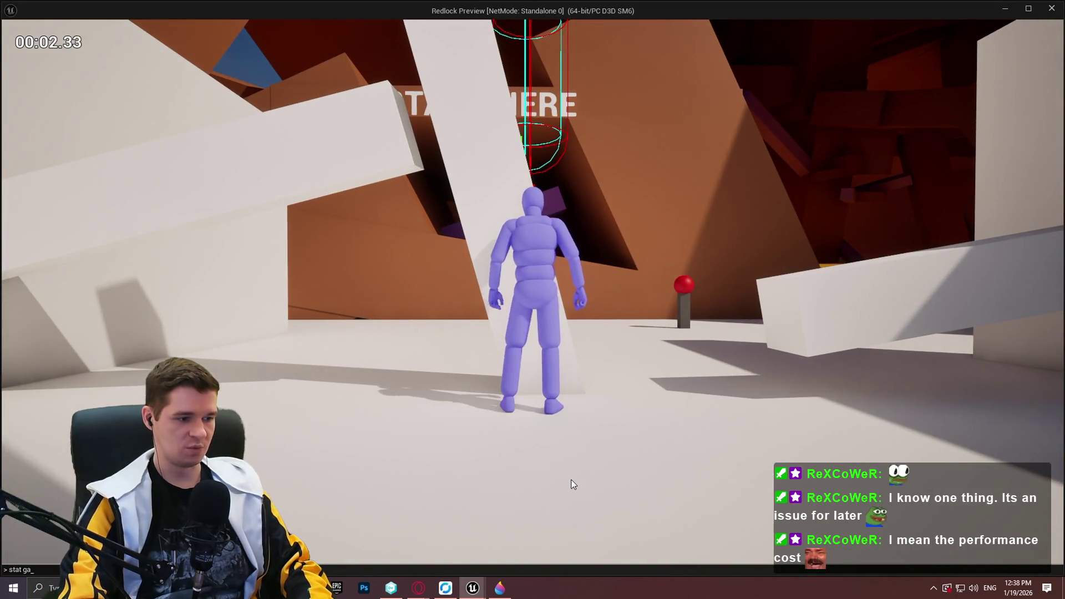
key(grave)
key(Return)
Run the character up against the walls to test the wall check, then end the session.
key(w)
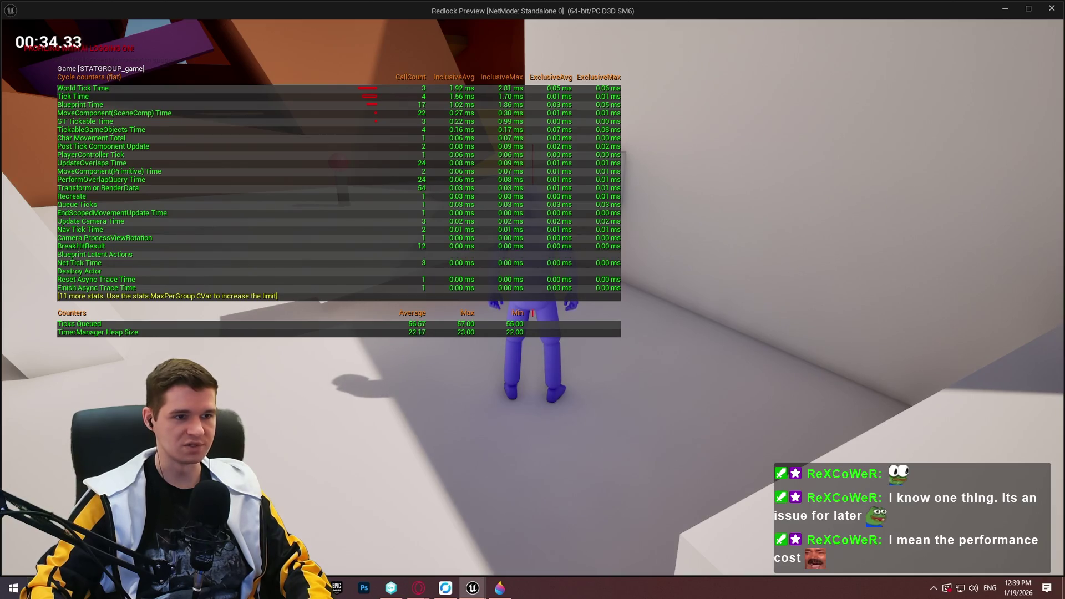
key(w)
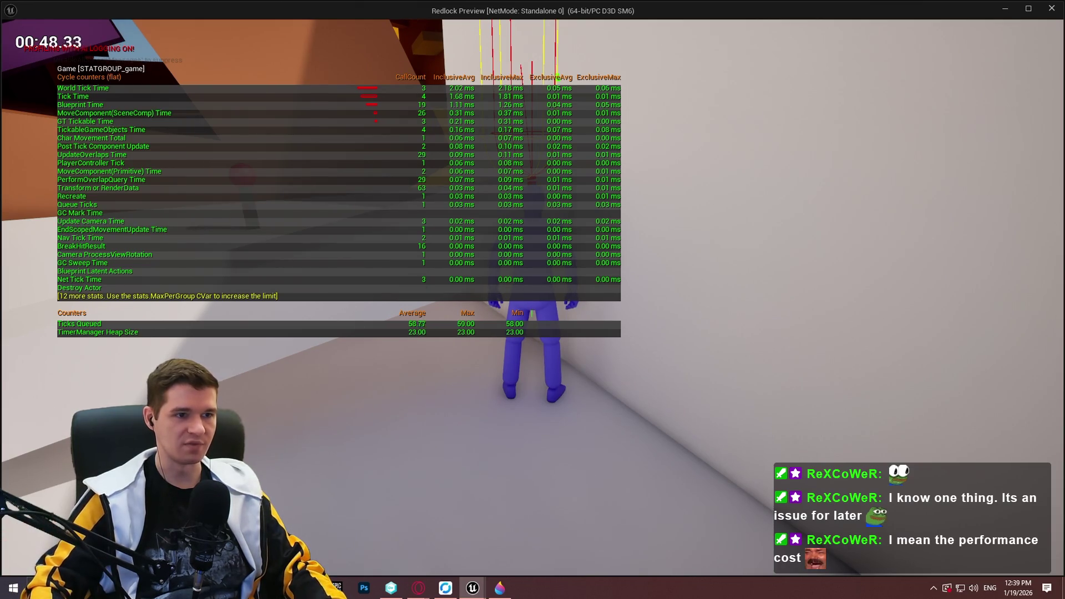
key(Escape)
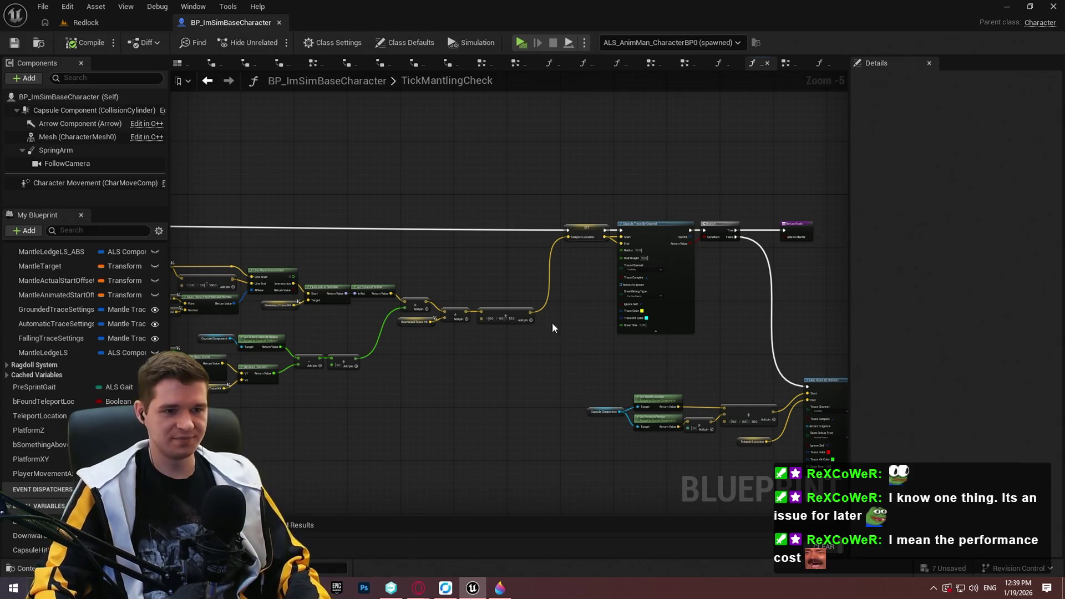
Select the Line Trace wall-check nodes in TickMantlingCheck and open the MantleCheck function graph.
scroll(553, 328, down, 3)
scroll(449, 330, up, 4)
mouse_move(405, 334)
mouse_down()
mouse_move(192, 295)
mouse_move(175, 282)
mouse_up()
drag(346, 271, 247, 231)
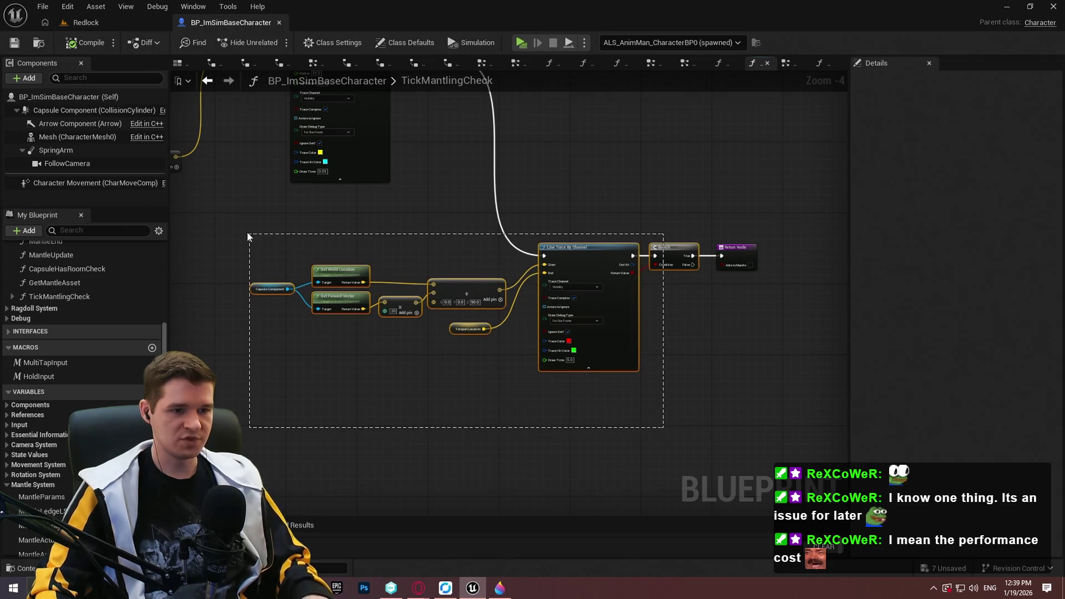
scroll(82, 323, up, 4)
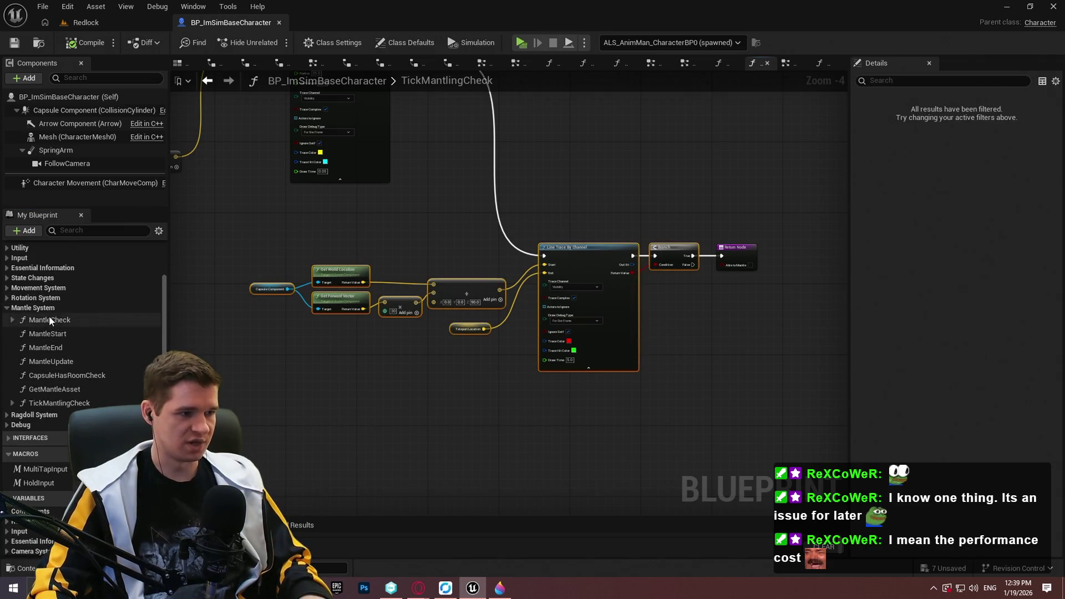
double_click(48, 319)
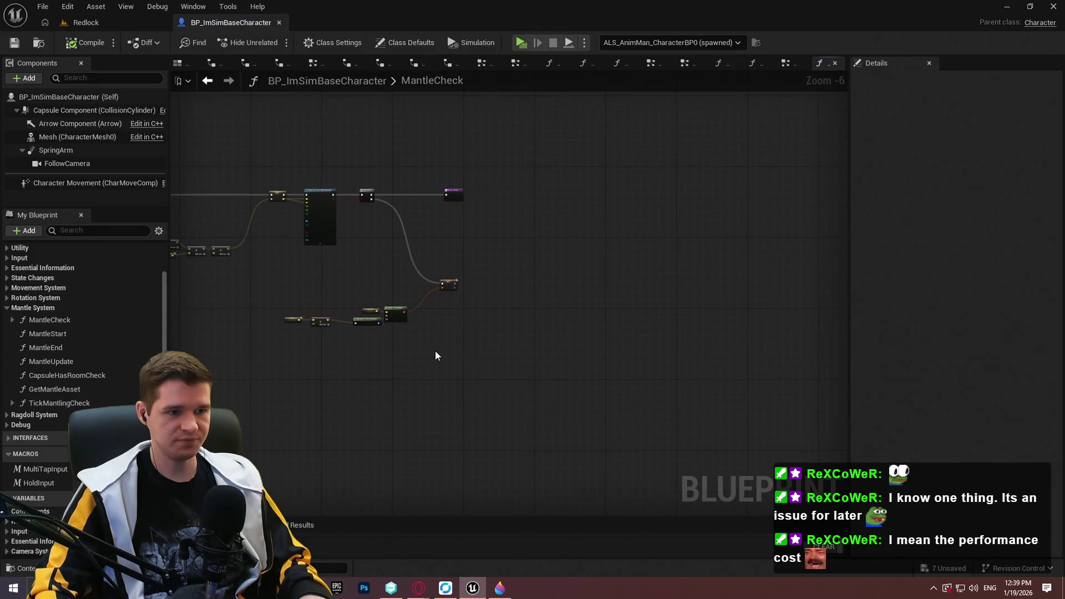
Paste the copied wall-trace nodes into empty space in MantleCheck.
scroll(436, 356, up, 2)
drag(511, 357, 613, 416)
key(ctrl+v)
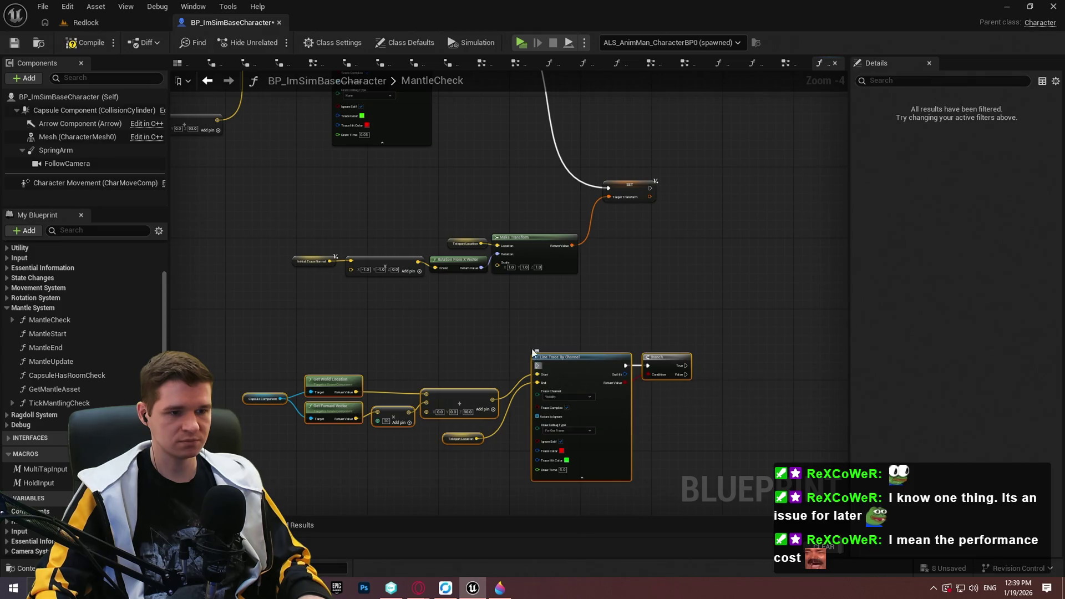
Duplicate the existing Return Node and attach the copy after the pasted Branch.
drag(432, 61, 436, 171)
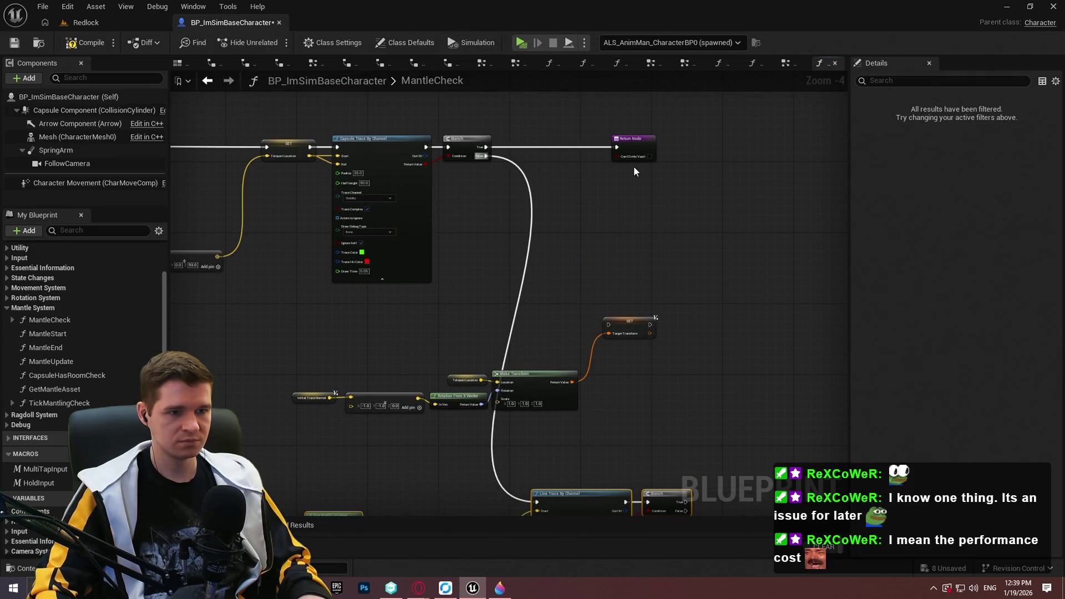
click(616, 158)
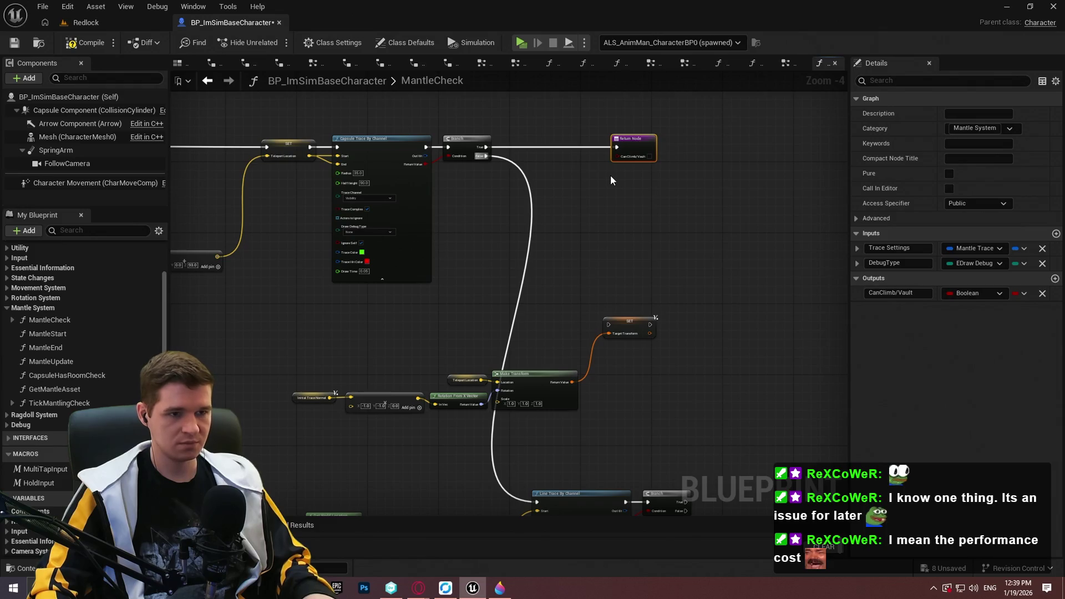
drag(715, 238, 604, 291)
click(589, 357)
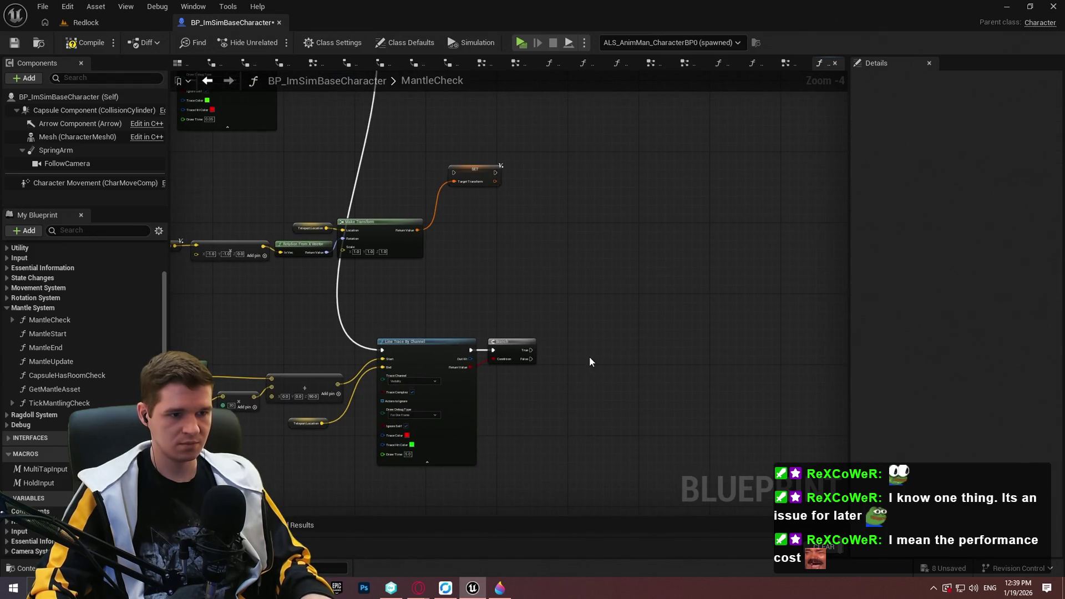
key(ctrl+v)
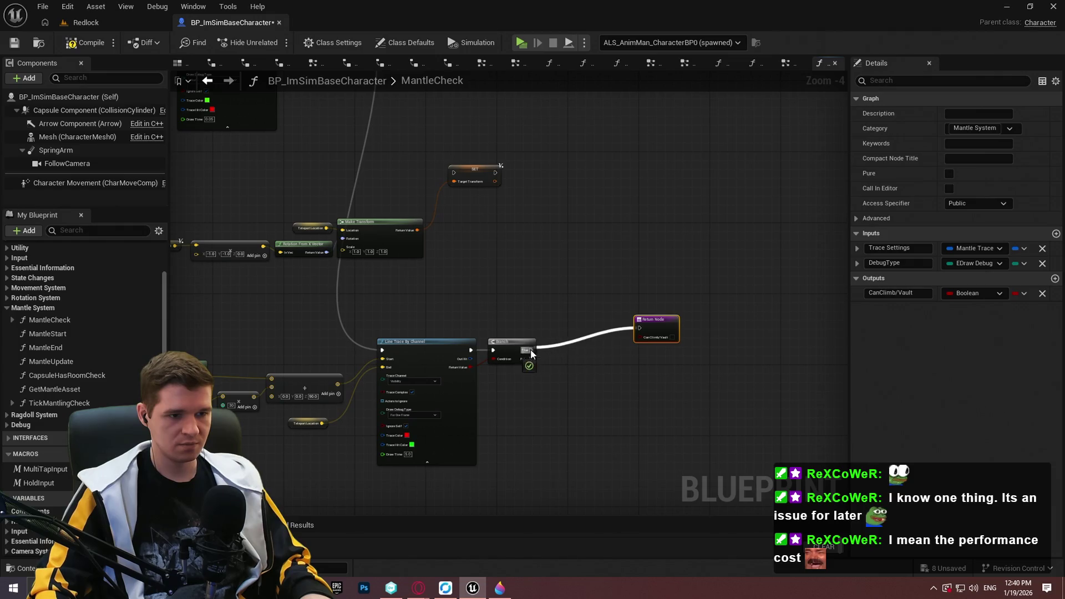
drag(651, 330, 647, 351)
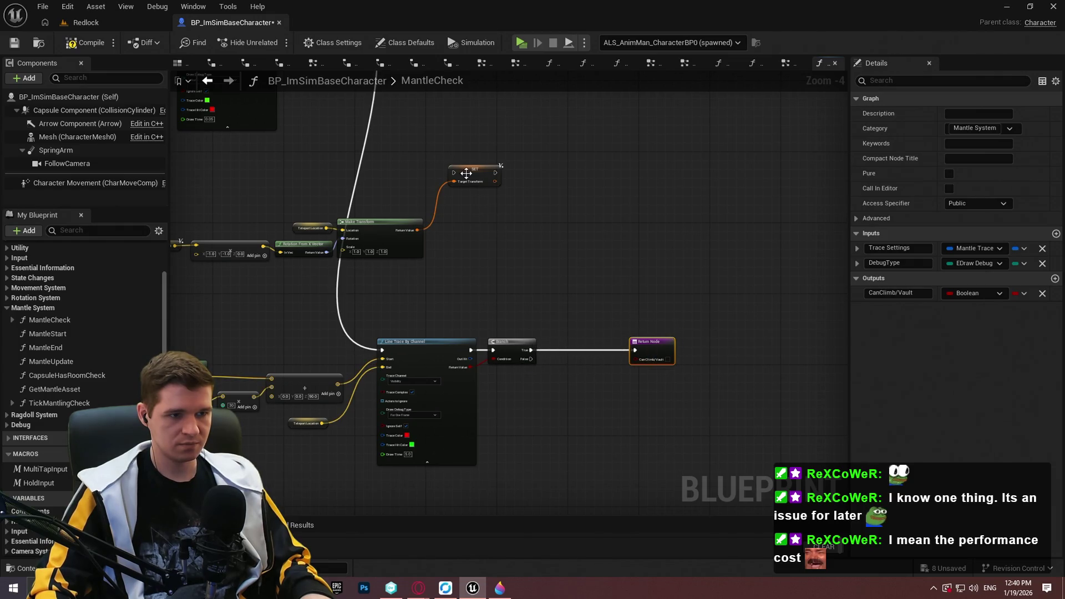
Wire the SET node to the Branch and move it with its transform chain beside it.
drag(455, 173, 529, 362)
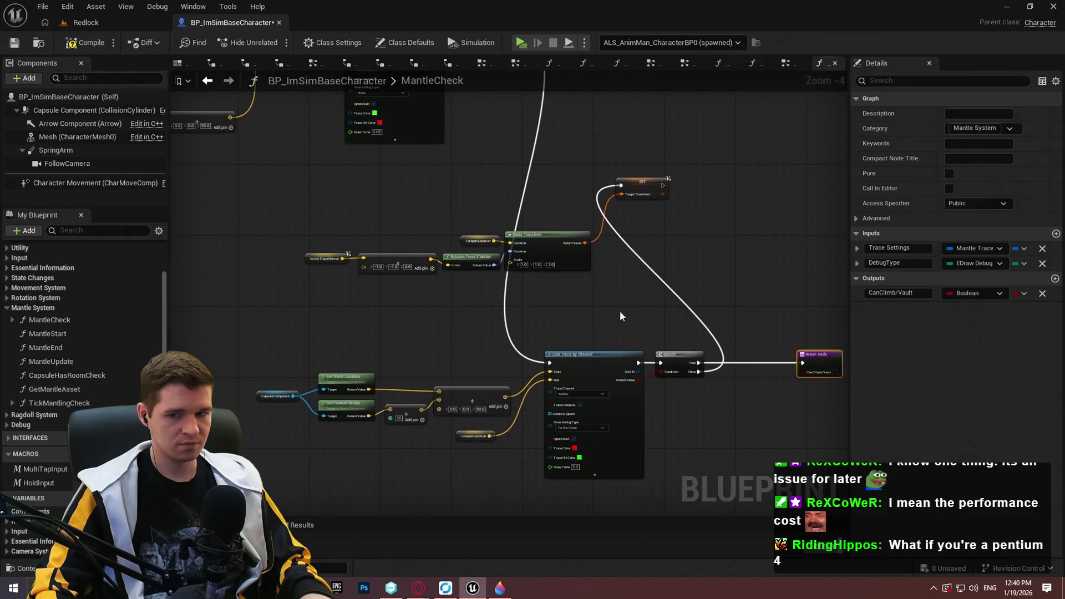
click(574, 282)
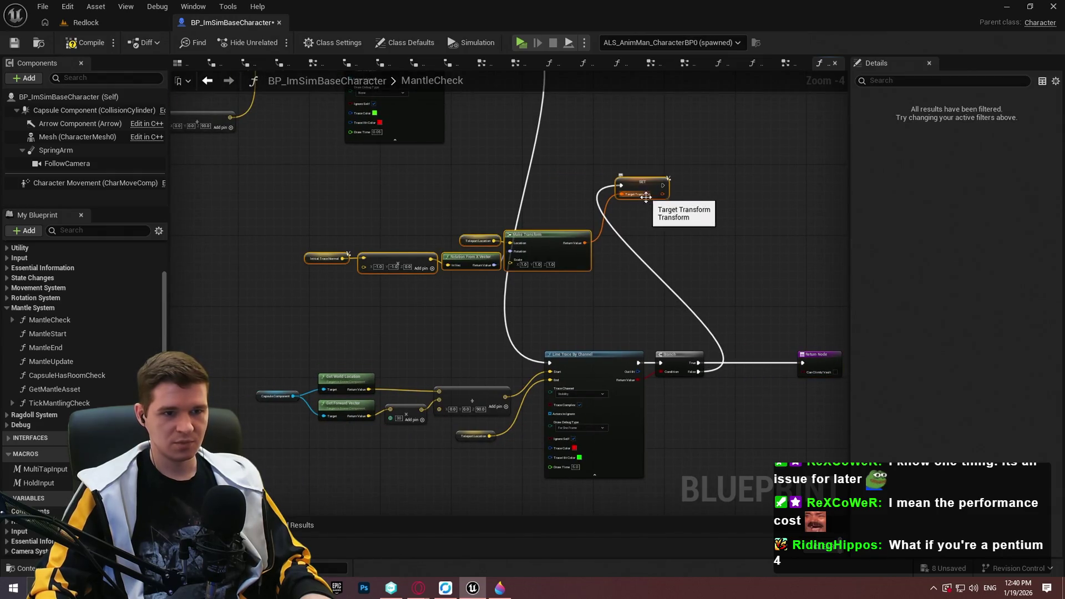
mouse_move(639, 181)
mouse_down()
mouse_move(738, 388)
mouse_move(818, 455)
mouse_move(486, 488)
mouse_move(498, 467)
mouse_up()
drag(515, 313, 485, 225)
click(510, 205)
Move the trace and branch chain up near the upper traces, then return to Redlock.
scroll(435, 312, down, 1)
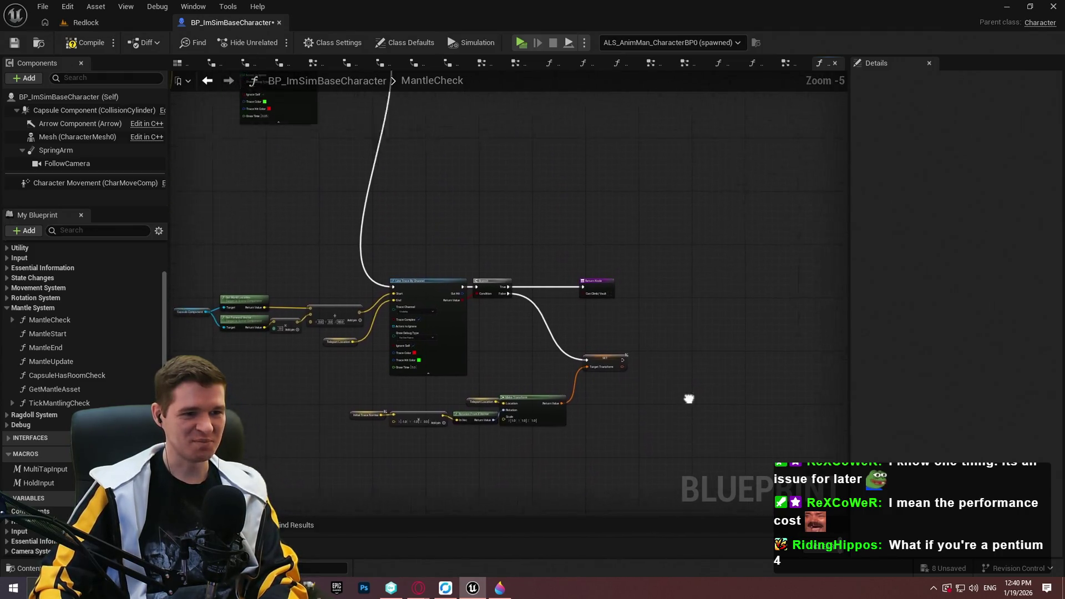
mouse_move(276, 251)
mouse_down()
mouse_move(447, 358)
mouse_move(612, 245)
mouse_move(601, 278)
mouse_move(570, 255)
mouse_move(577, 285)
mouse_up()
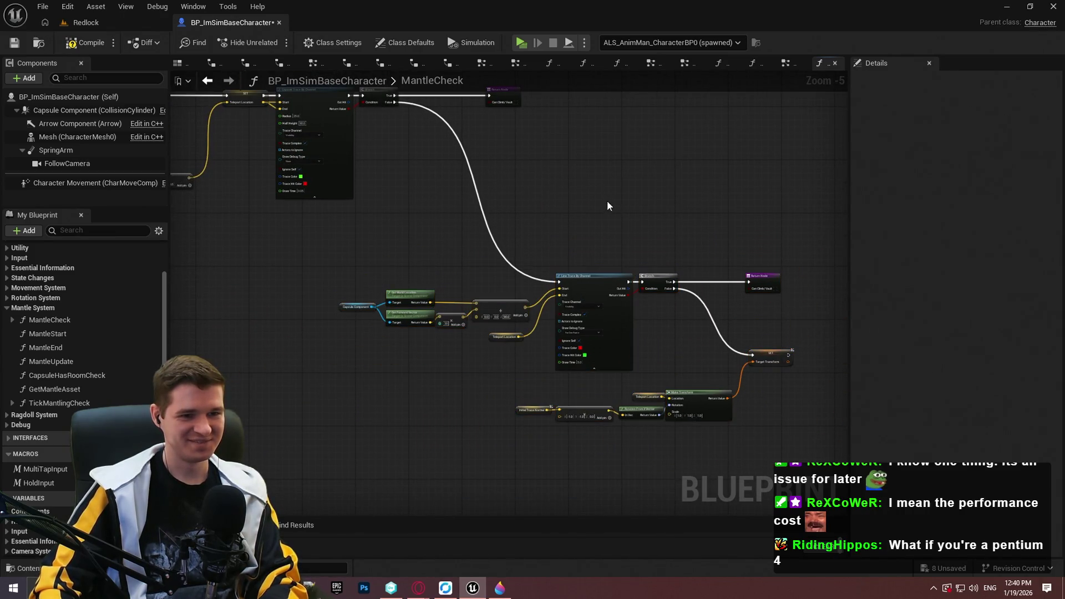
scroll(637, 255, down, 3)
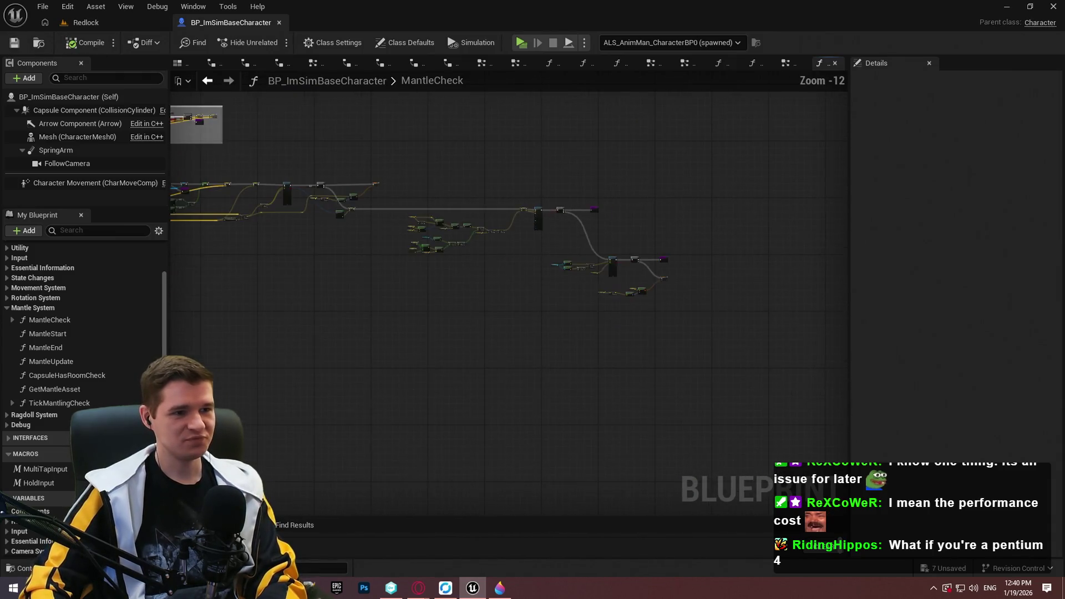
mouse_move(378, 266)
mouse_down()
mouse_move(544, 300)
mouse_move(333, 299)
mouse_move(523, 340)
mouse_up()
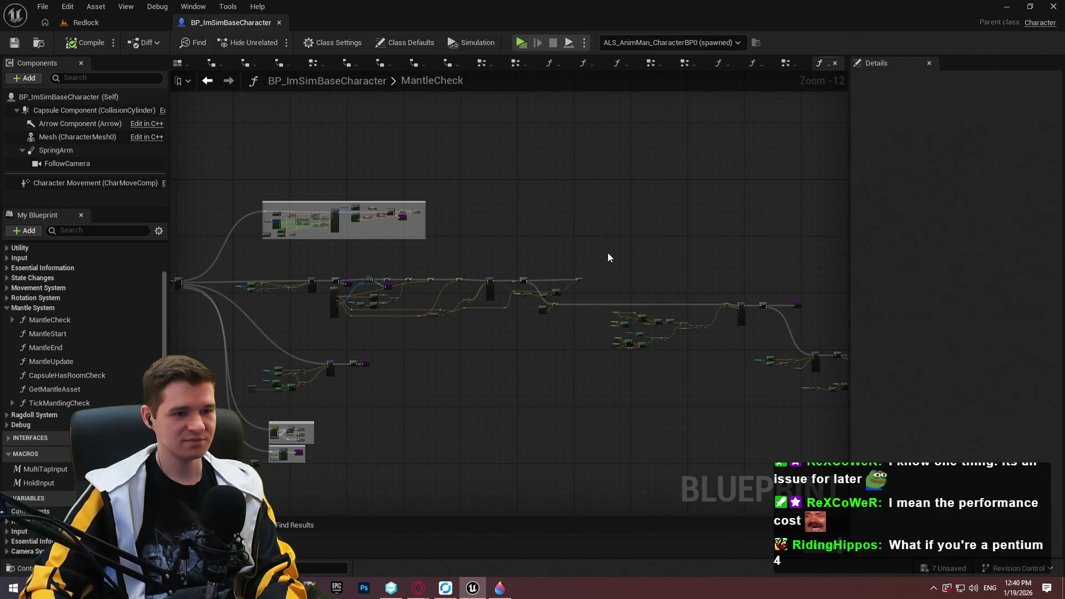
scroll(597, 156, up, 2)
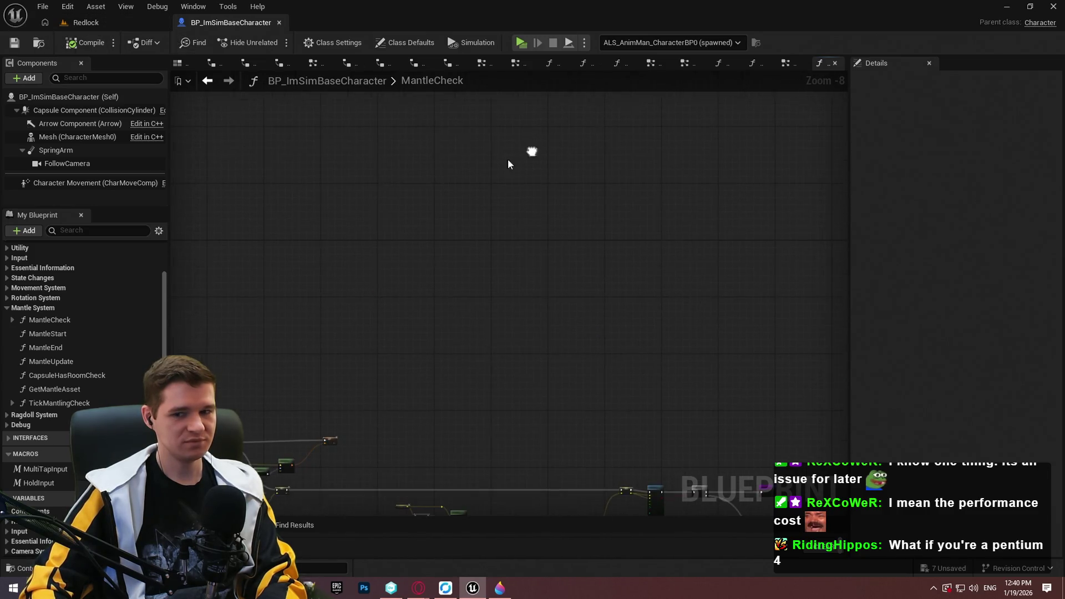
click(114, 23)
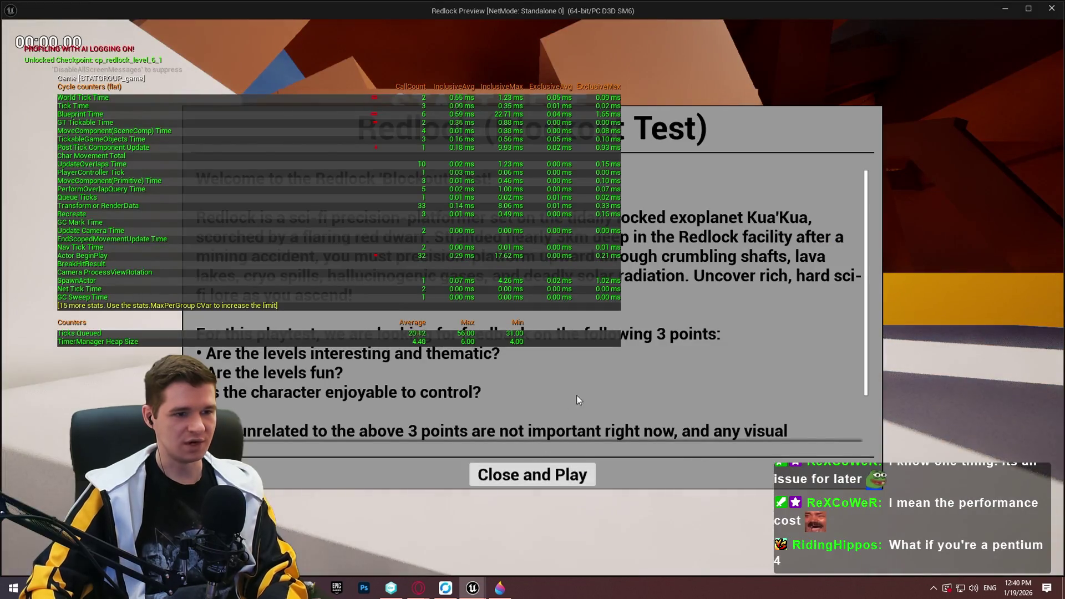
Launch a standalone preview and repeatedly try climbing the first wall.
click(559, 476)
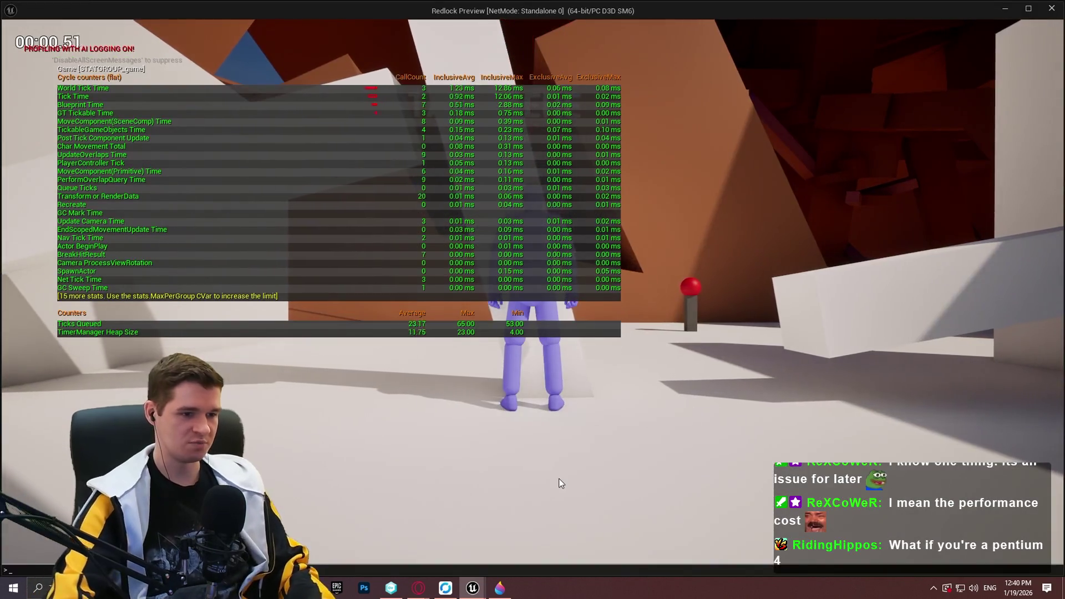
click(558, 478)
key(w)
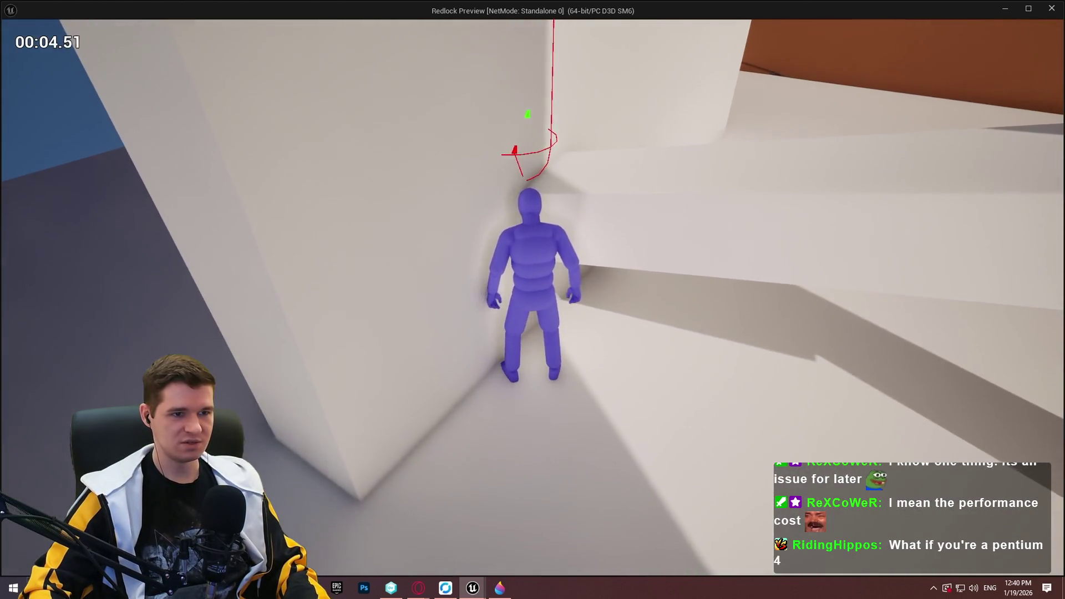
key(space)
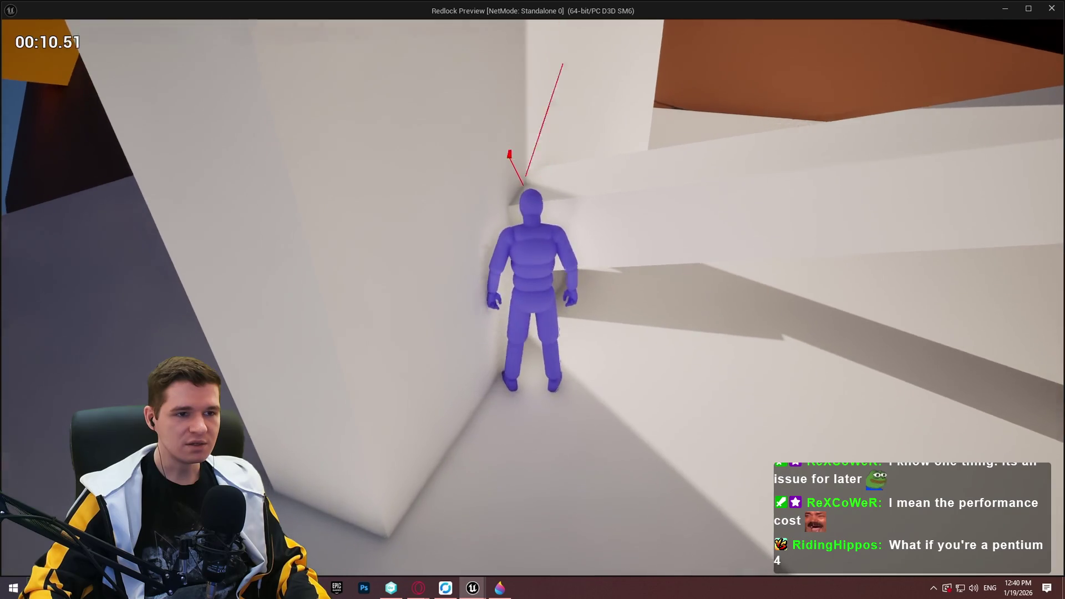
key(space)
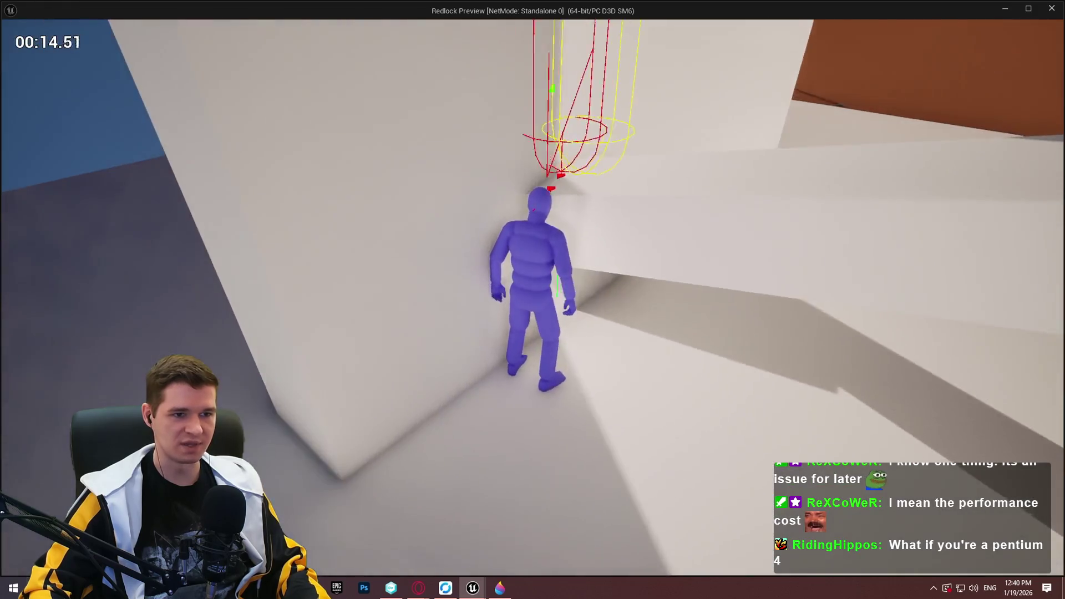
key(space)
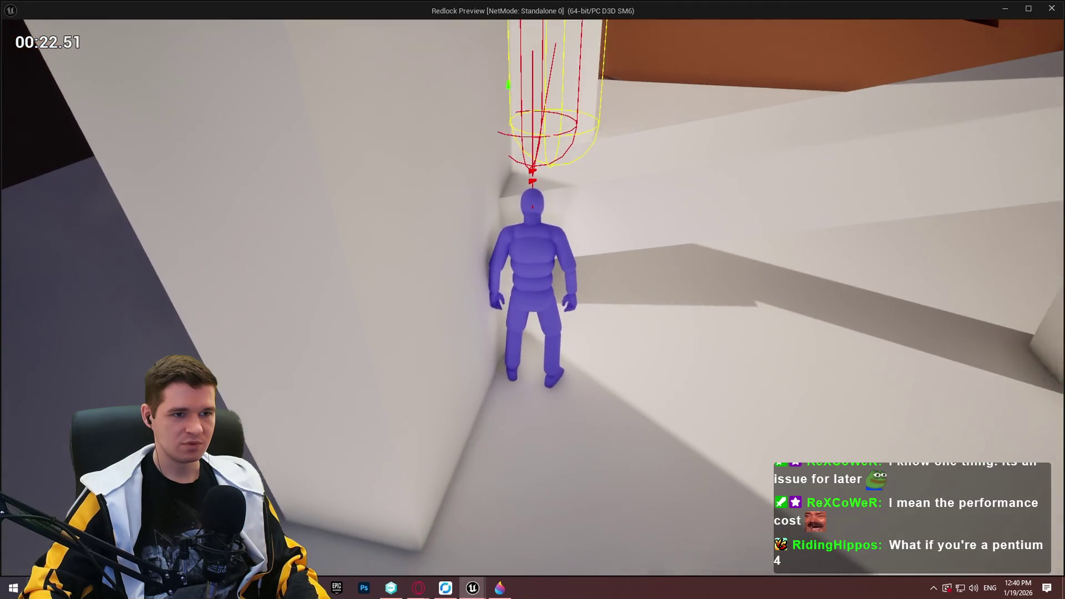
key(space)
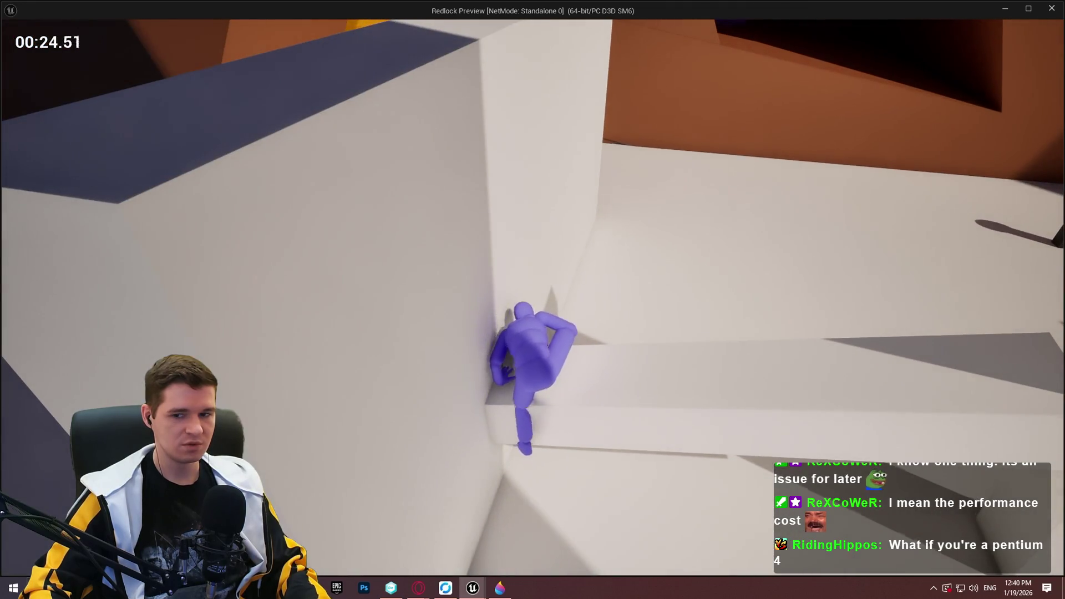
Run on to the next walls, climb and mantle onto a ledge, then quit the preview.
key(w)
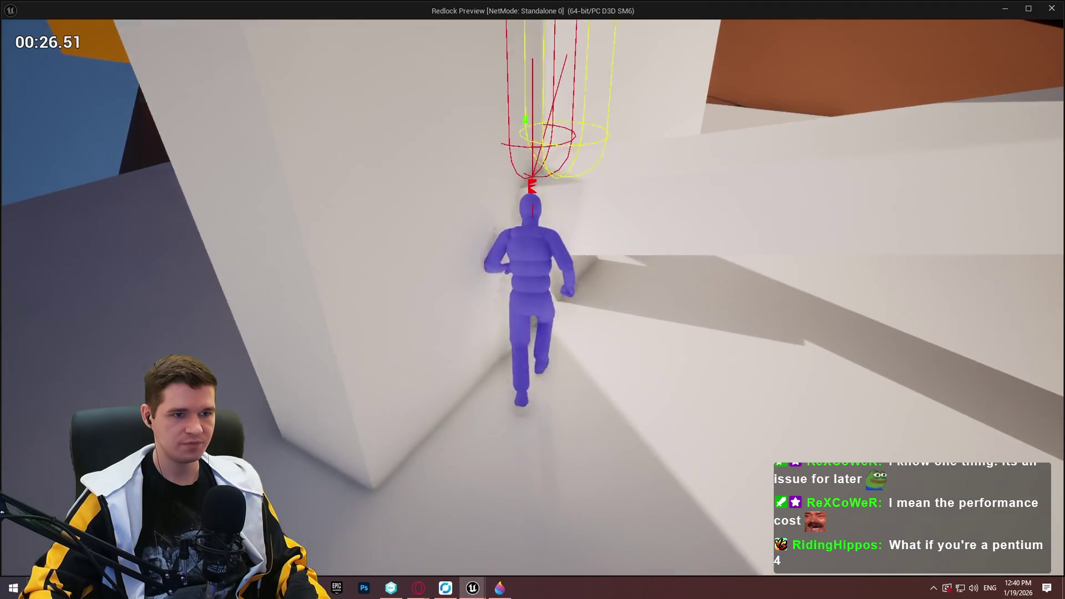
key(space)
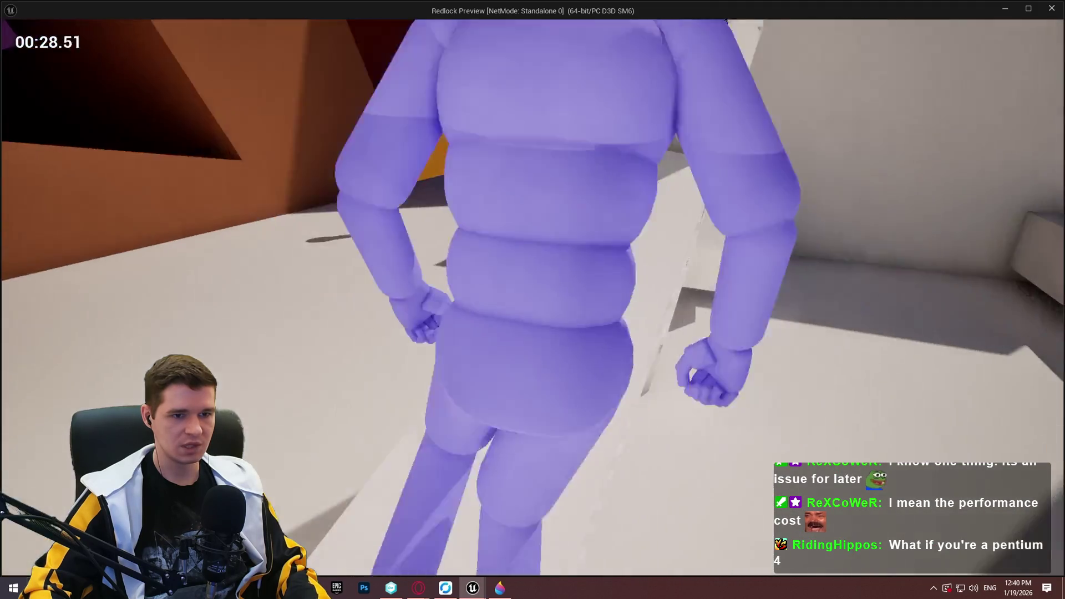
key(space)
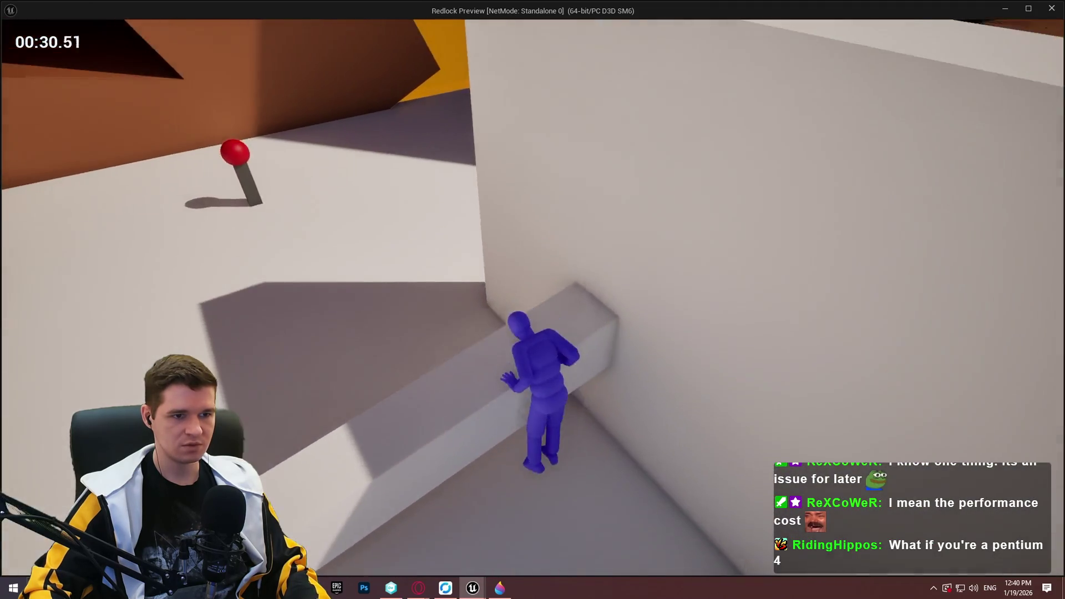
key(space)
key(Escape)
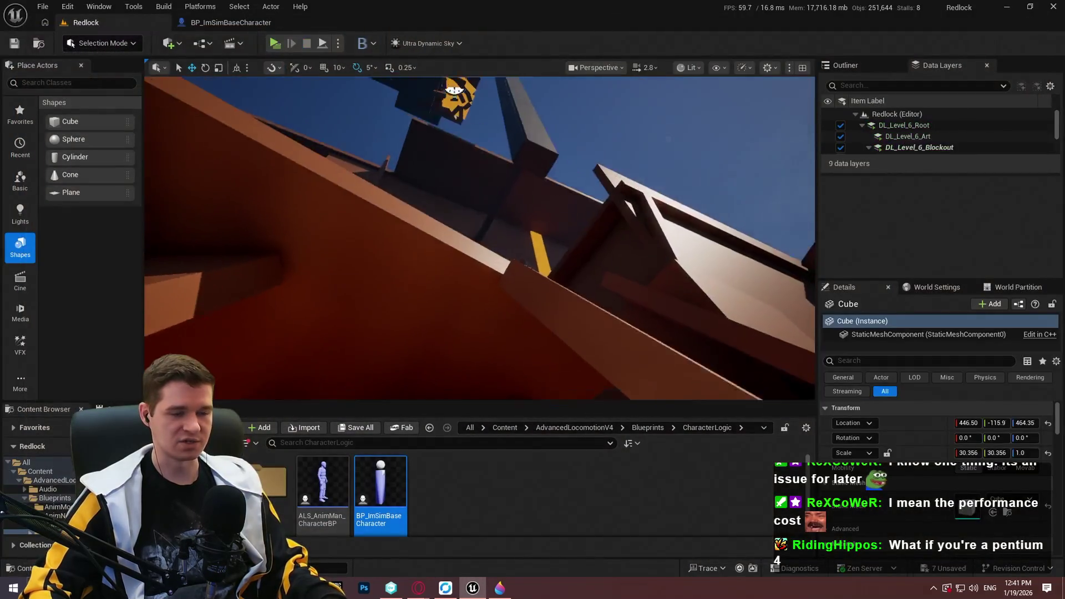
Fly the viewport camera past the yellow wall and over to the overhanging orange blocks.
scroll(479, 239, up, 2)
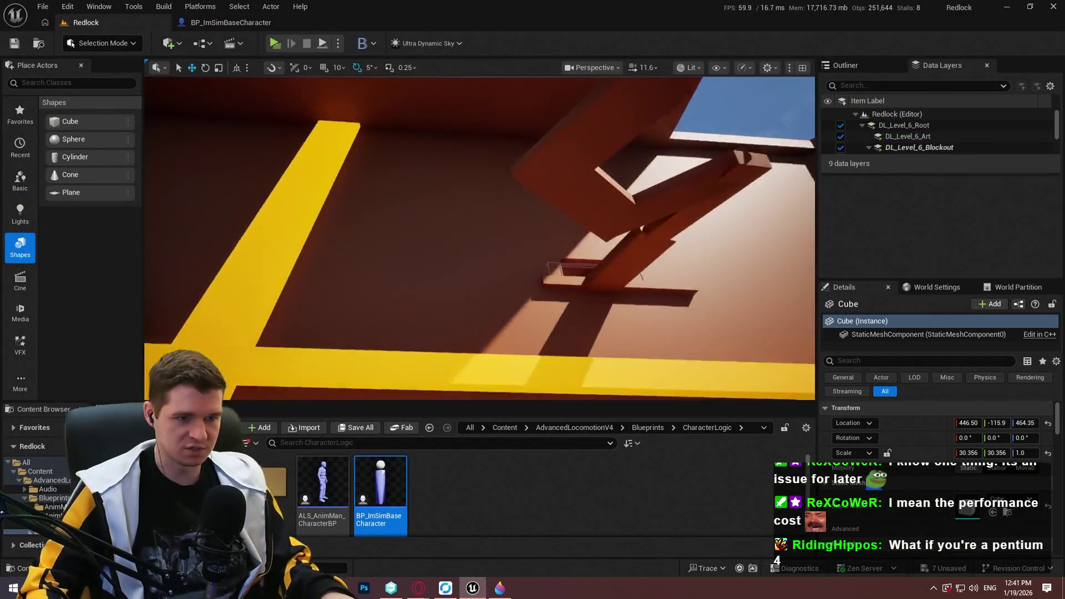
key(w)
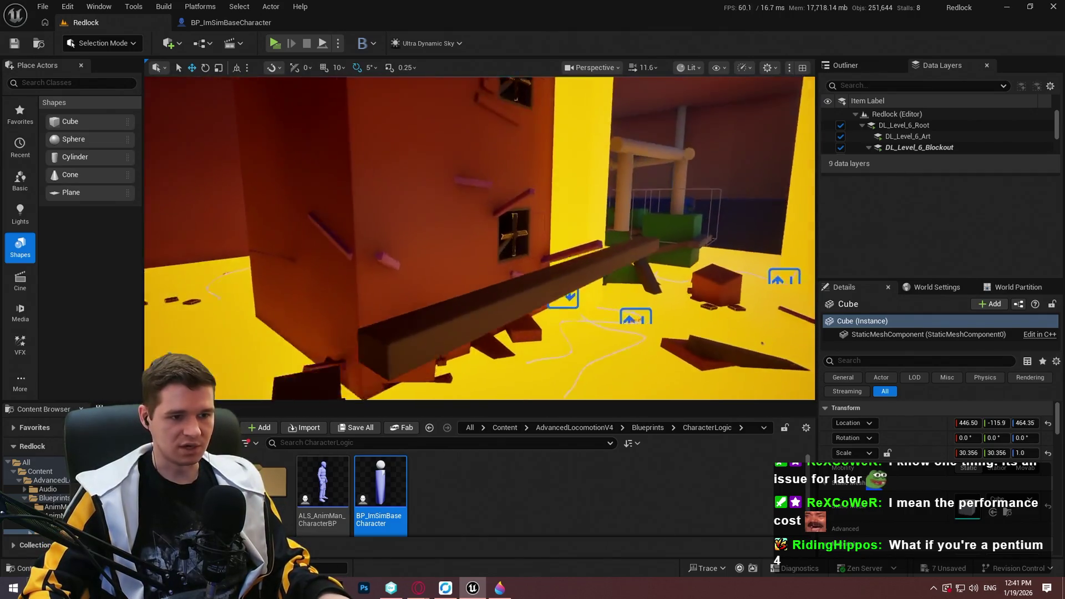
scroll(480, 238, down, 3)
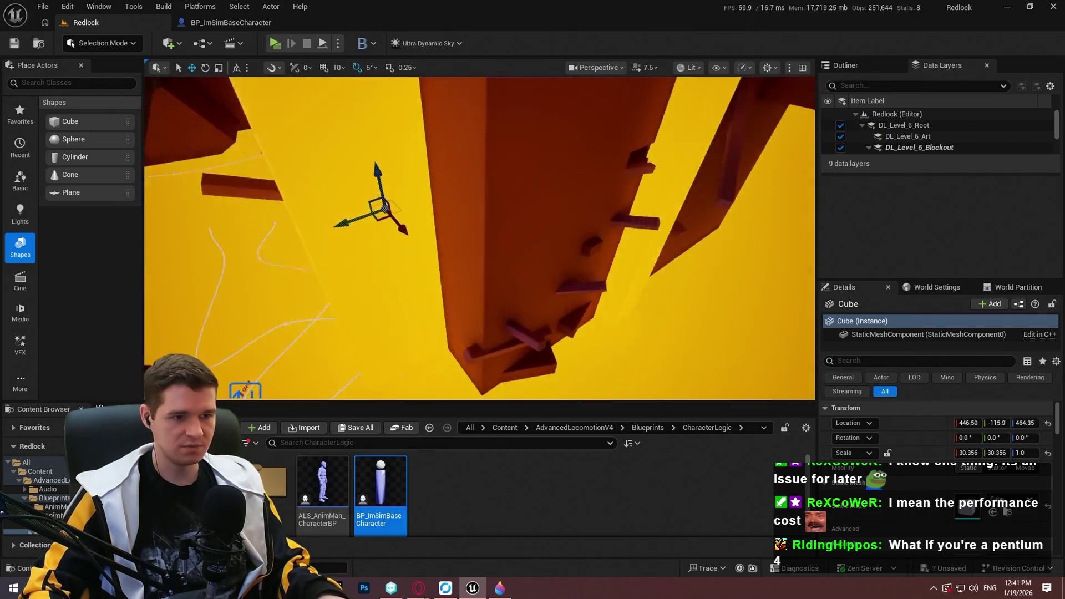
scroll(479, 239, down, 1)
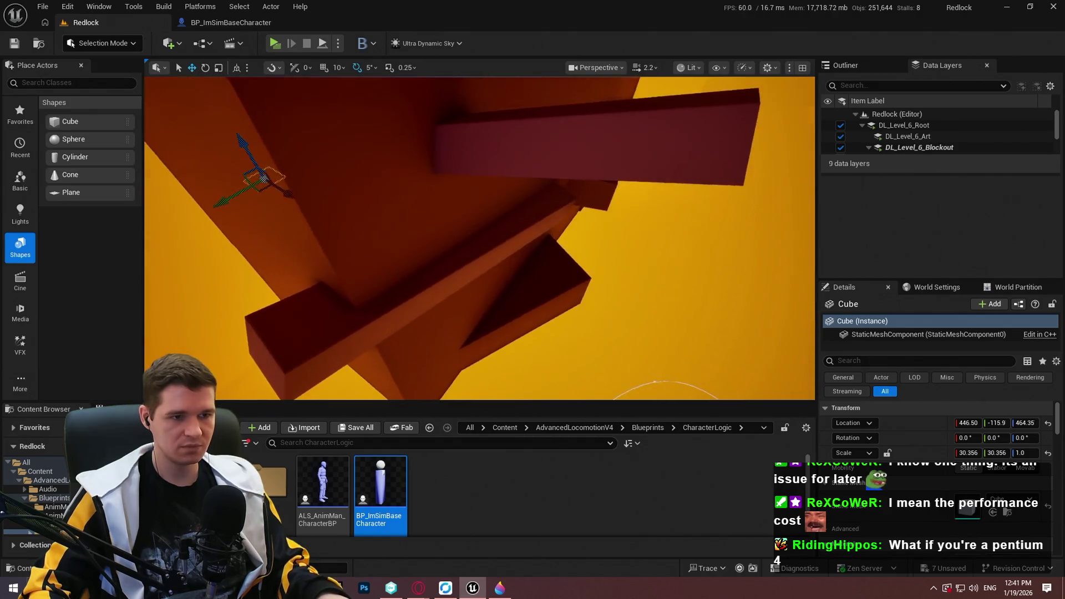
key(w)
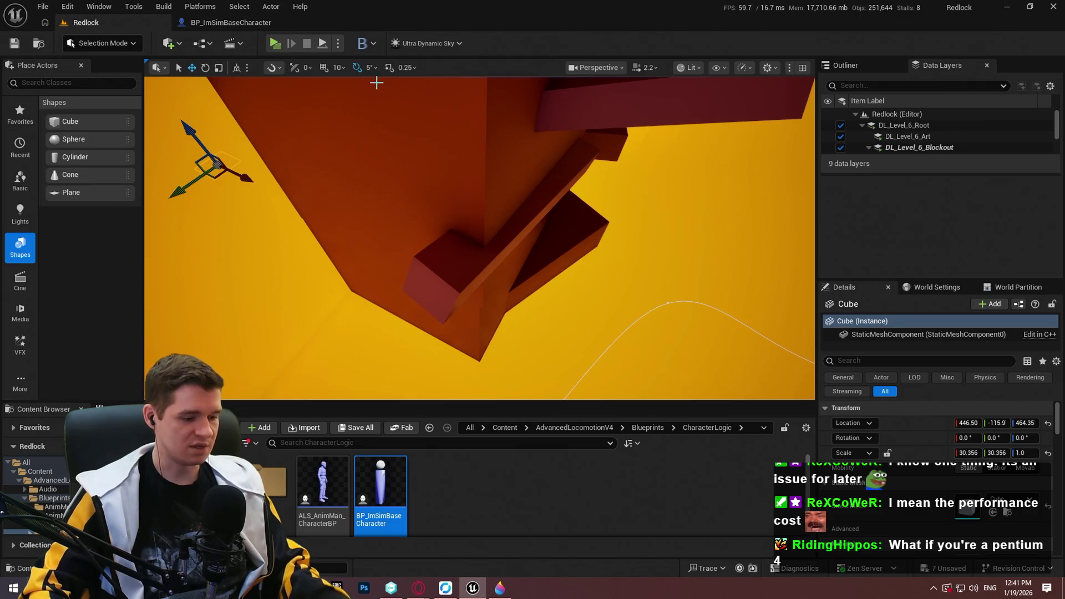
key(a)
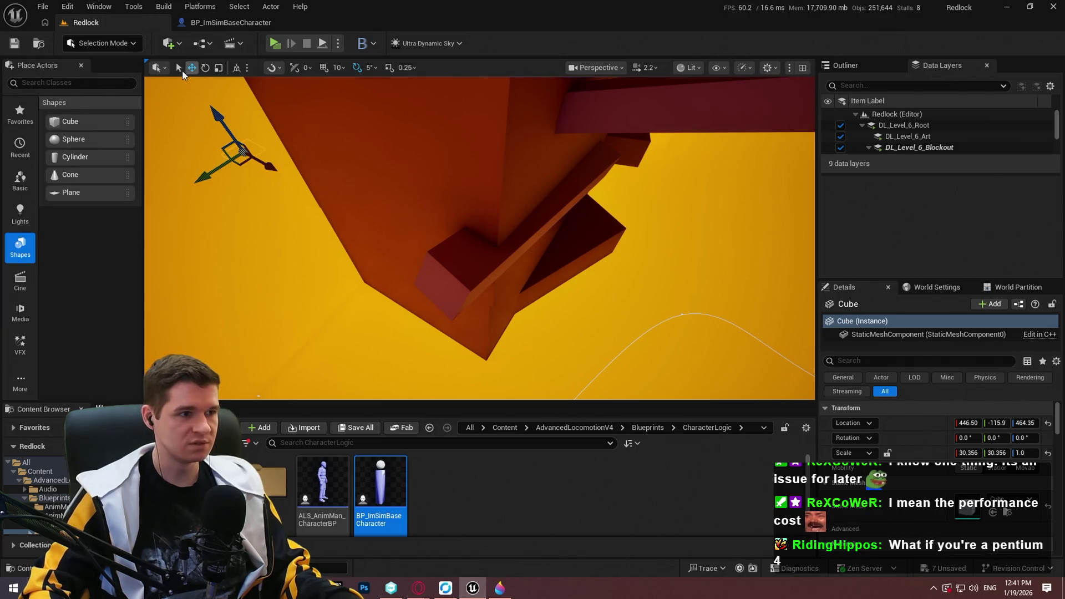
Save the current viewport view as Bookmark 1.
click(160, 67)
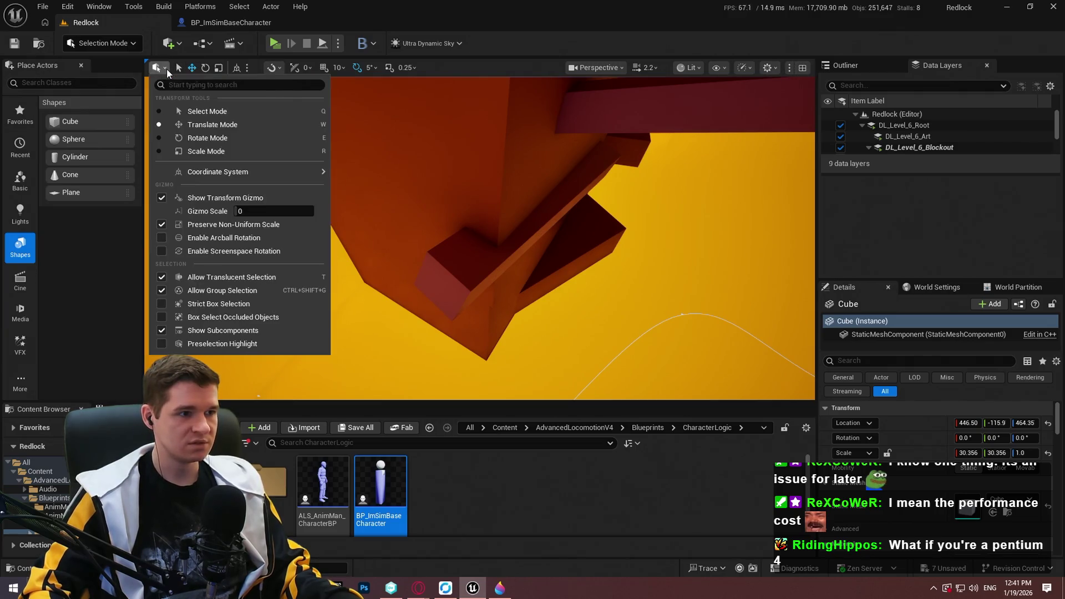
click(790, 68)
click(764, 68)
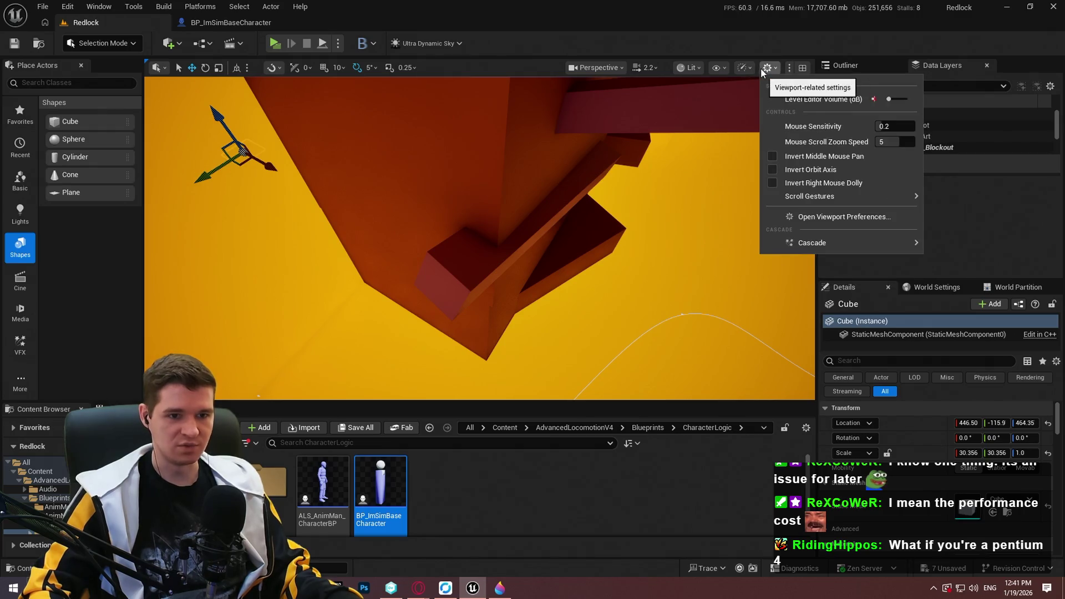
click(694, 69)
click(692, 69)
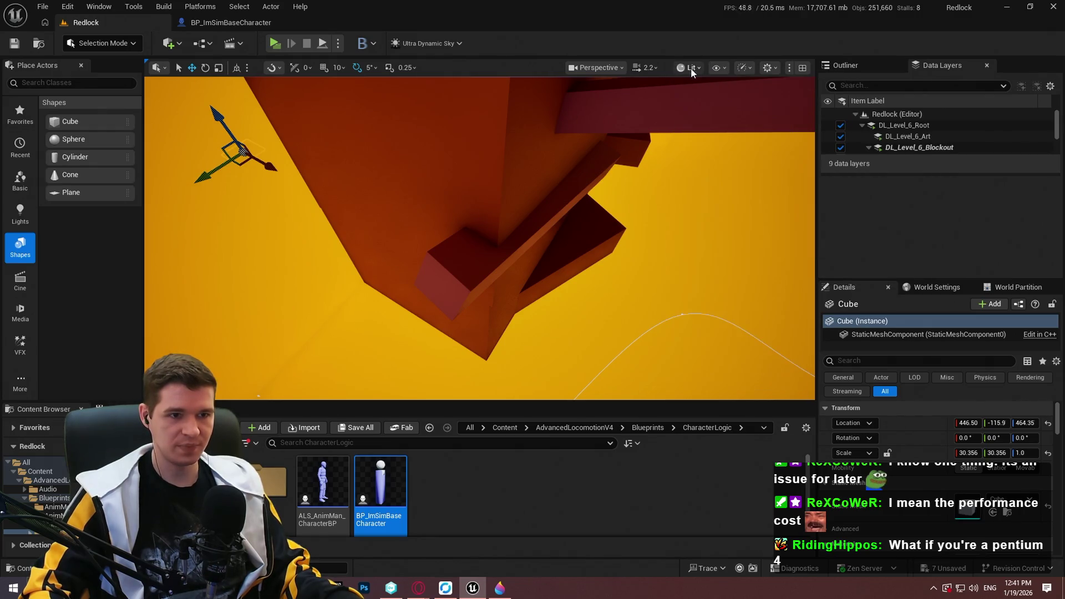
click(620, 67)
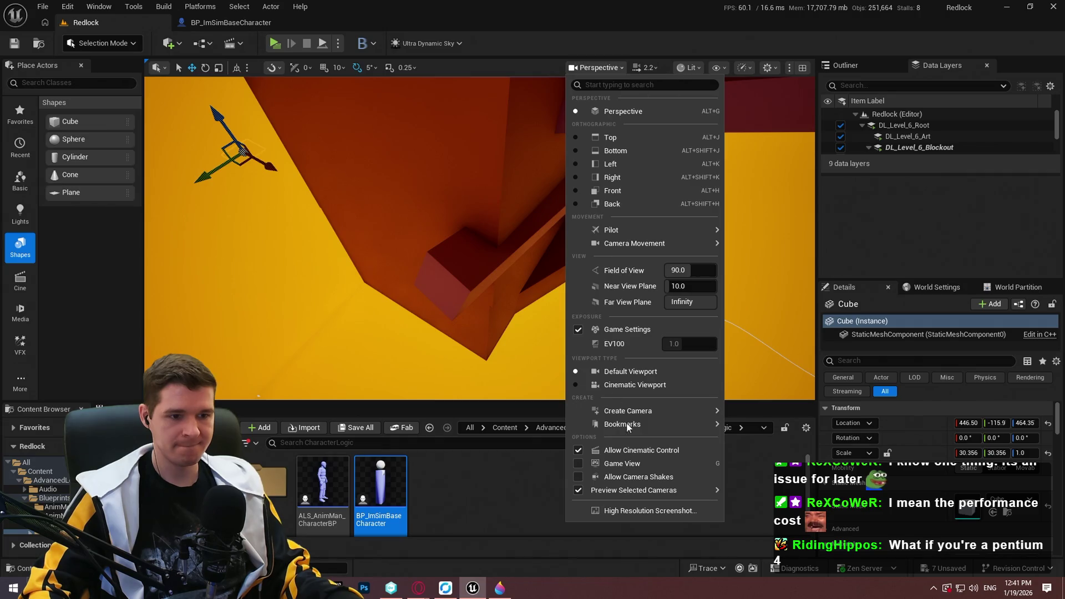
mouse_move(627, 423)
mouse_move(803, 451)
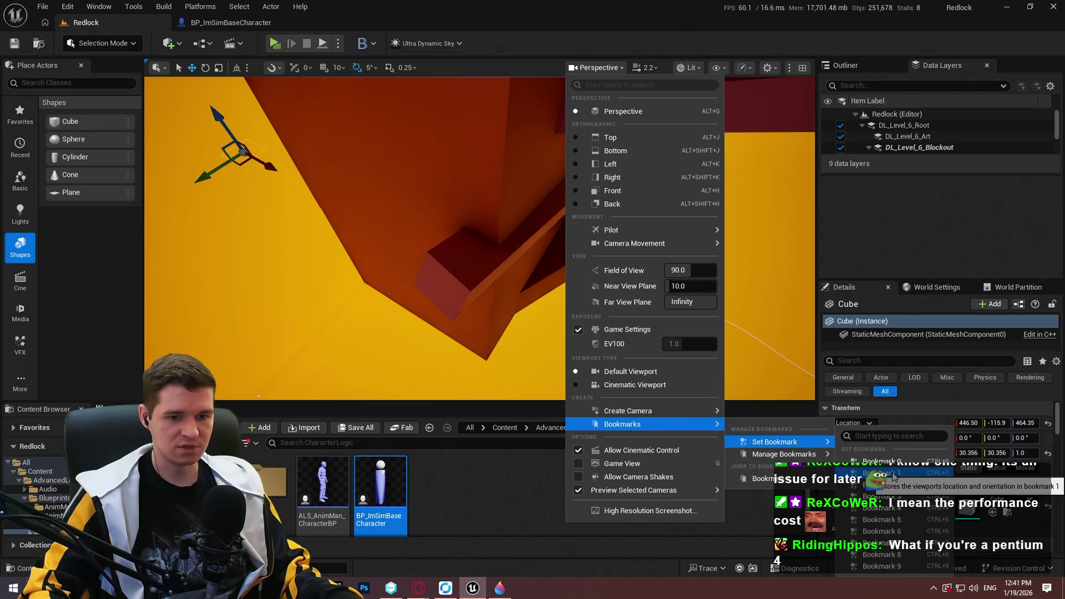
click(894, 473)
Play From Here on top of the orange block Cube1569.
drag(519, 155, 519, 155)
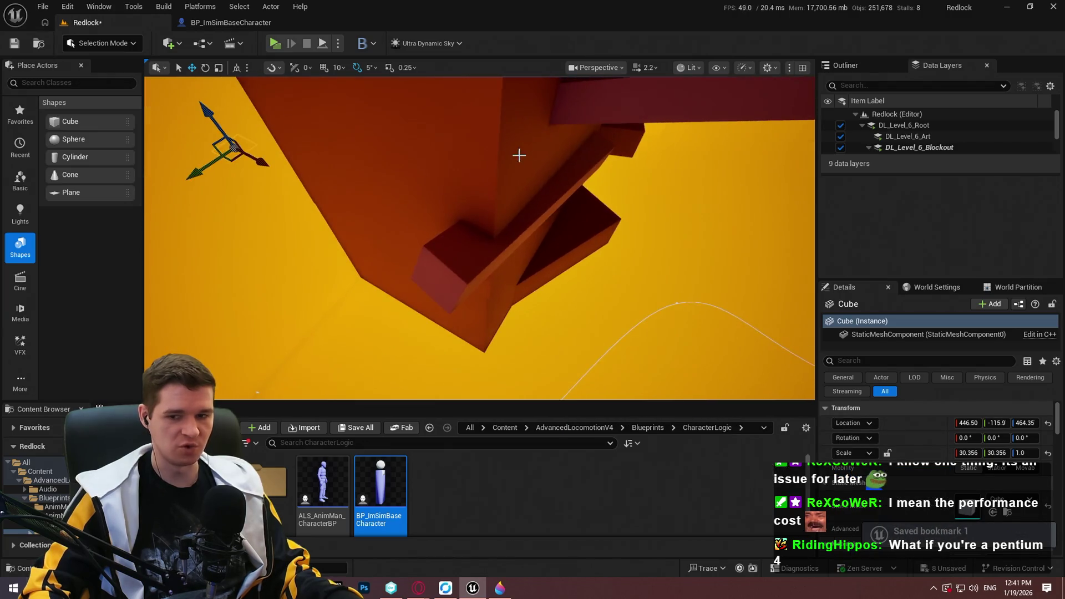
right_click(469, 271)
click(537, 566)
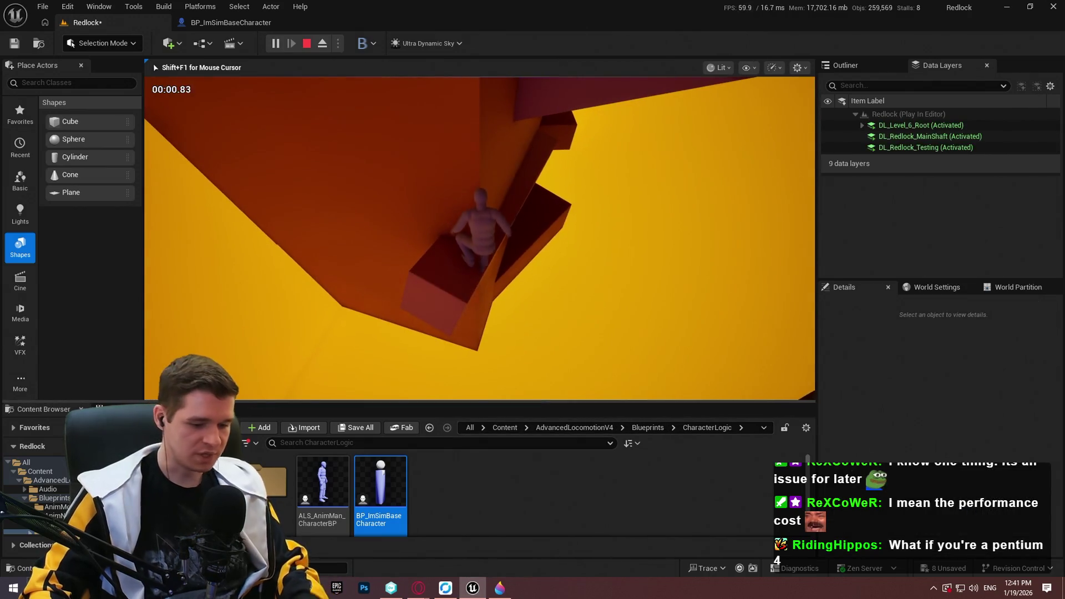
Play fullscreen with F11 to test mantling around the orange block ledge, then stop the session.
key(F11)
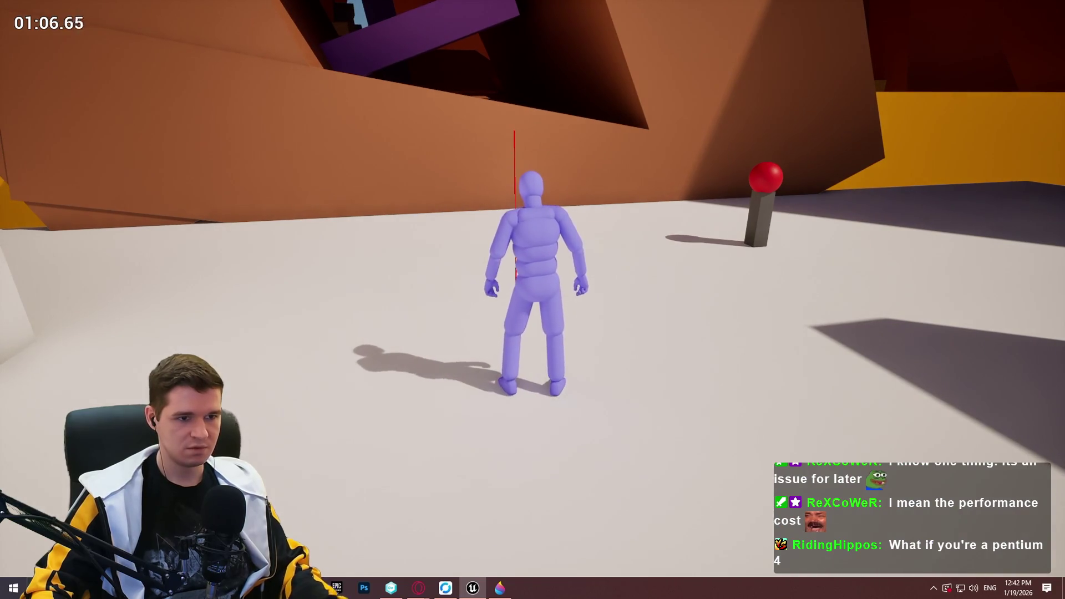
key(Escape)
Play From Here on the selected block and dismiss the Redlock intro dialog.
right_click(511, 337)
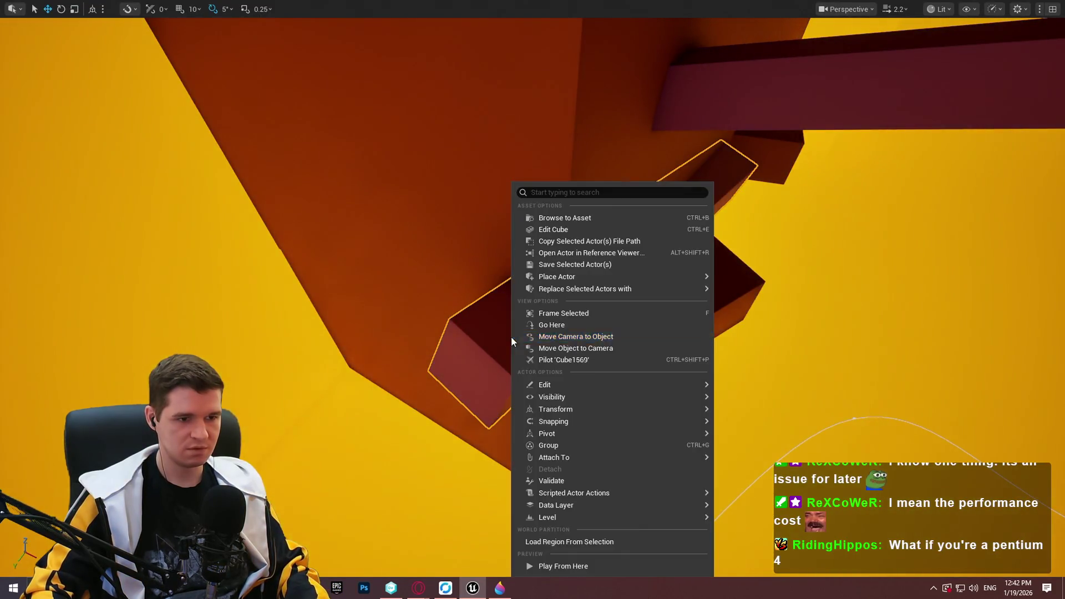
click(571, 566)
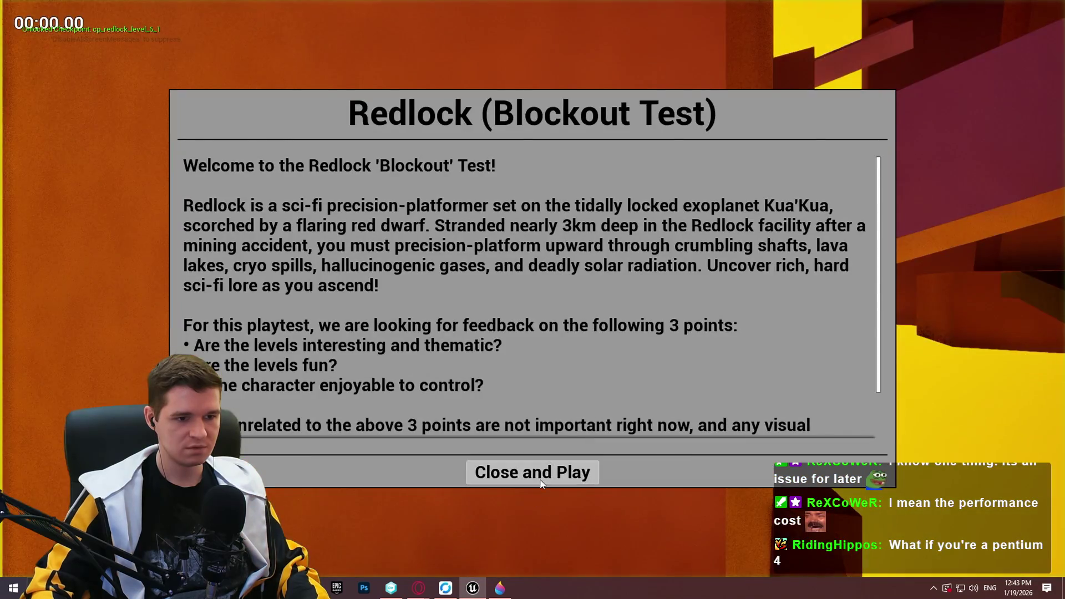
key(Return)
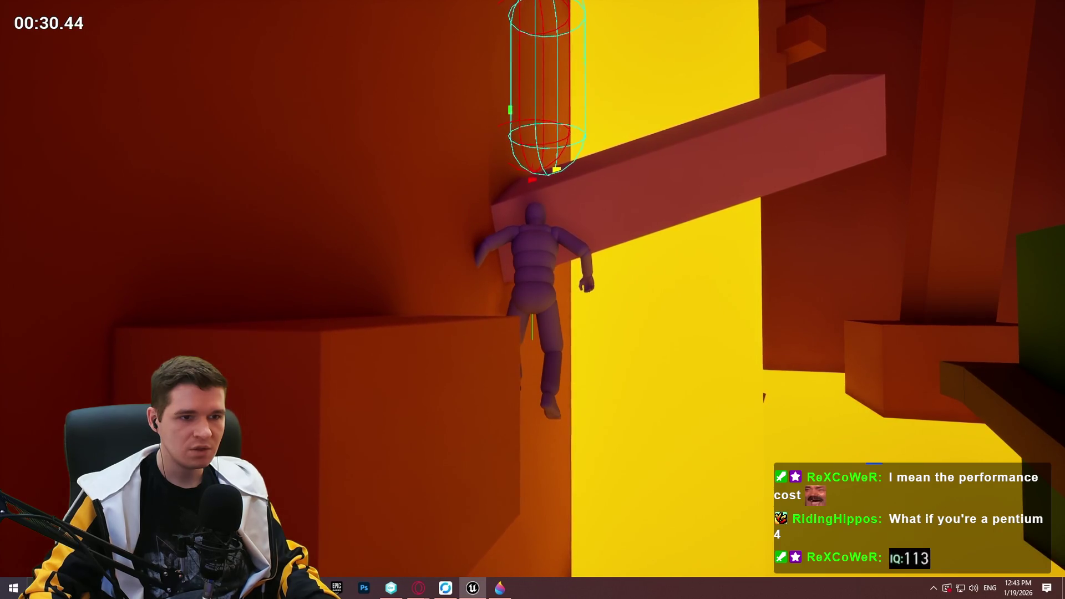
Copy a 650x796 screenshot of the character stuck against the beam, then end play.
key(Print)
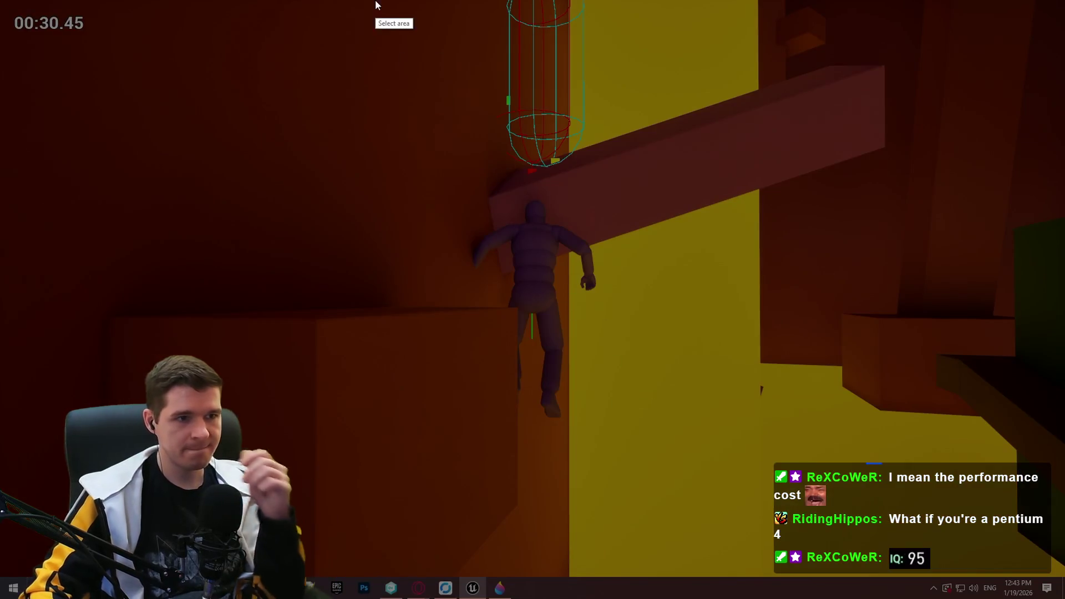
mouse_move(383, 6)
mouse_down()
mouse_move(702, 361)
mouse_move(743, 447)
mouse_up()
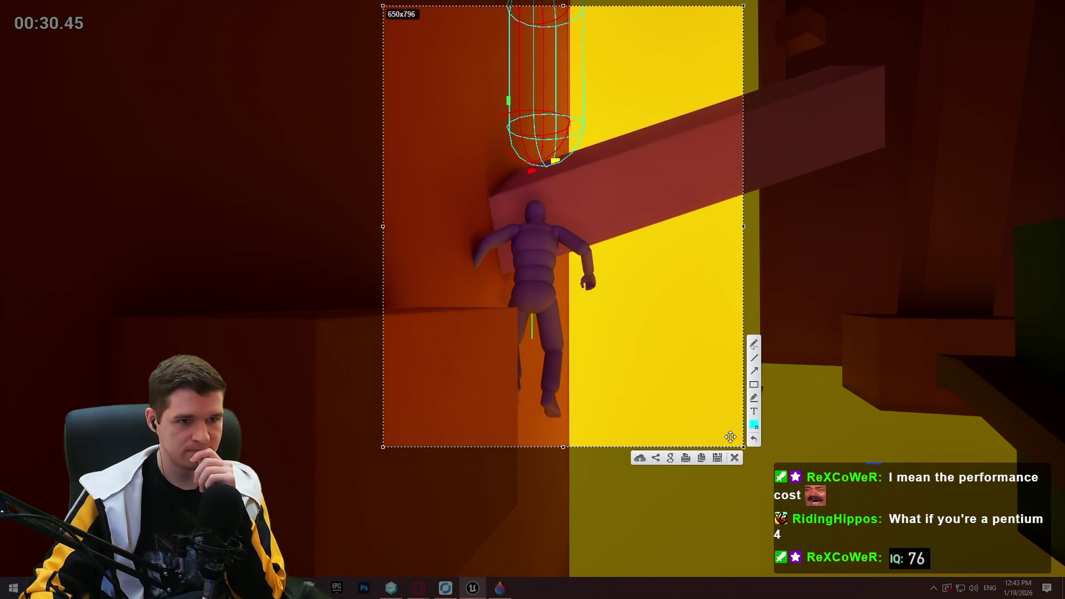
click(704, 460)
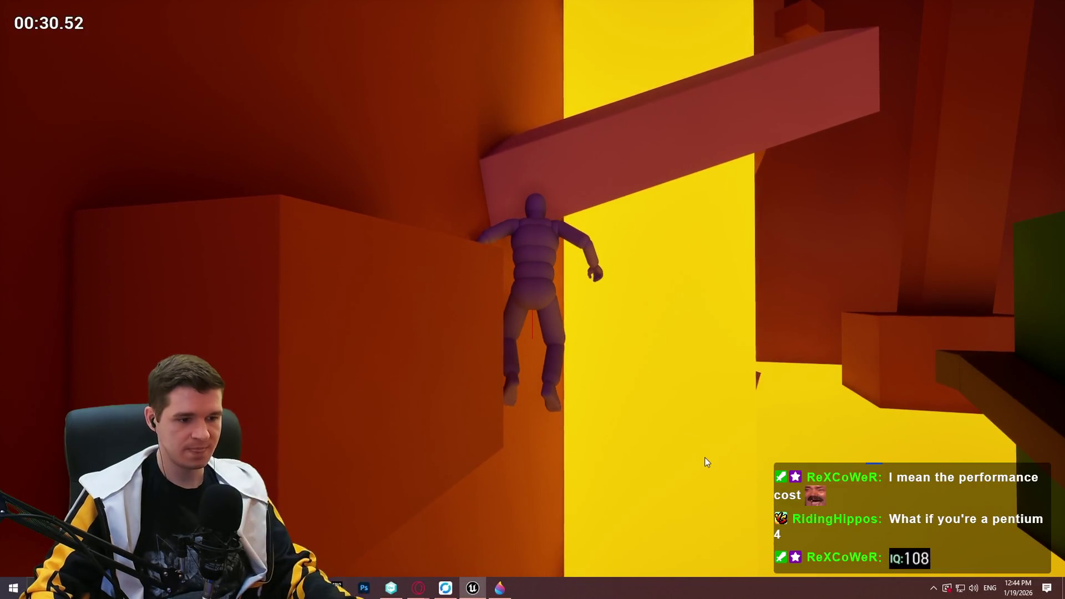
key(Escape)
Start a new Paint 3D canvas, discarding the old image unsaved, then close Paint 3D.
click(500, 588)
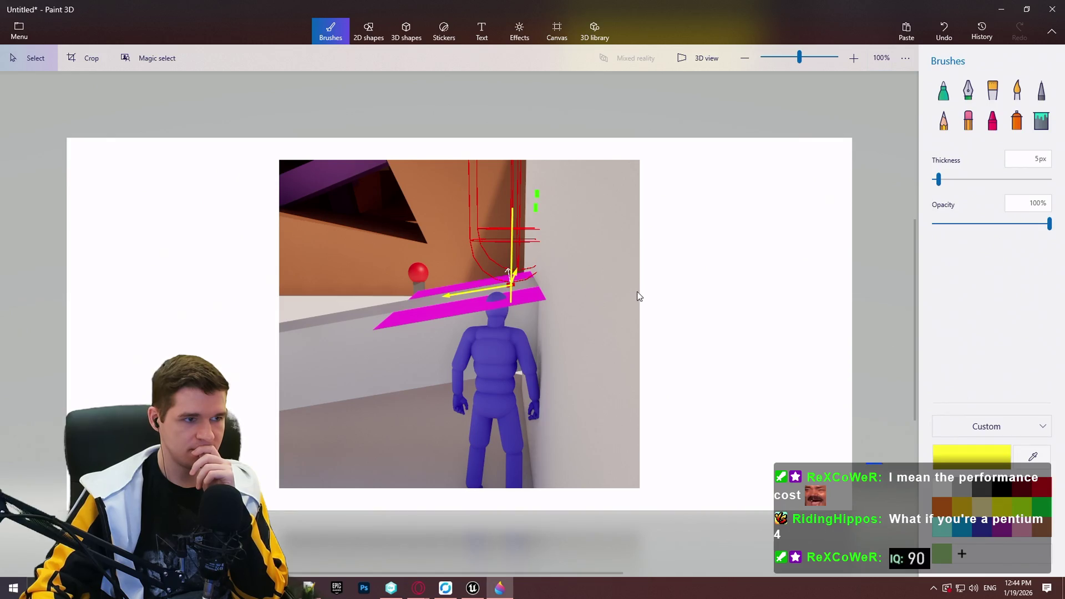
click(7, 25)
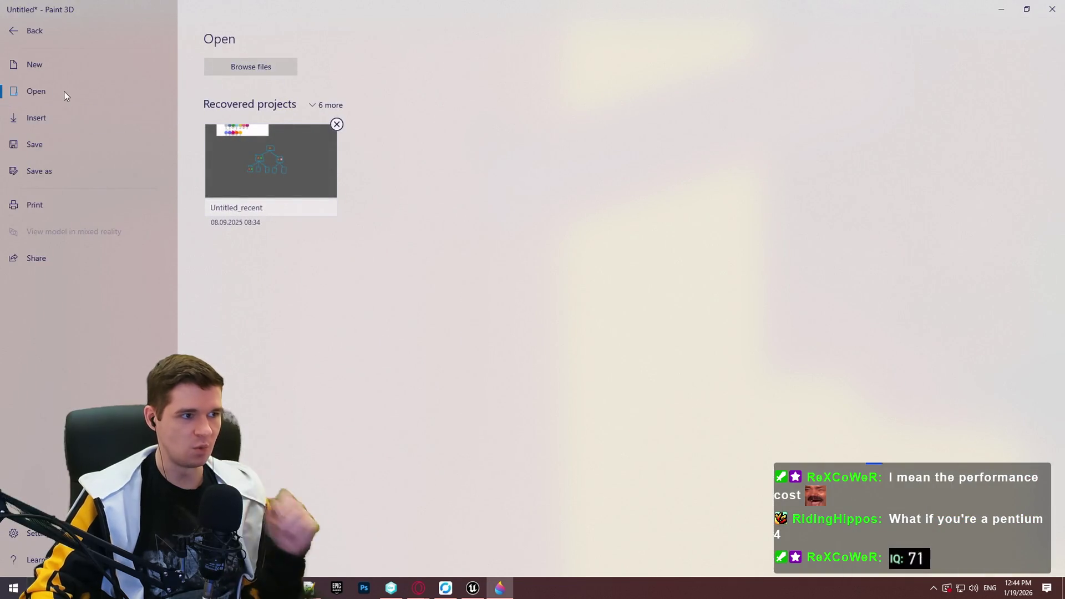
click(64, 65)
click(532, 313)
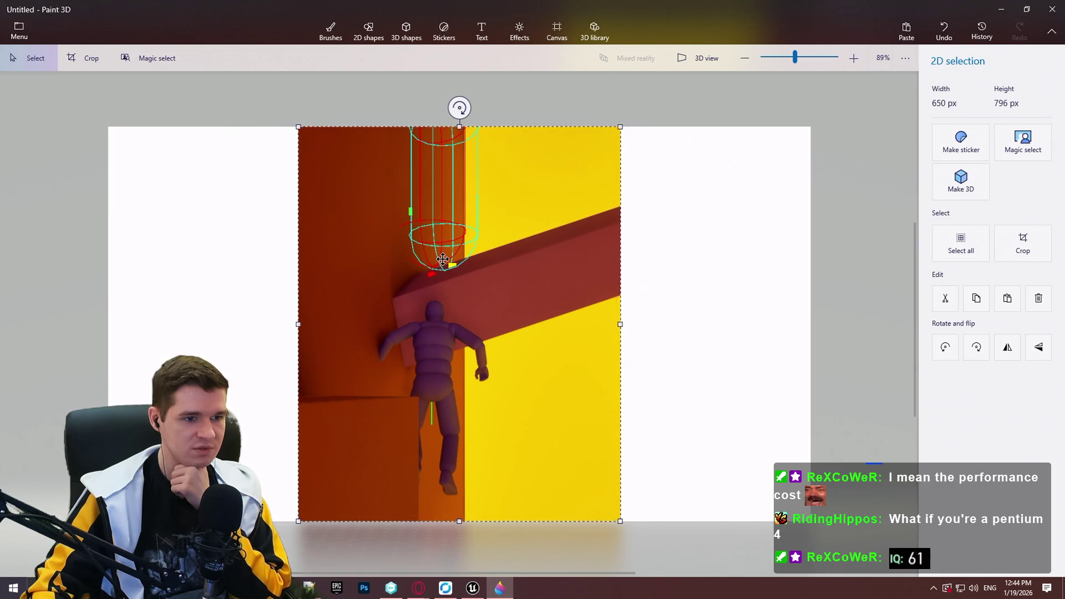
click(1062, 10)
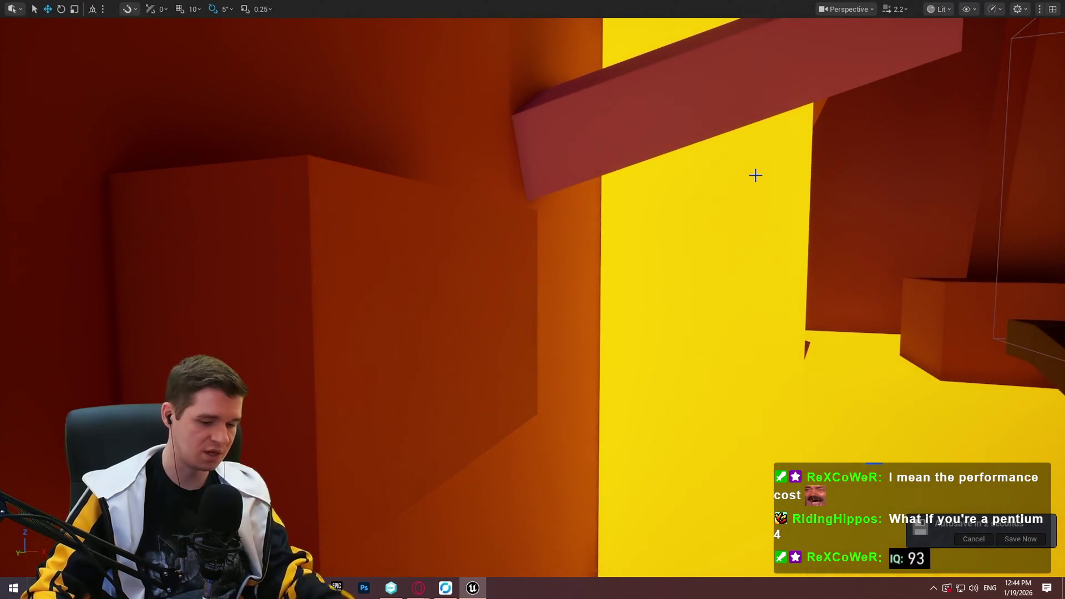
Exit fullscreen, return to the MantleCheck graph and select the AdjustForCurvedSurfaces_2_2_2_2 node.
key(F11)
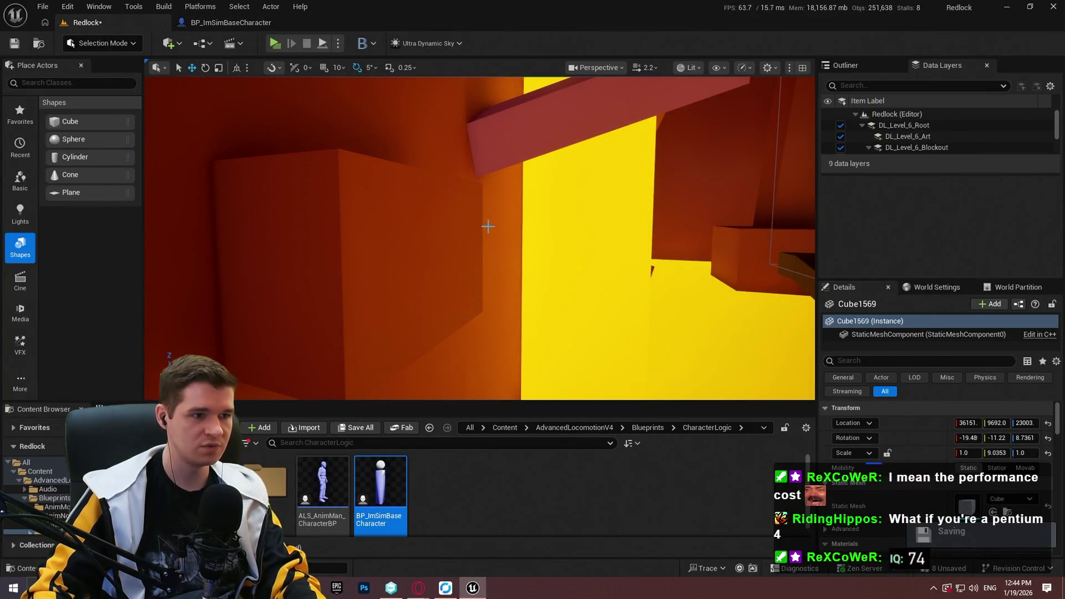
click(232, 23)
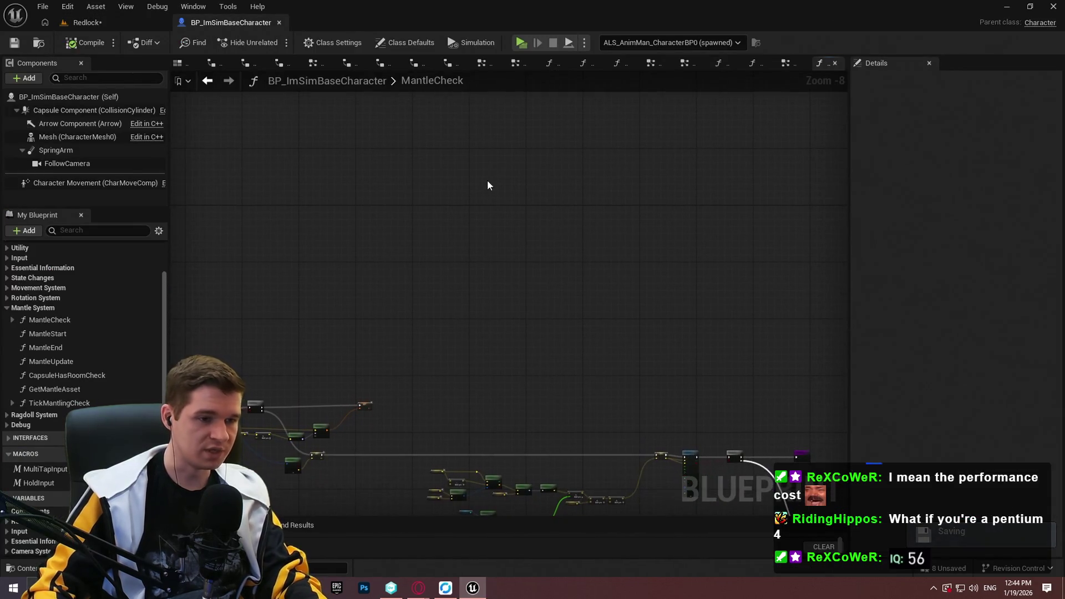
scroll(527, 209, up, 5)
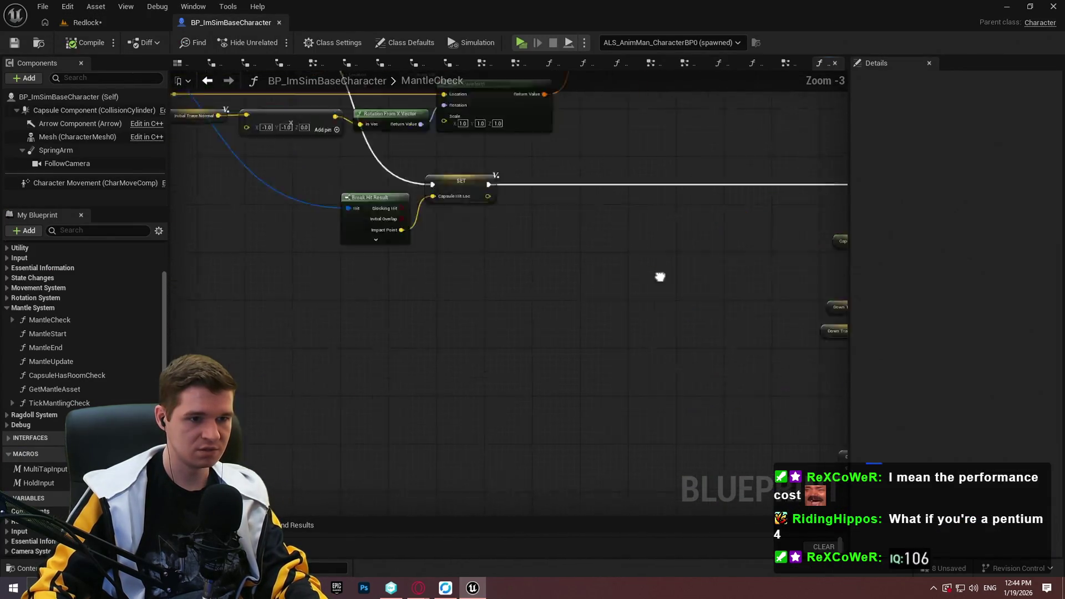
scroll(527, 209, down, 5)
scroll(591, 273, up, 5)
drag(591, 273, 589, 391)
Zoom around the Get Forward Vector math to inspect the Down Trace Location sum's 0,0,93 offset.
scroll(589, 391, down, 3)
scroll(440, 375, up, 3)
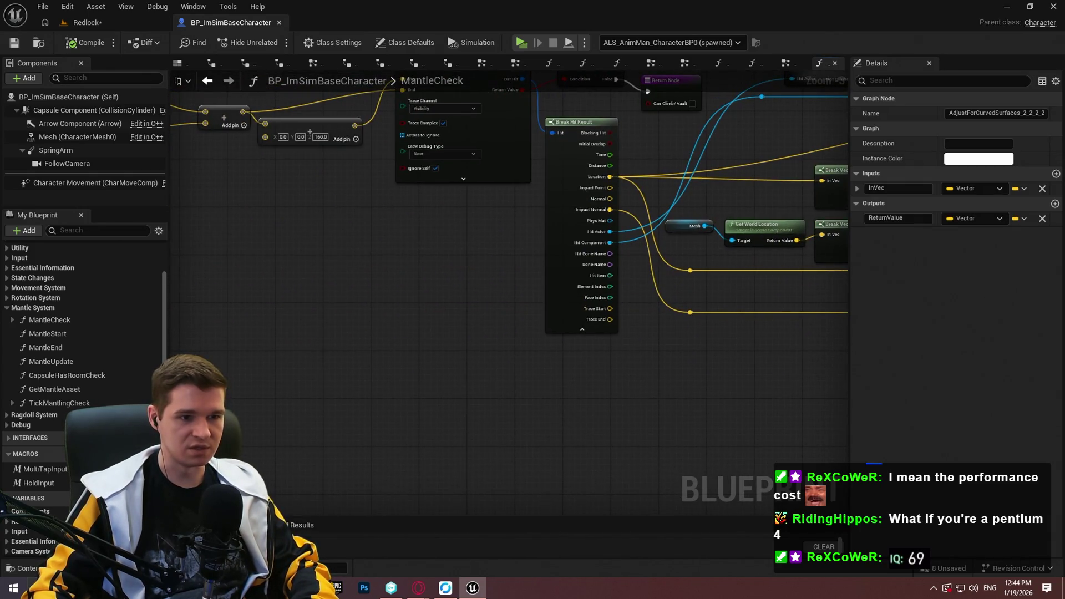
scroll(238, 351, down, 3)
scroll(346, 347, up, 3)
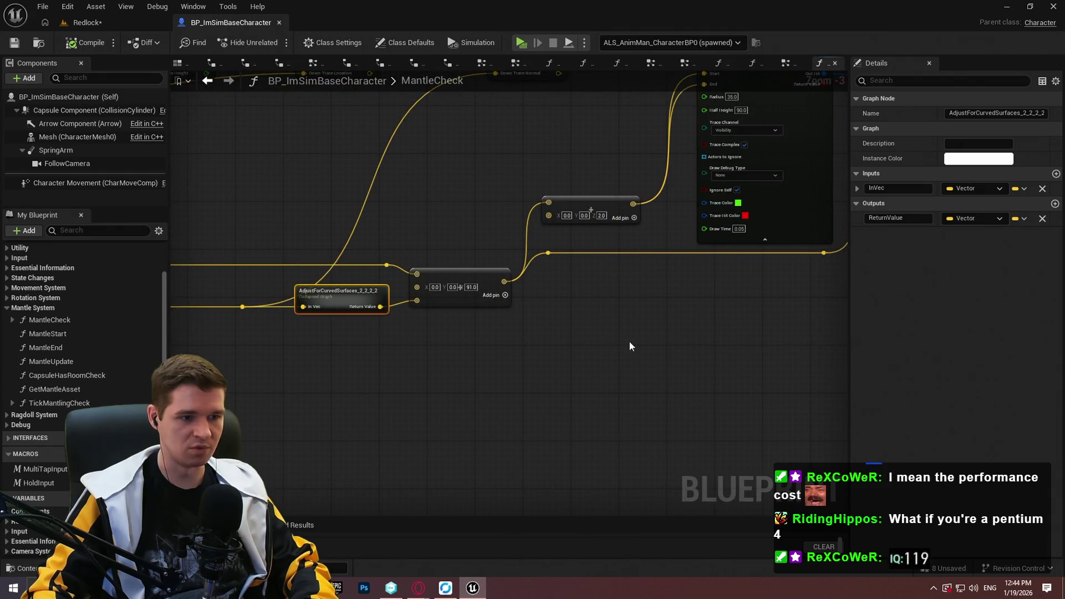
scroll(189, 246, down, 3)
scroll(188, 246, up, 3)
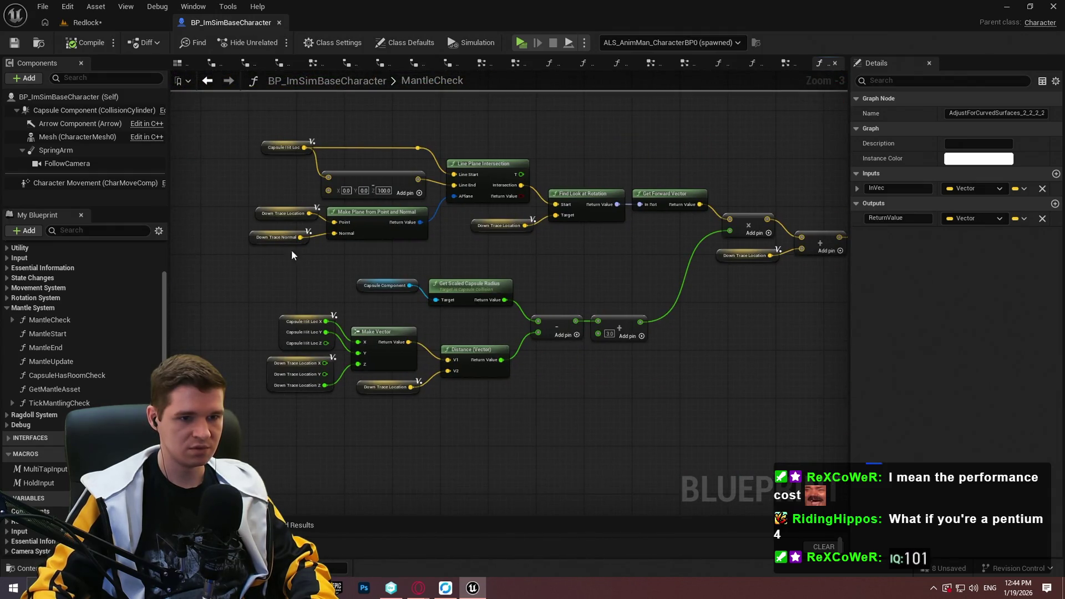
scroll(293, 255, down, 3)
scroll(424, 252, up, 3)
scroll(449, 284, up, 2)
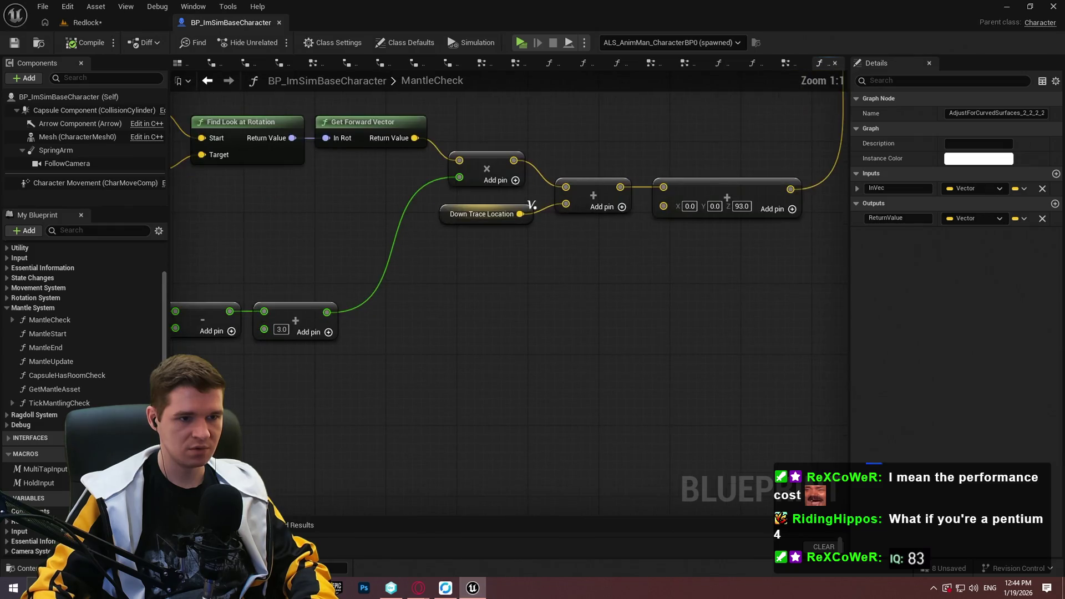
click(528, 301)
scroll(519, 296, up, 2)
scroll(485, 357, down, 3)
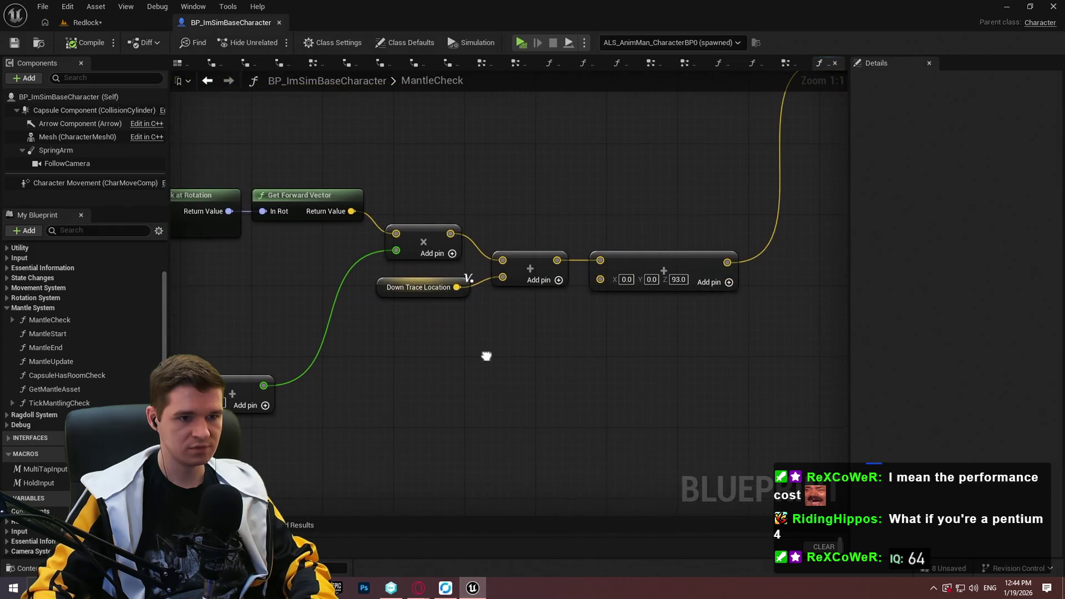
scroll(490, 363, up, 3)
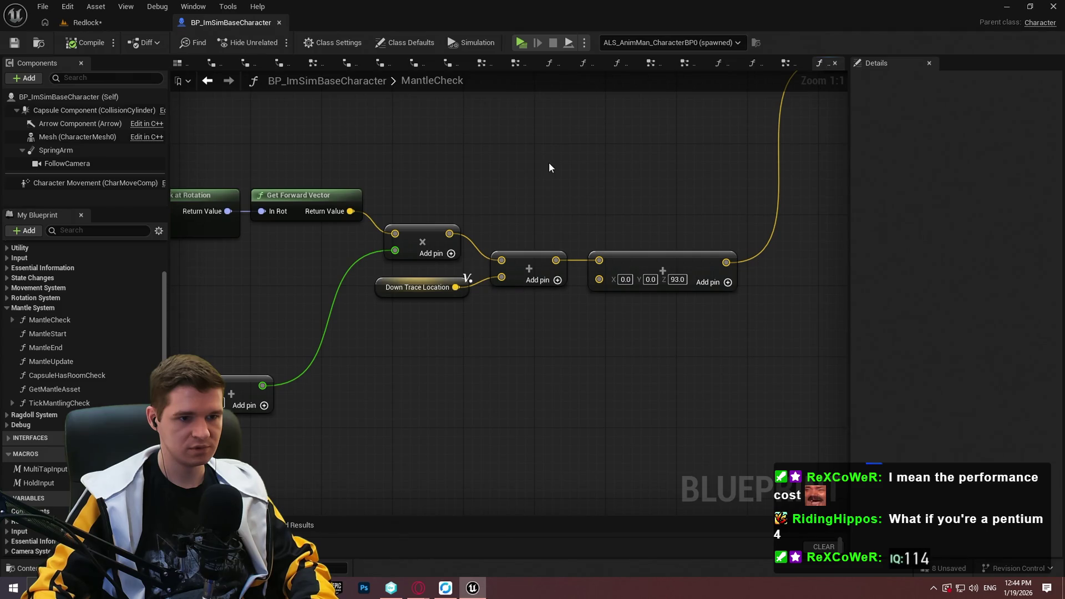
Paste a copy of the AdjustForCurvedSurfaces node, place it, then play-test and stop.
key(ctrl+v)
mouse_move(572, 200)
mouse_down()
mouse_move(490, 145)
mouse_move(453, 234)
mouse_up()
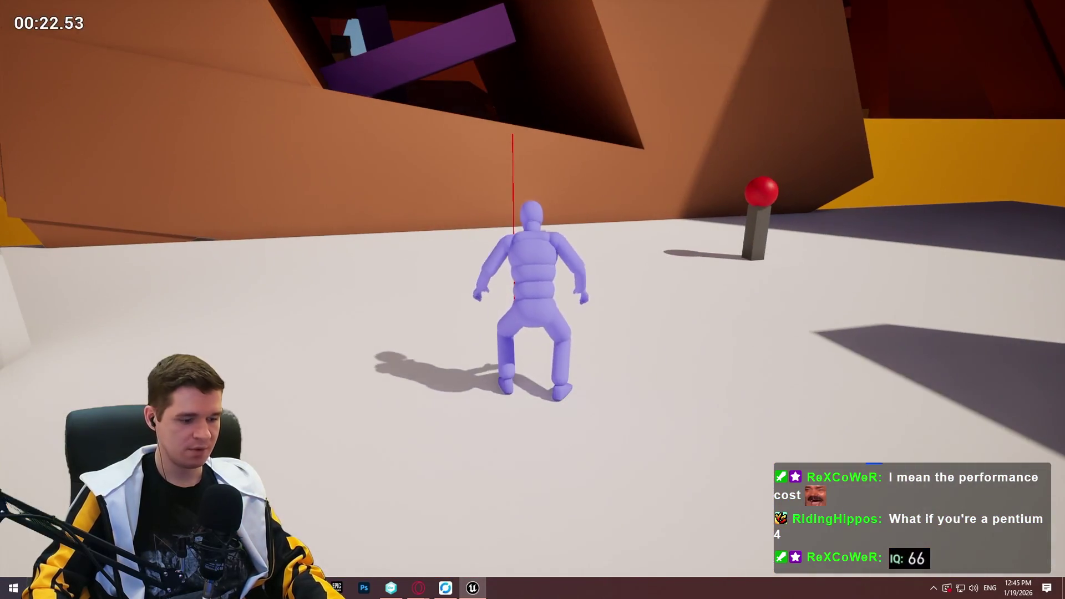
key(Escape)
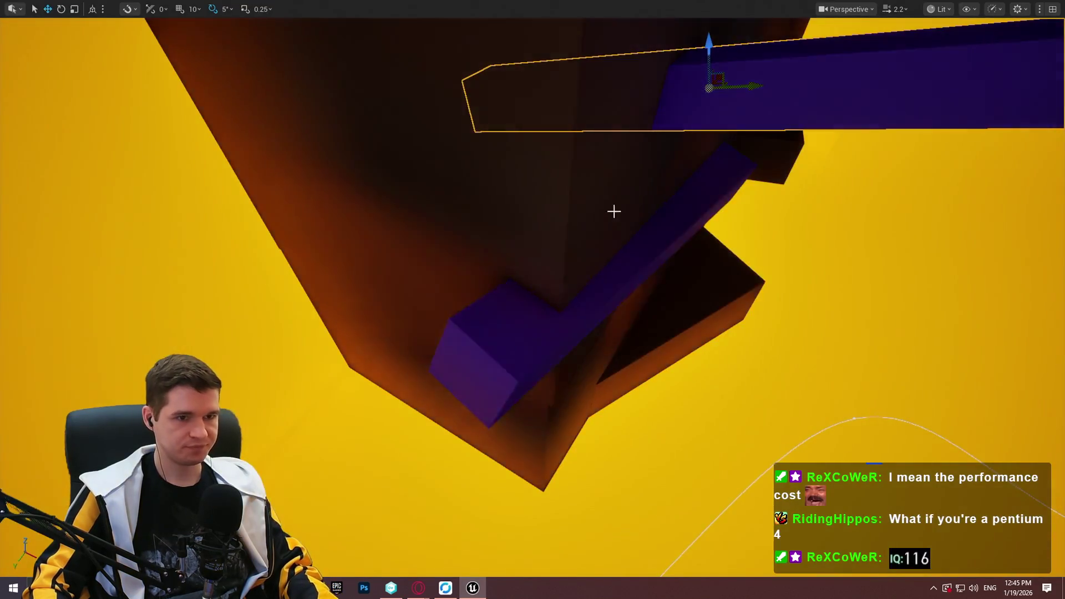
Frame the red beam ledge and use Play From Here, dismissing the intro dialog.
key(f)
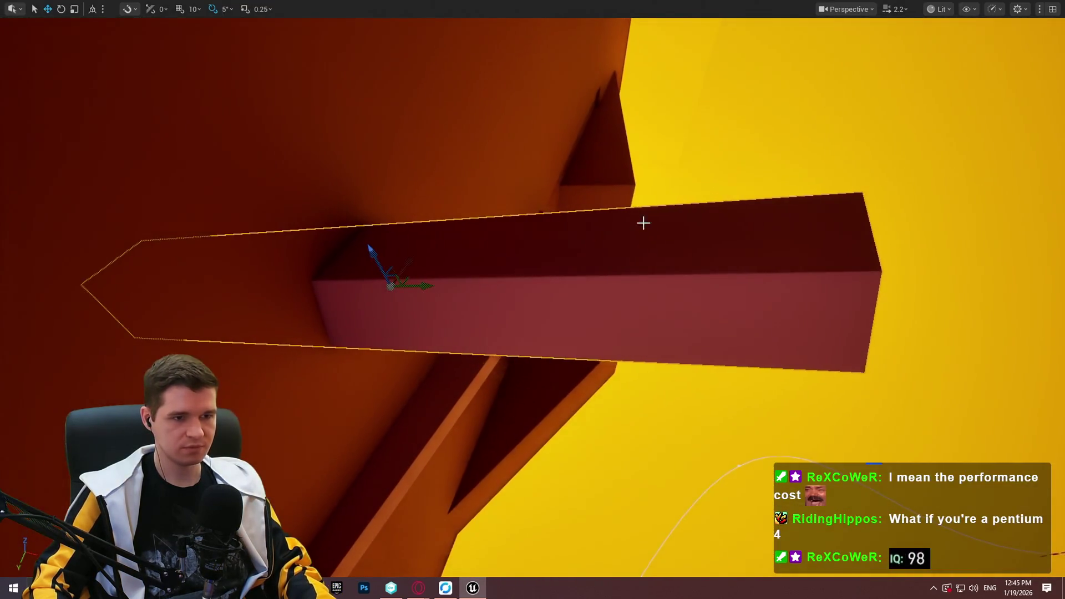
right_click(642, 221)
click(747, 566)
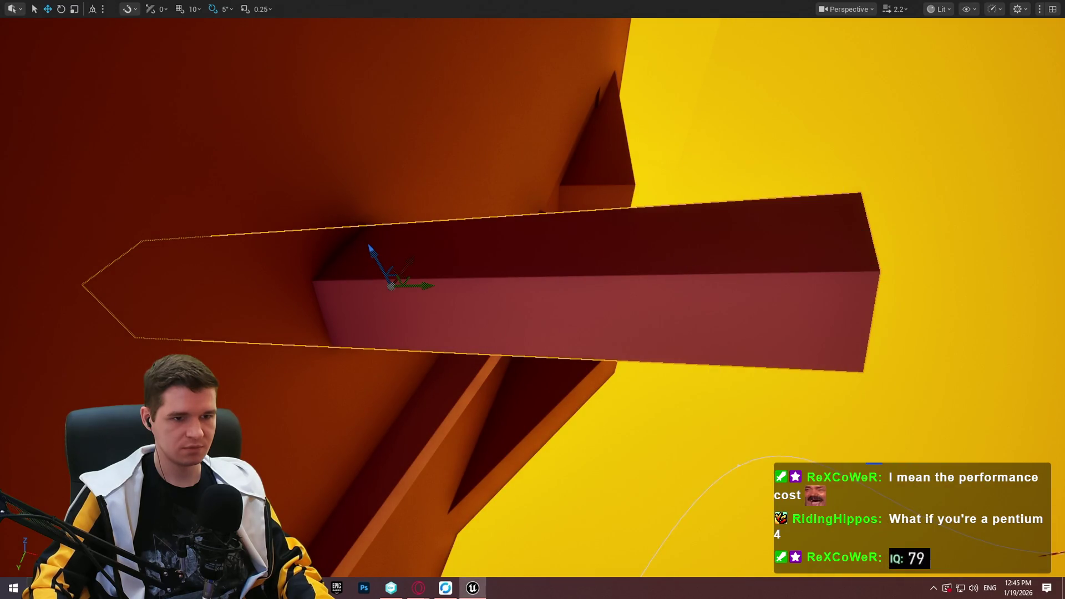
right_click(686, 544)
click(756, 567)
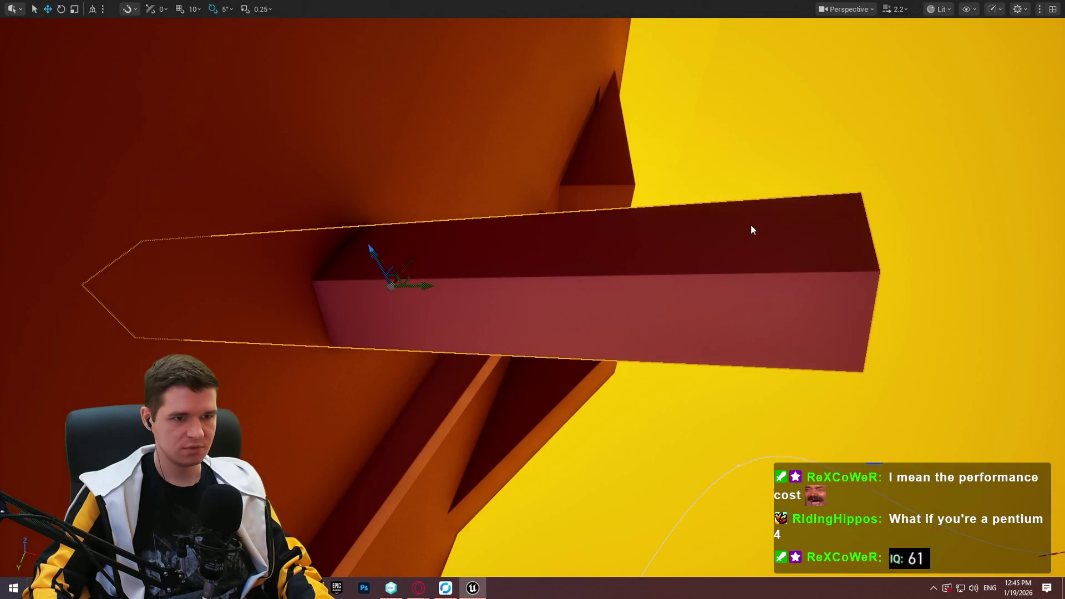
click(532, 471)
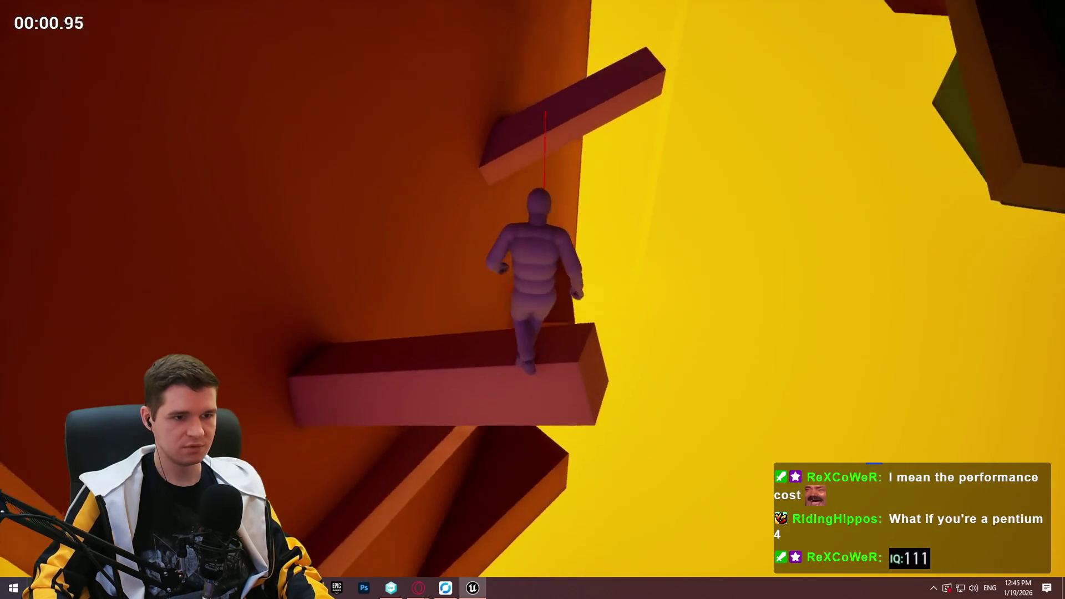
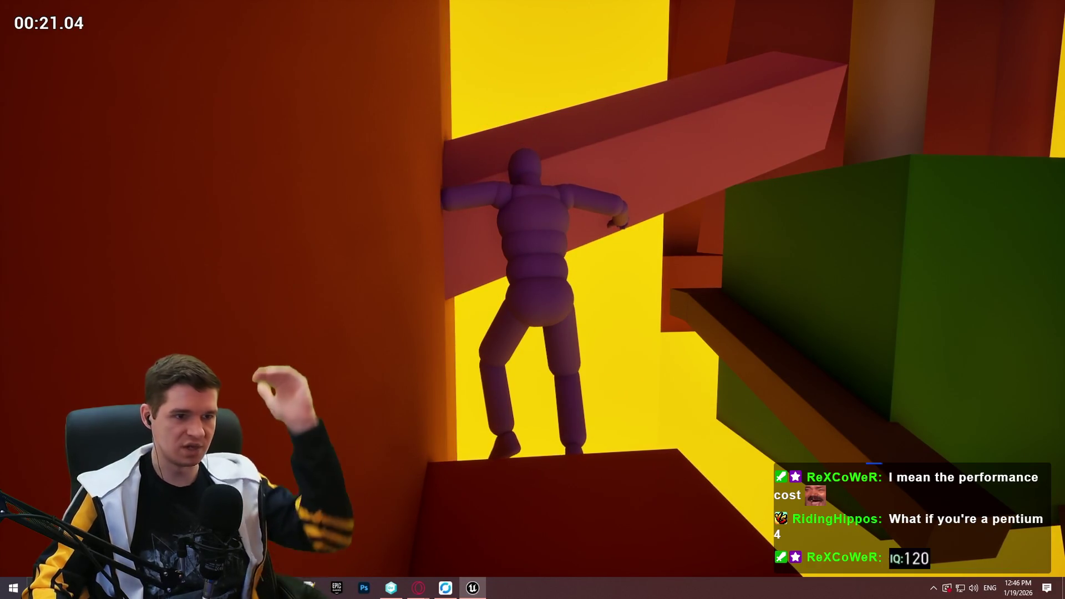
Stop play and open BP_ImSimBaseCharacter's AdjustForCurvedSurfaces graph (Break Vector, Clamp, Lerp, Make Vector).
key(Escape)
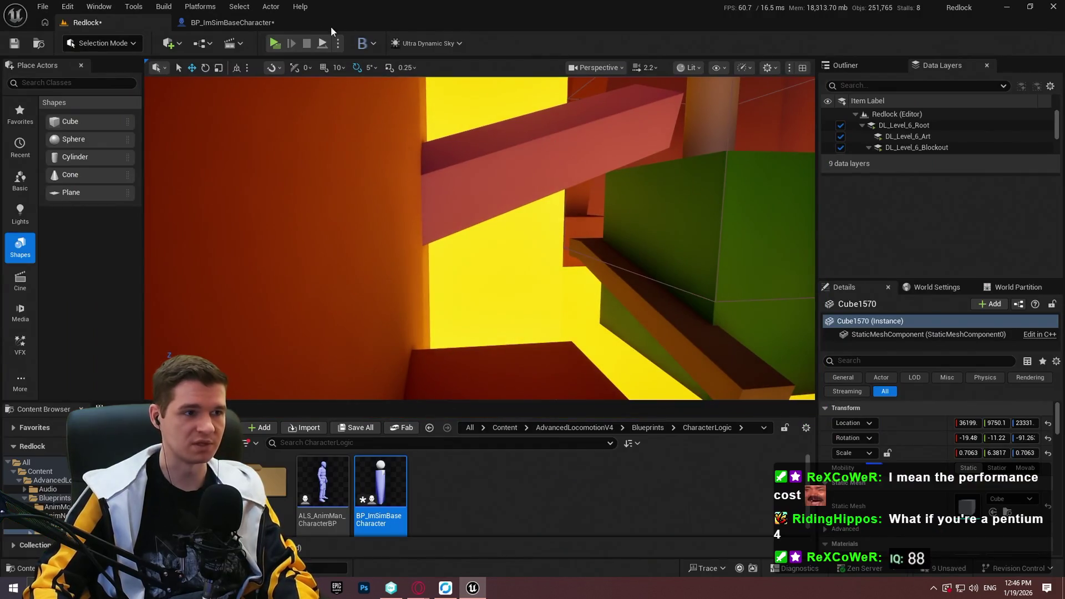
click(270, 25)
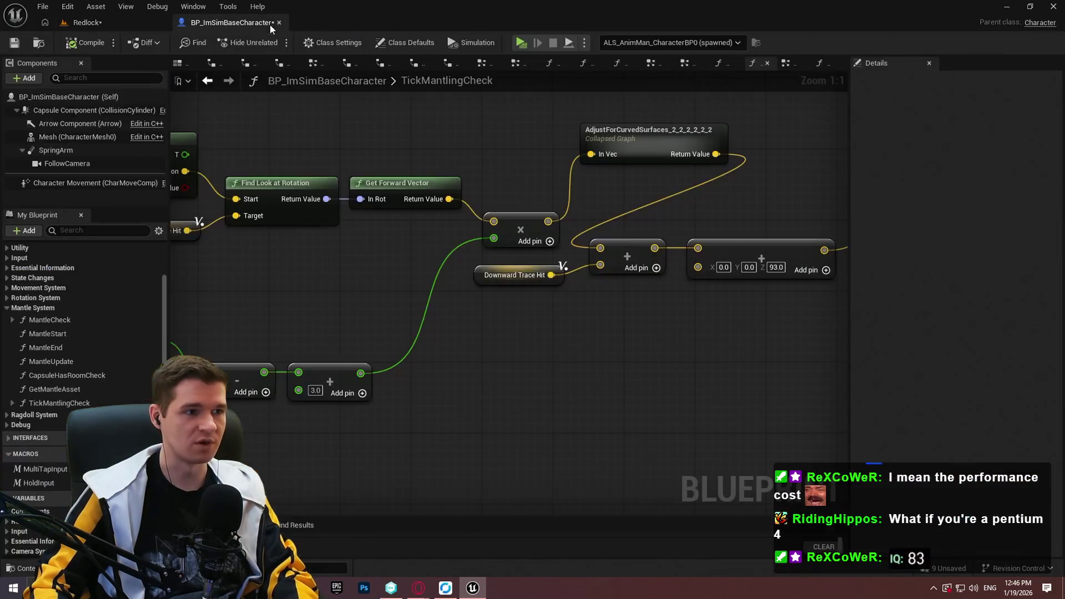
scroll(651, 218, down, 1)
mouse_move(618, 331)
mouse_down()
mouse_move(513, 323)
mouse_move(457, 349)
mouse_move(535, 283)
mouse_move(477, 310)
mouse_move(500, 233)
mouse_move(421, 333)
mouse_move(443, 338)
mouse_move(451, 185)
mouse_move(752, 274)
mouse_move(468, 275)
mouse_up()
mouse_move(408, 295)
mouse_down()
mouse_move(642, 290)
mouse_move(487, 292)
mouse_move(540, 269)
mouse_move(969, 188)
mouse_move(961, 198)
mouse_move(556, 208)
mouse_up()
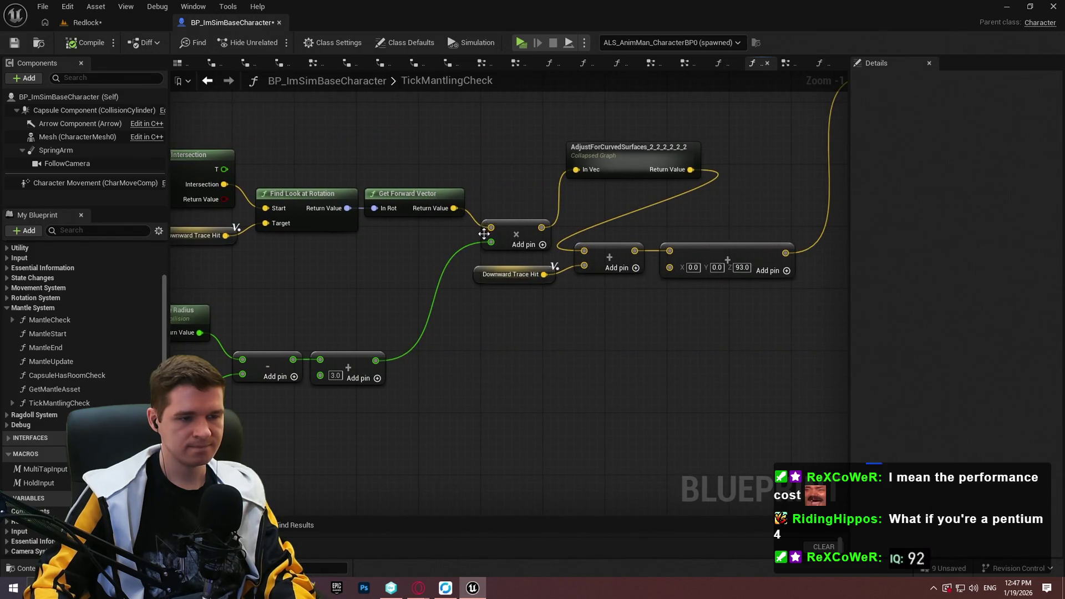
double_click(602, 150)
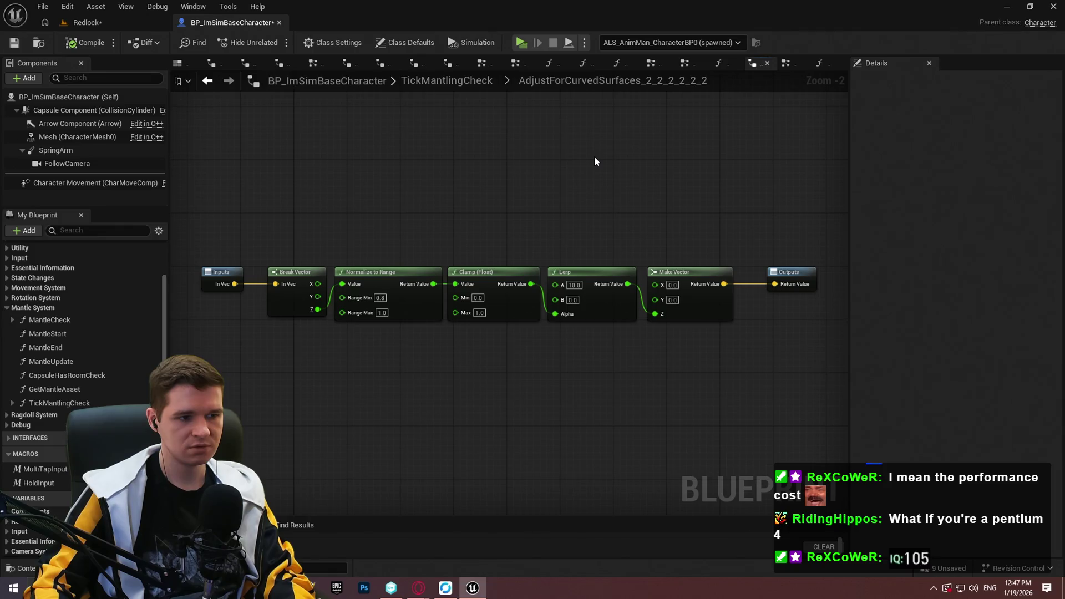
Go back from AdjustForCurvedSurfaces via the TickMantlingCheck breadcrumb and zoom the function graph.
click(694, 78)
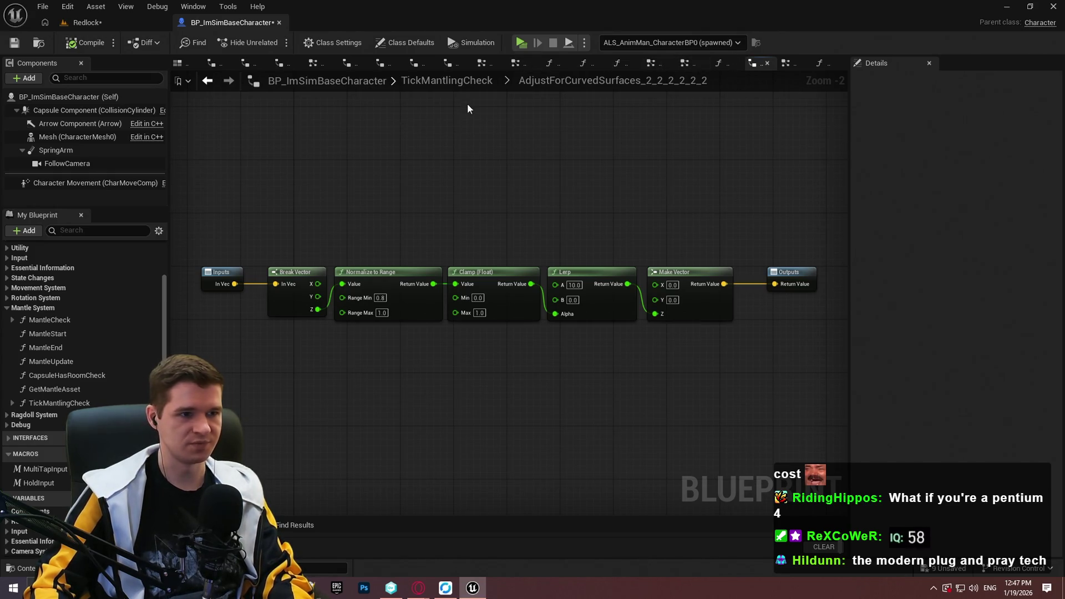
click(466, 81)
scroll(532, 265, down, 12)
scroll(738, 250, up, 5)
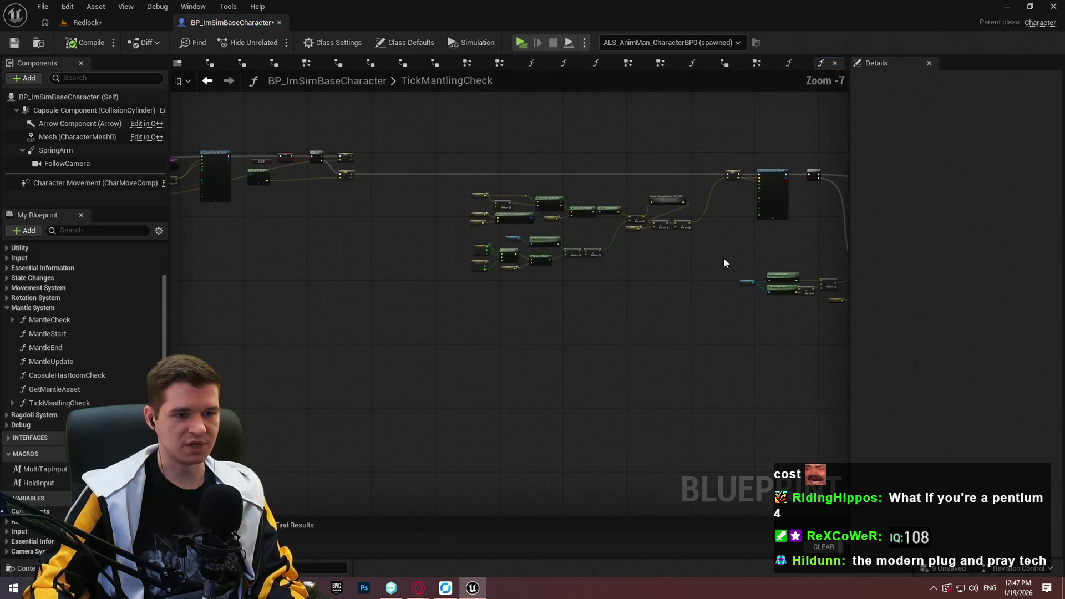
Remove AdjustForCurvedSurfaces from the forward-vector chain and paste it beside Downward Trace Normal.
scroll(642, 167, up, 5)
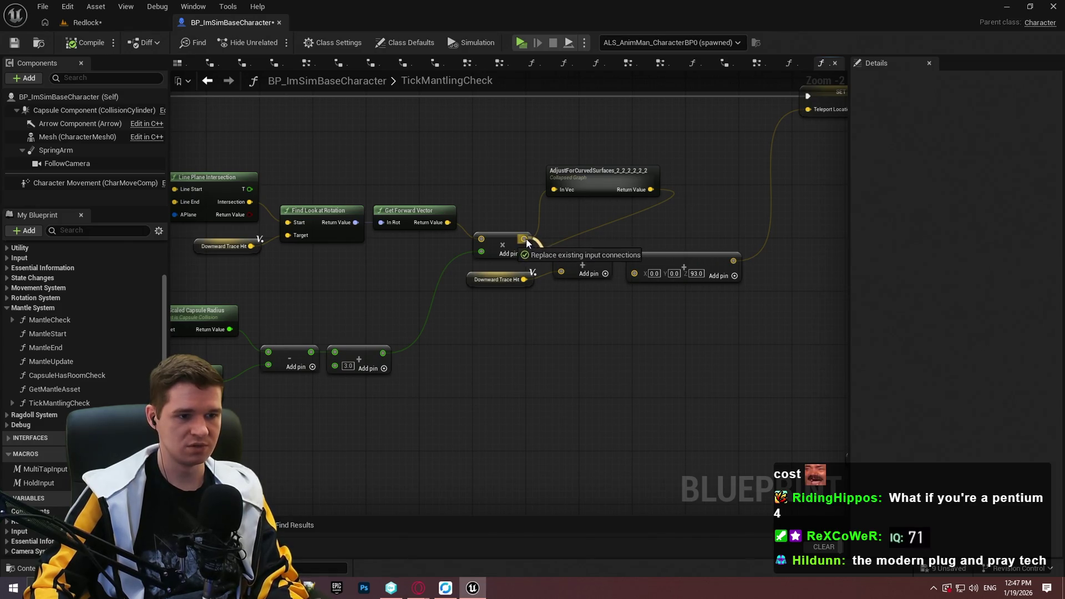
mouse_move(577, 219)
mouse_down()
mouse_move(814, 205)
mouse_move(818, 170)
mouse_up()
key(Delete)
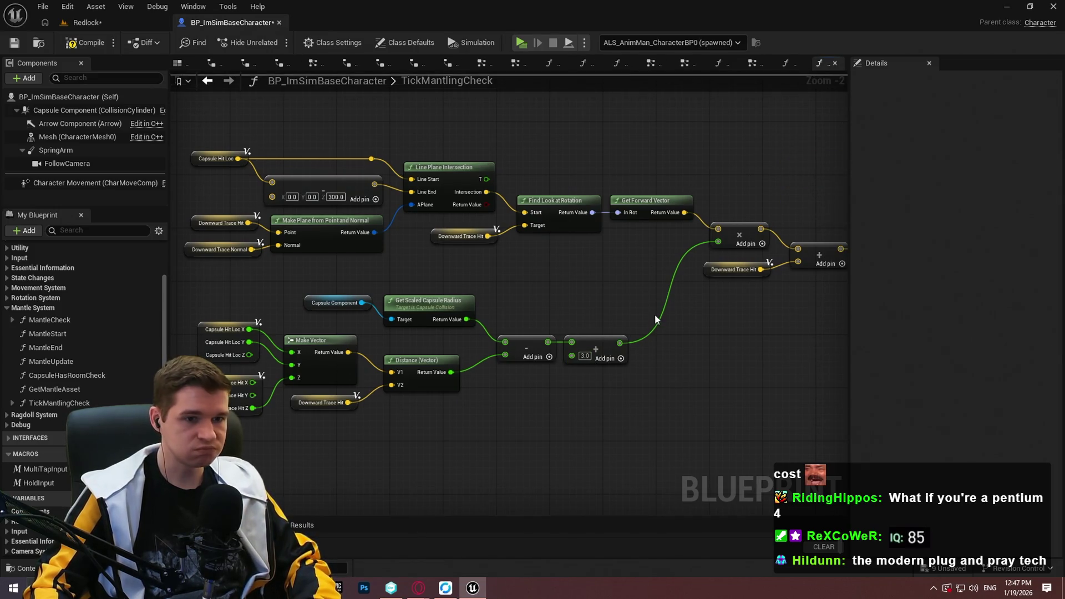
scroll(344, 431, up, 3)
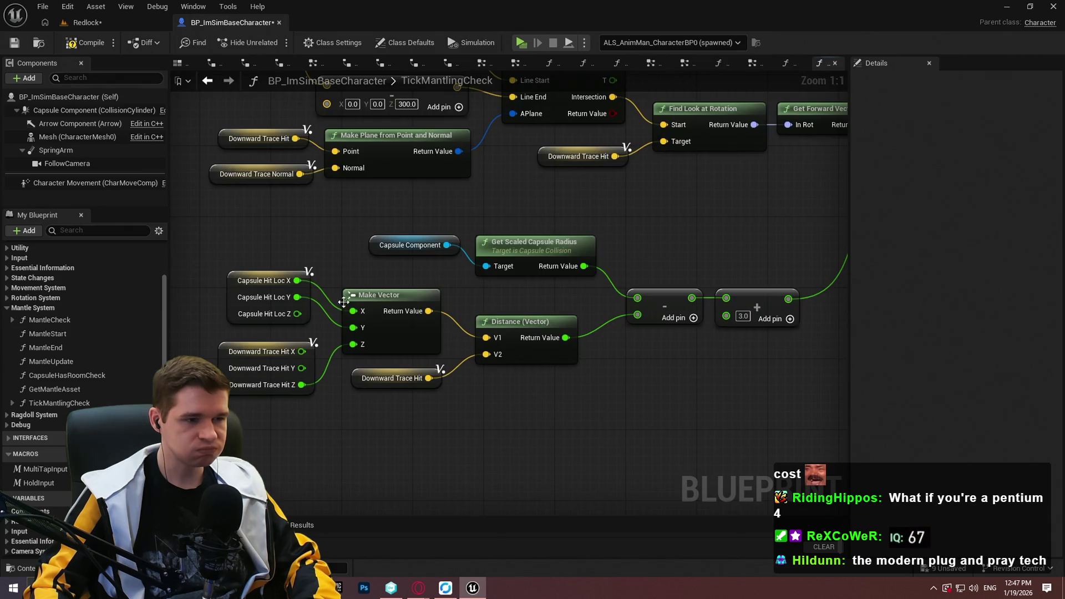
drag(338, 296, 384, 304)
key(ctrl+v)
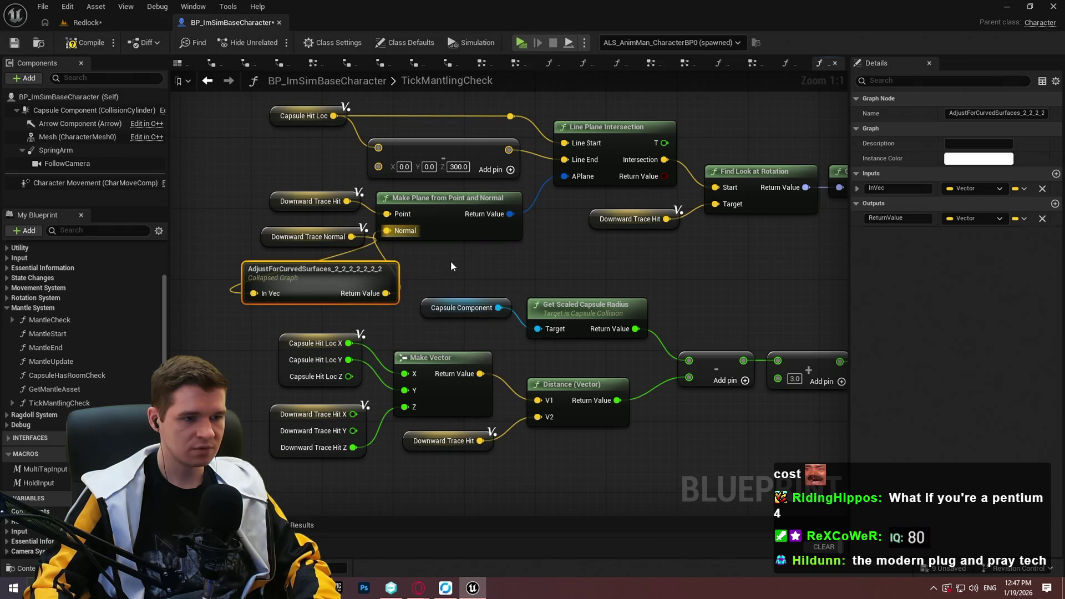
click(451, 263)
Compile the character blueprint and open the MantleCheck function graph.
click(84, 44)
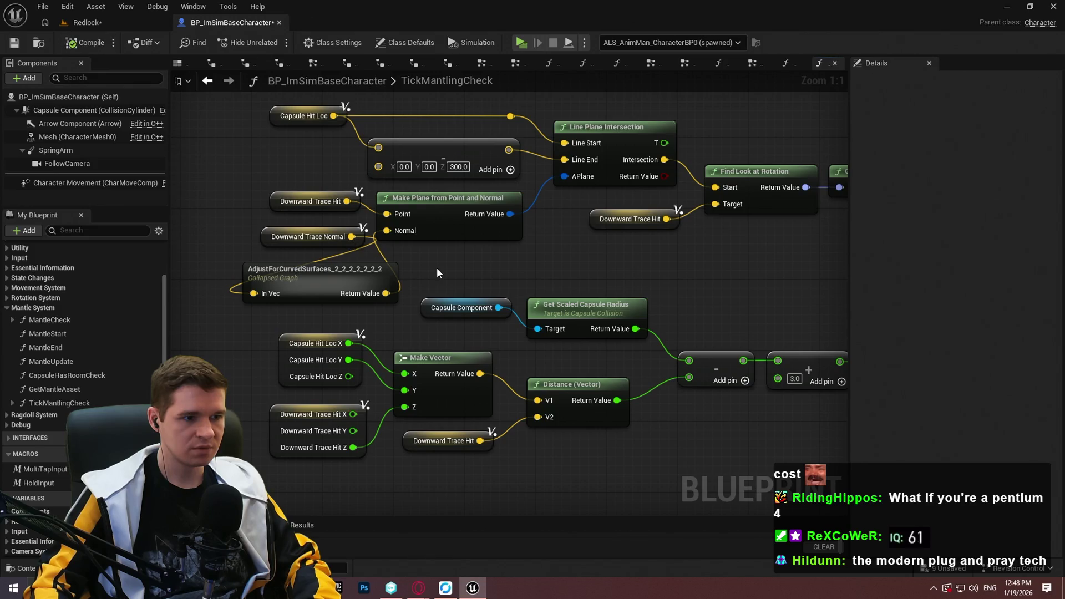
click(374, 281)
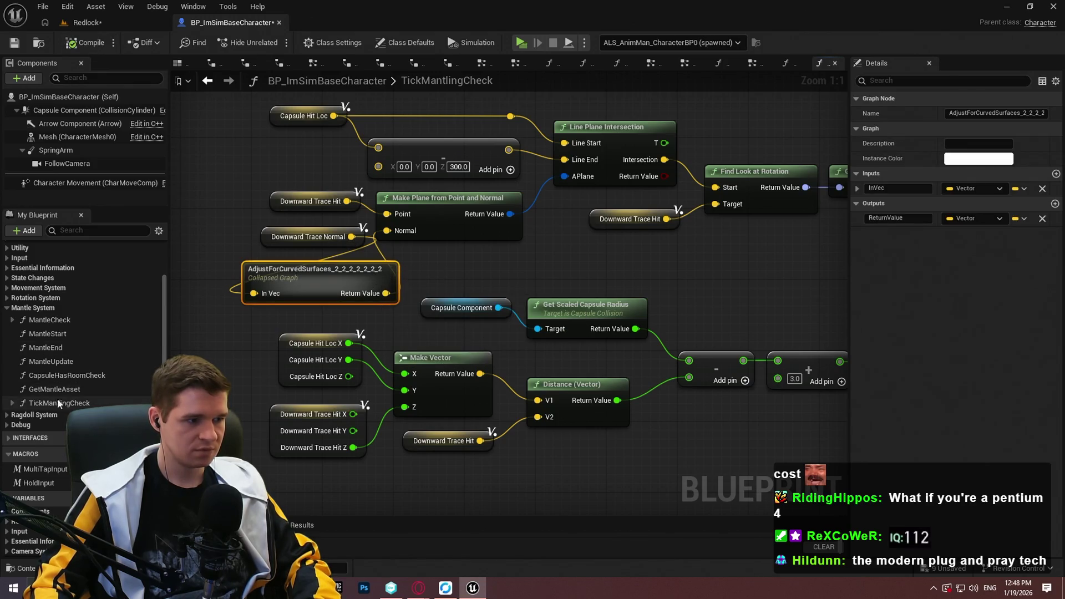
double_click(68, 320)
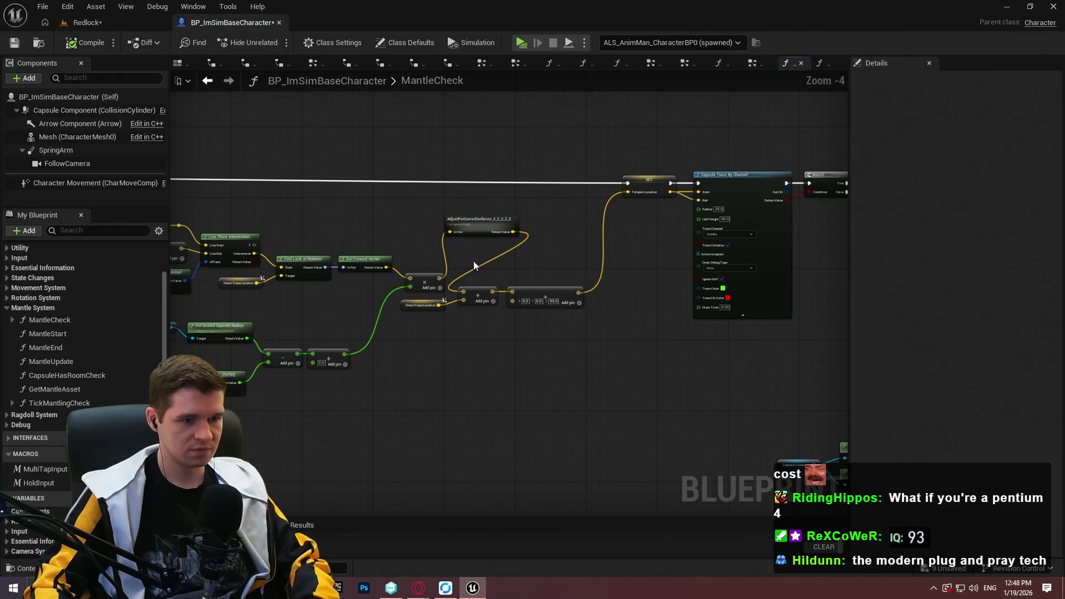
Wire multiply straight to add, and route Down Trace Normal through pasted AdjustForCurvedSurfaces into Make Plane's Normal.
drag(465, 293, 464, 292)
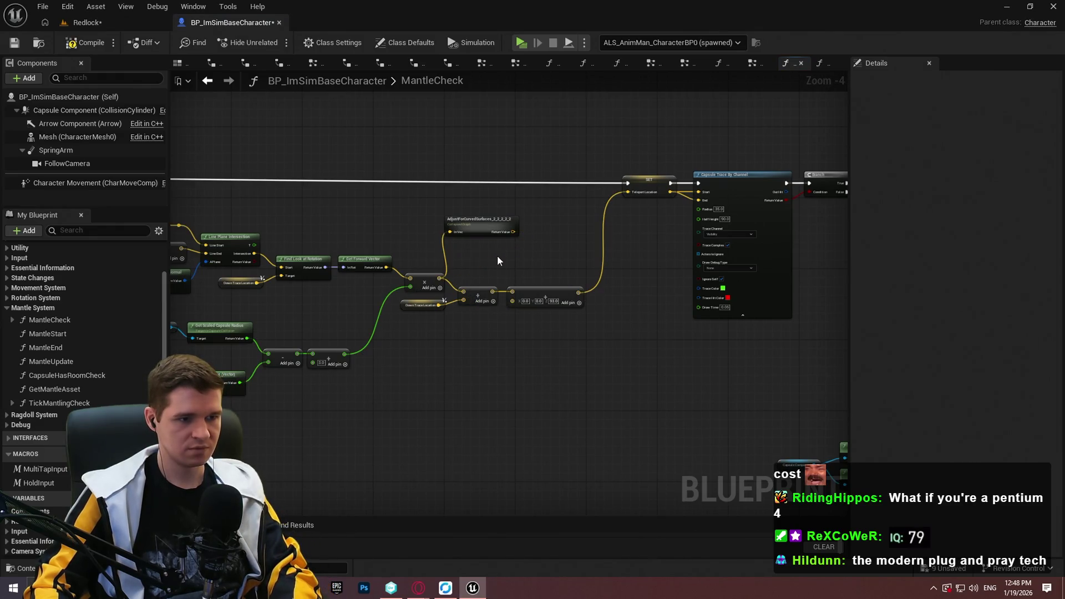
click(462, 222)
scroll(368, 283, up, 5)
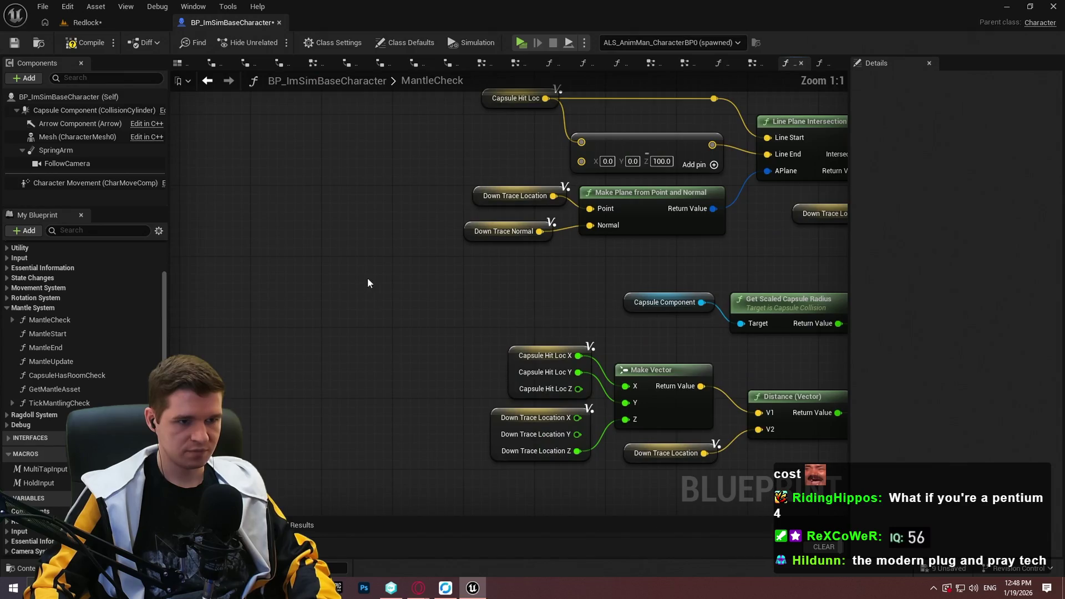
key(ctrl+v)
mouse_move(378, 305)
mouse_down()
mouse_move(535, 244)
mouse_move(539, 231)
mouse_move(593, 227)
mouse_up()
click(177, 109)
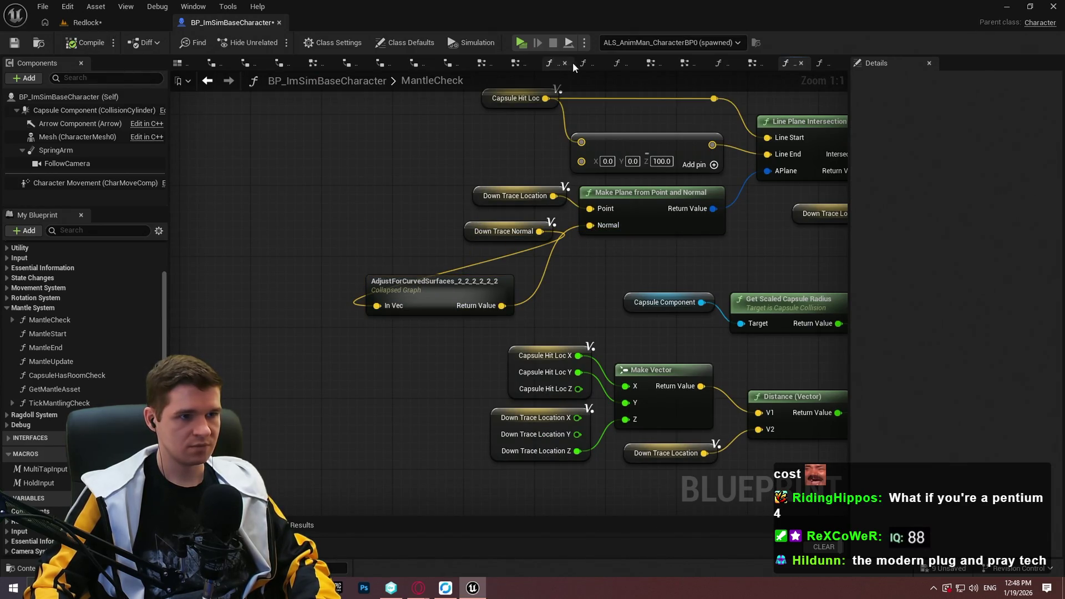
click(119, 26)
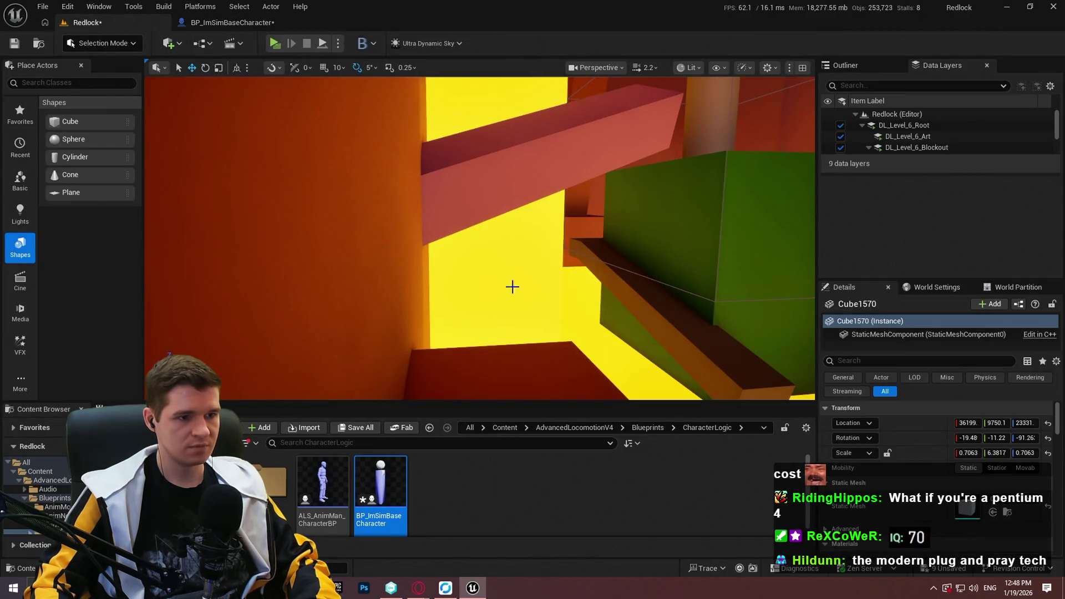
Frame the red shaft beam fullscreen, Play From Here to test the mantle, then stop.
drag(512, 287, 512, 287)
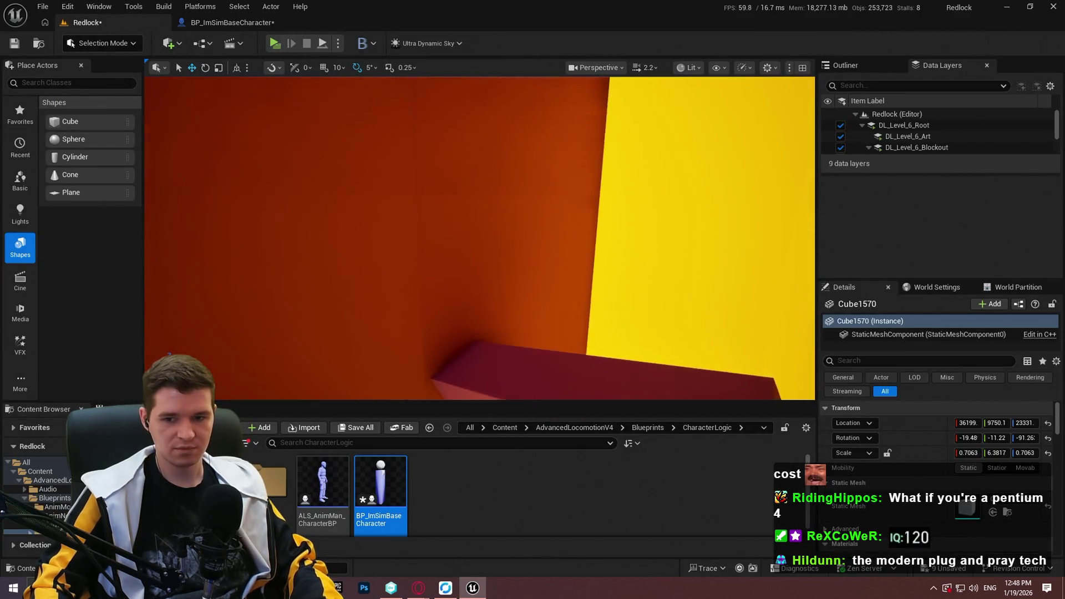
drag(575, 230, 575, 229)
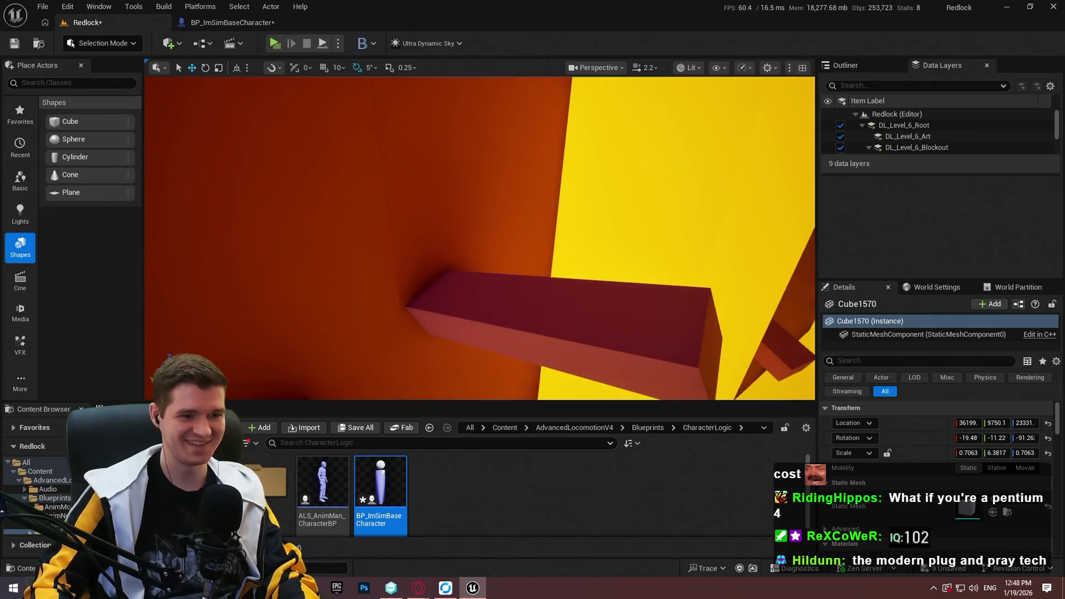
key(F11)
drag(681, 382, 635, 387)
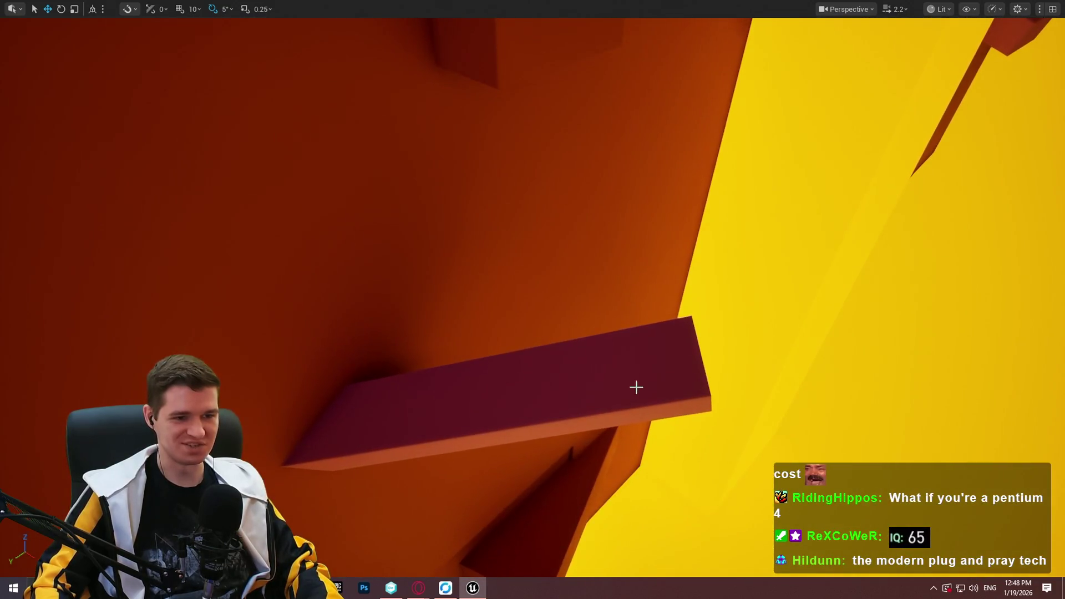
right_click(635, 386)
click(697, 566)
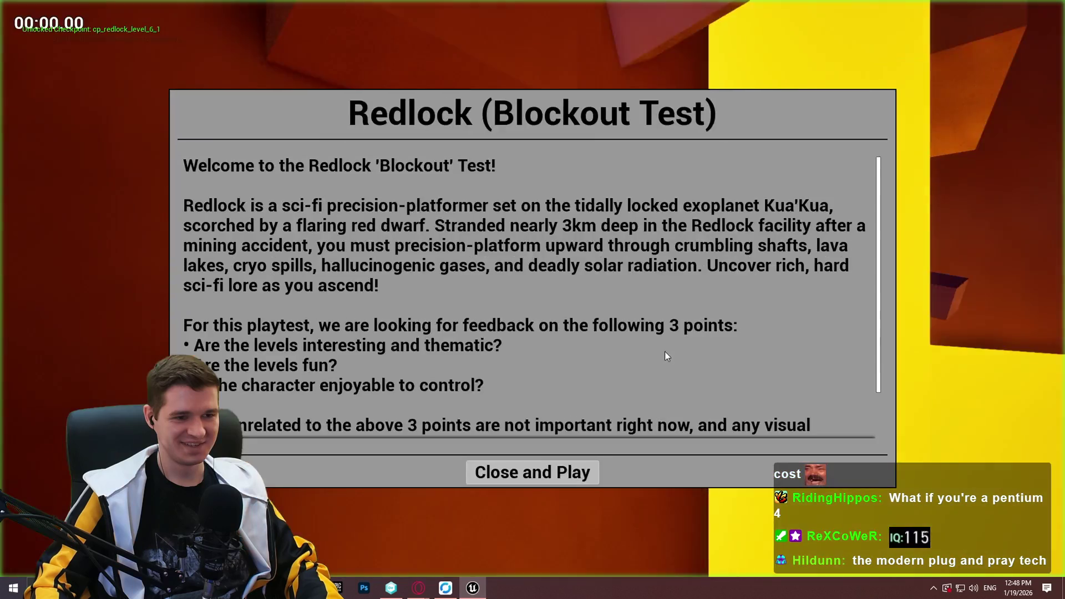
click(533, 470)
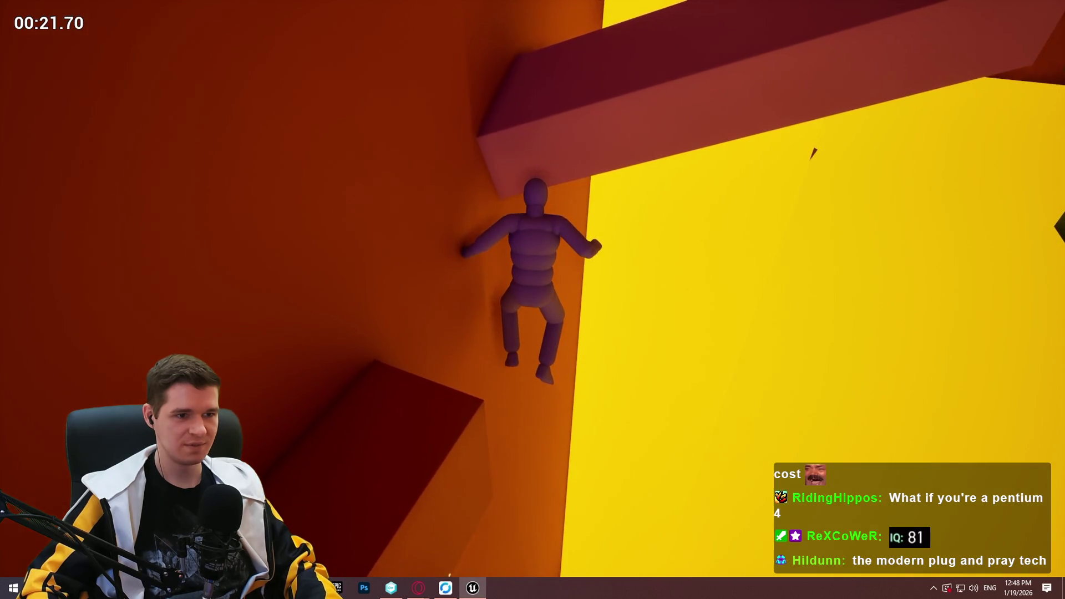
key(Escape)
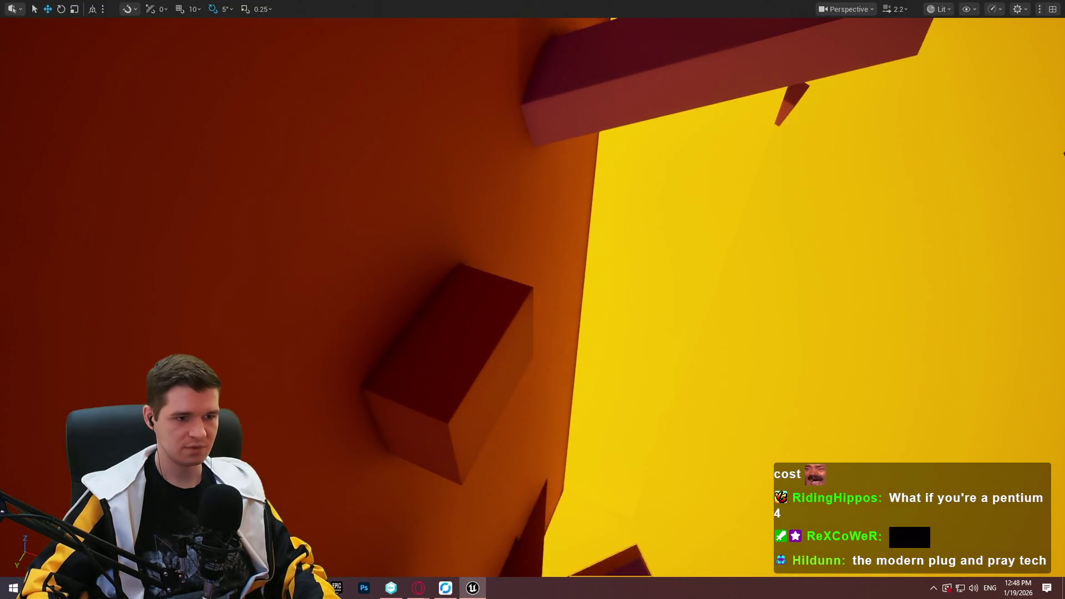
Playtest the ledge block with Alt+P, closing the welcome screen, then stop.
right_click(465, 444)
key(Escape)
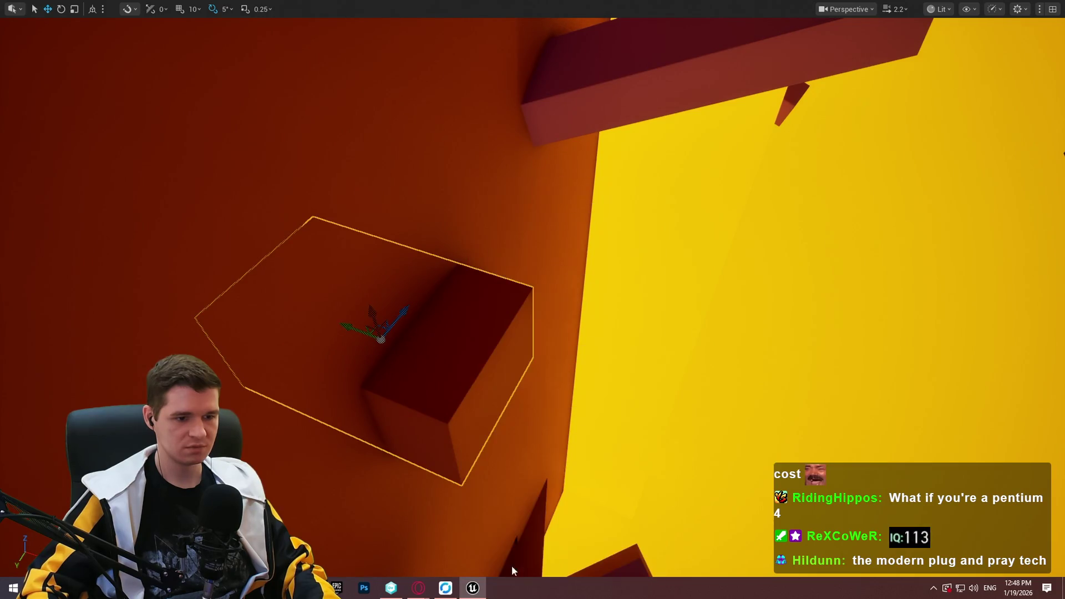
key(alt+p)
click(533, 470)
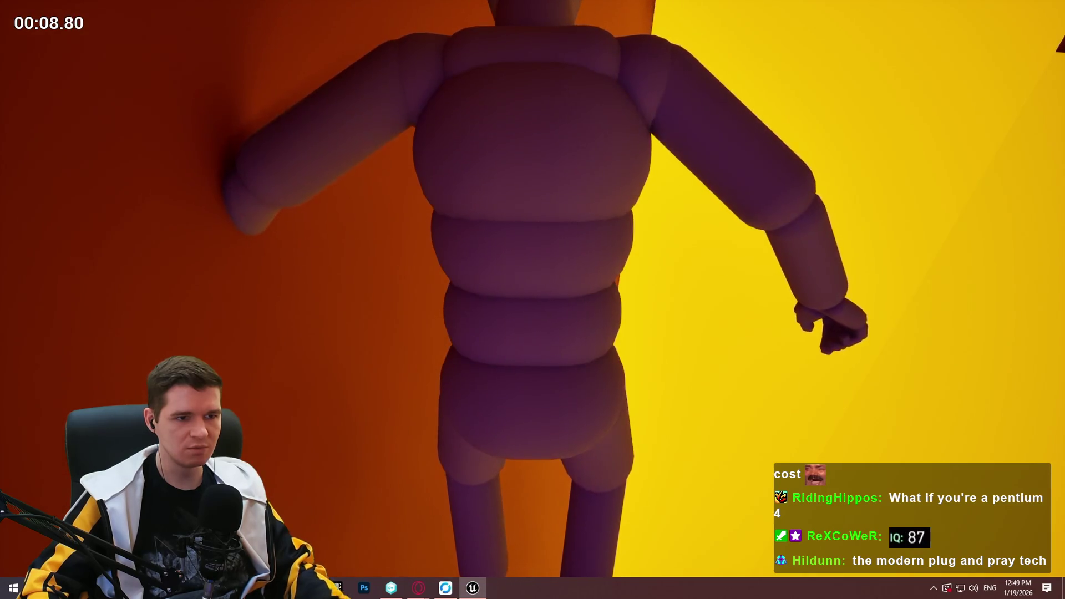
key(Escape)
Launch a fresh session using Play From Here on the selected cube.
right_click(481, 218)
mouse_move(588, 493)
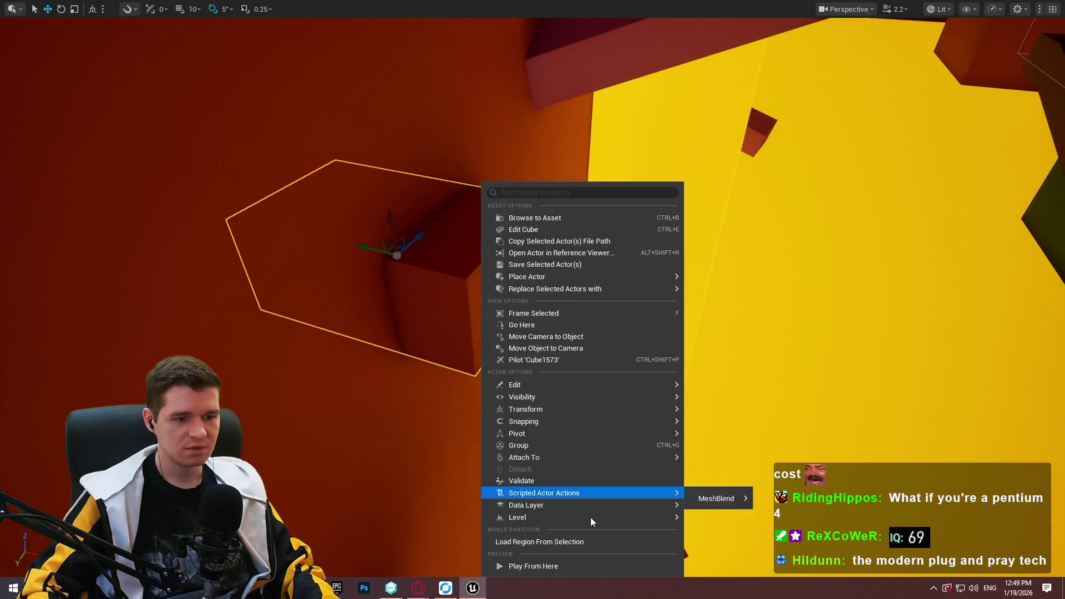
click(574, 566)
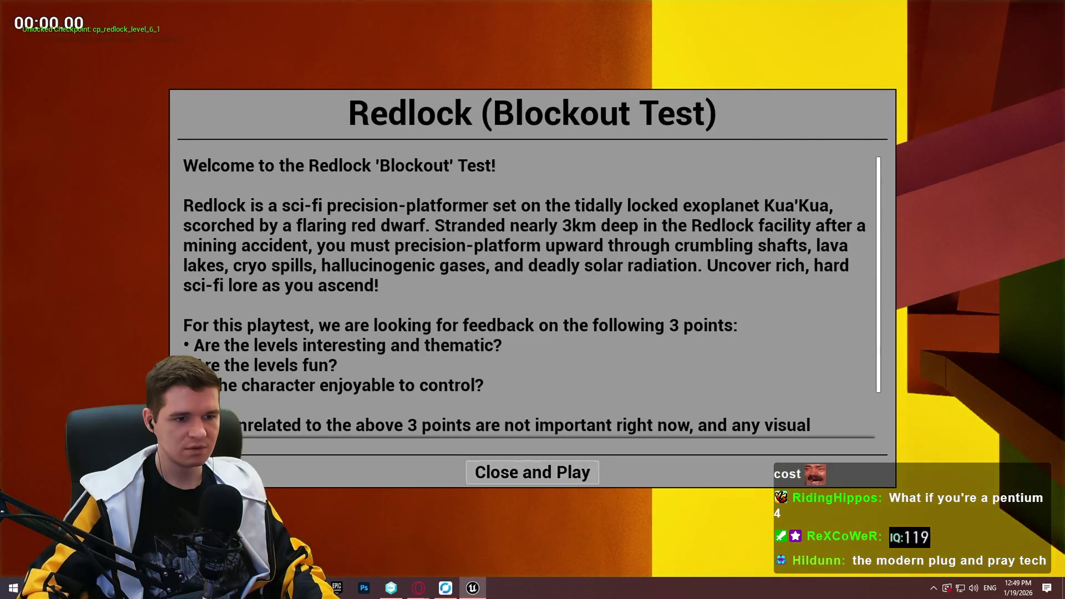
Play briefly from the cube, stop, and focus the viewport on the red beam.
click(535, 471)
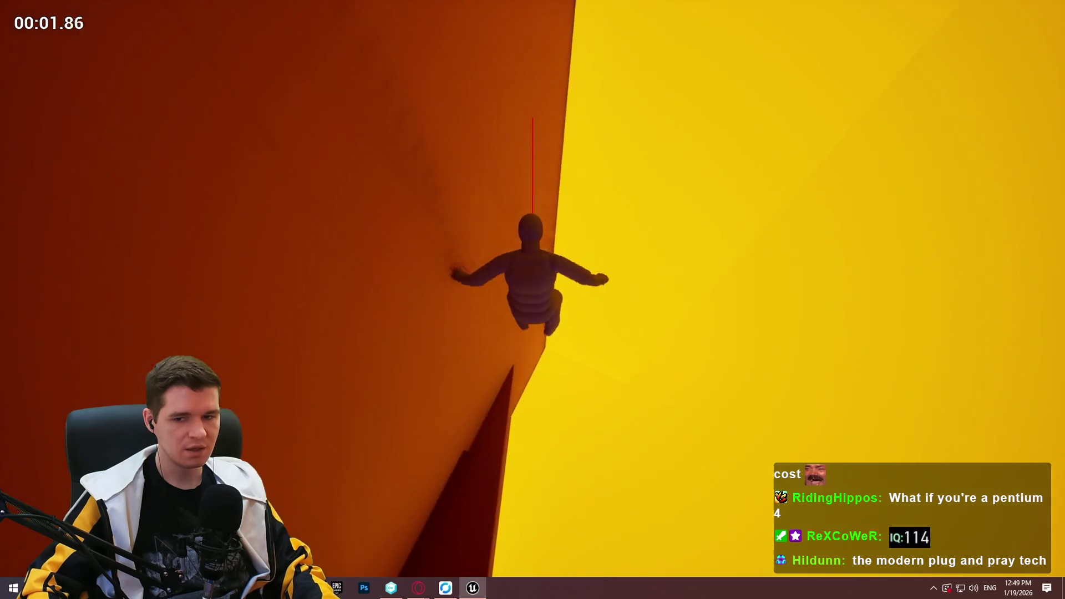
key(Escape)
key(f)
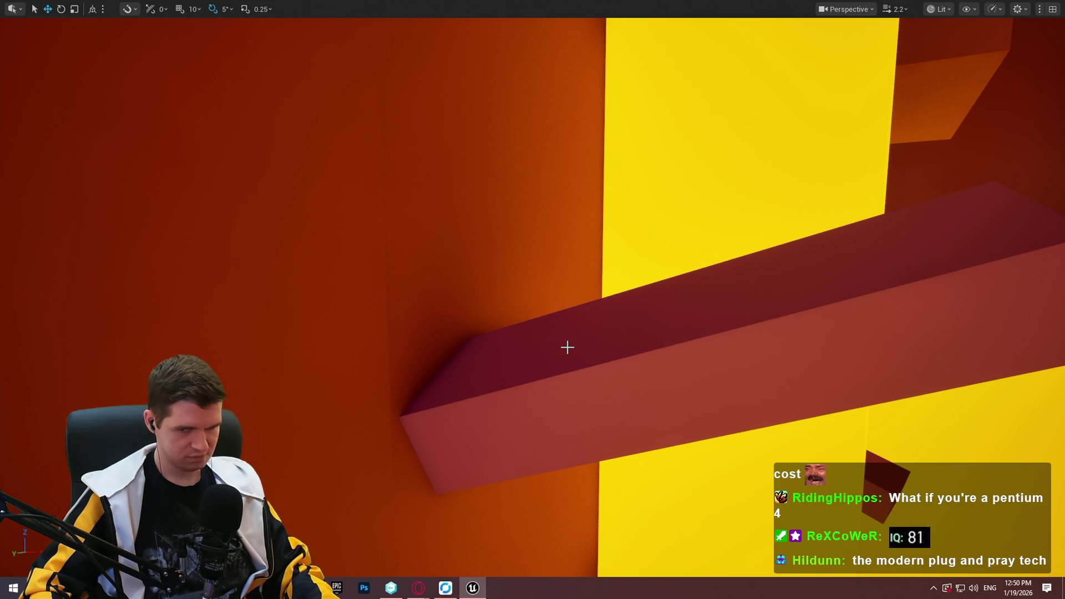
Playtest by running the character into the wall ledge with W, then stop.
scroll(567, 348, down, 5)
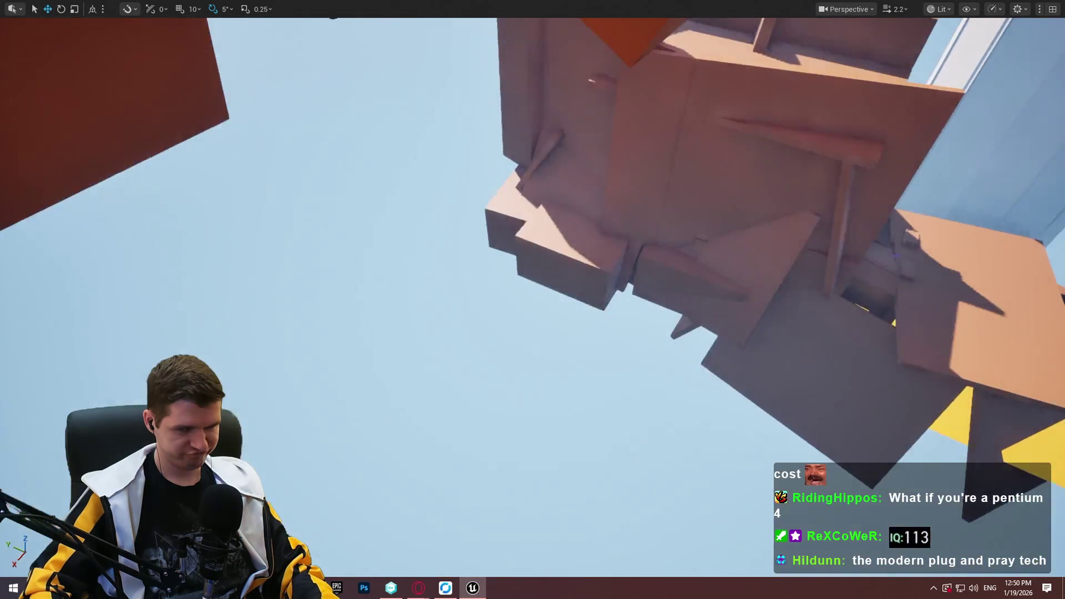
scroll(533, 300, up, 4)
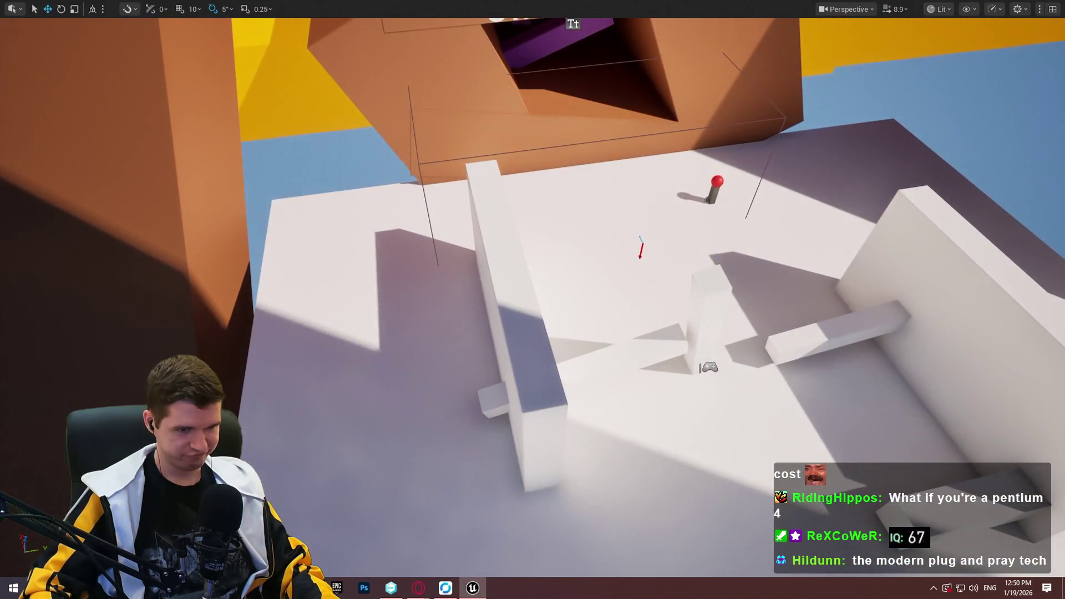
right_click(774, 499)
key(Escape)
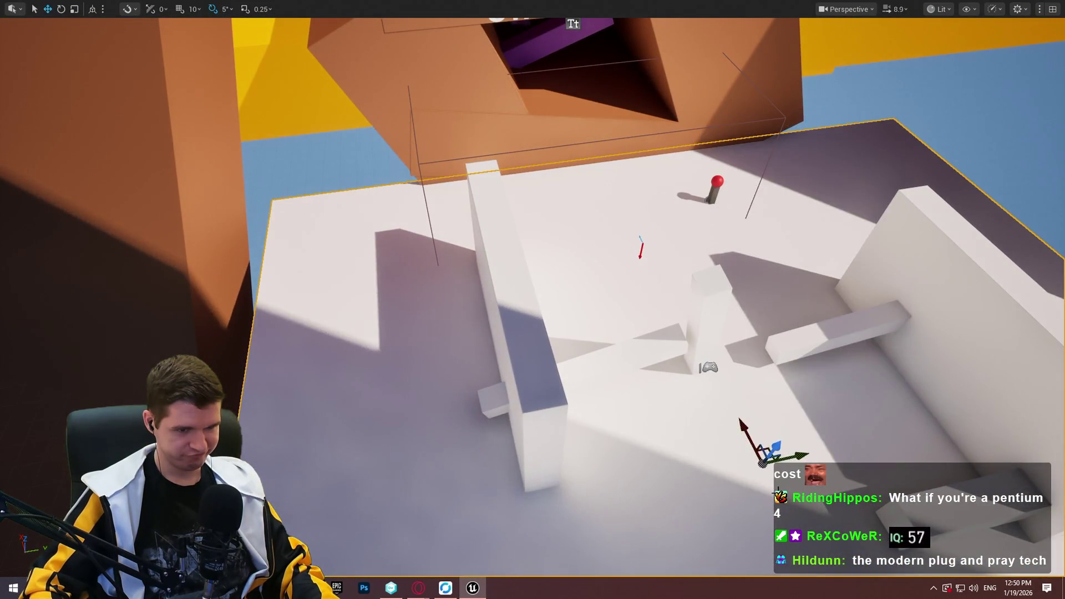
right_click(775, 501)
key(Escape)
key(alt+p)
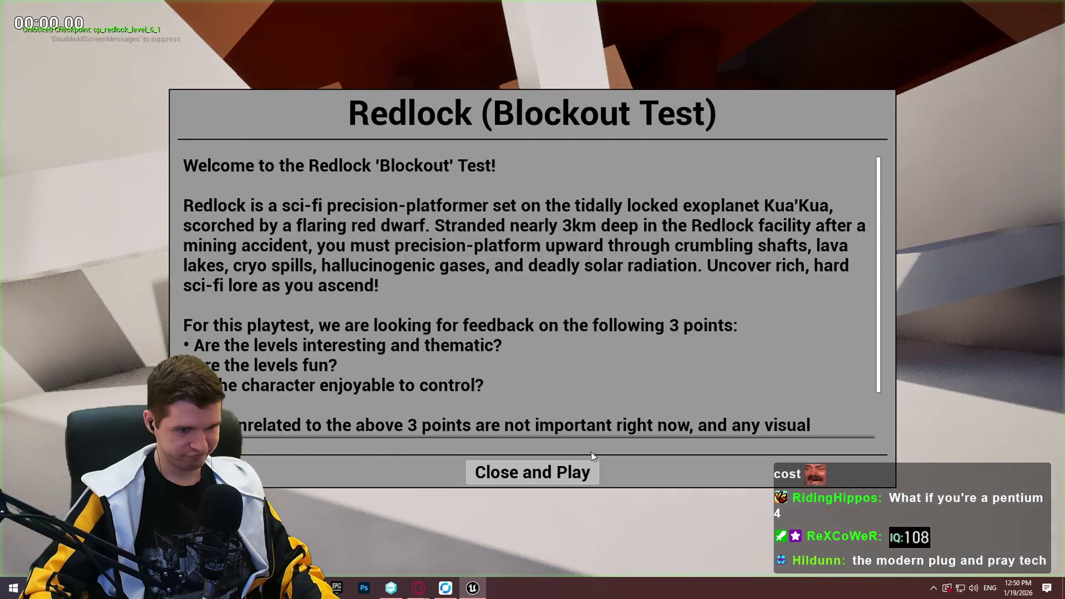
click(532, 471)
key(w)
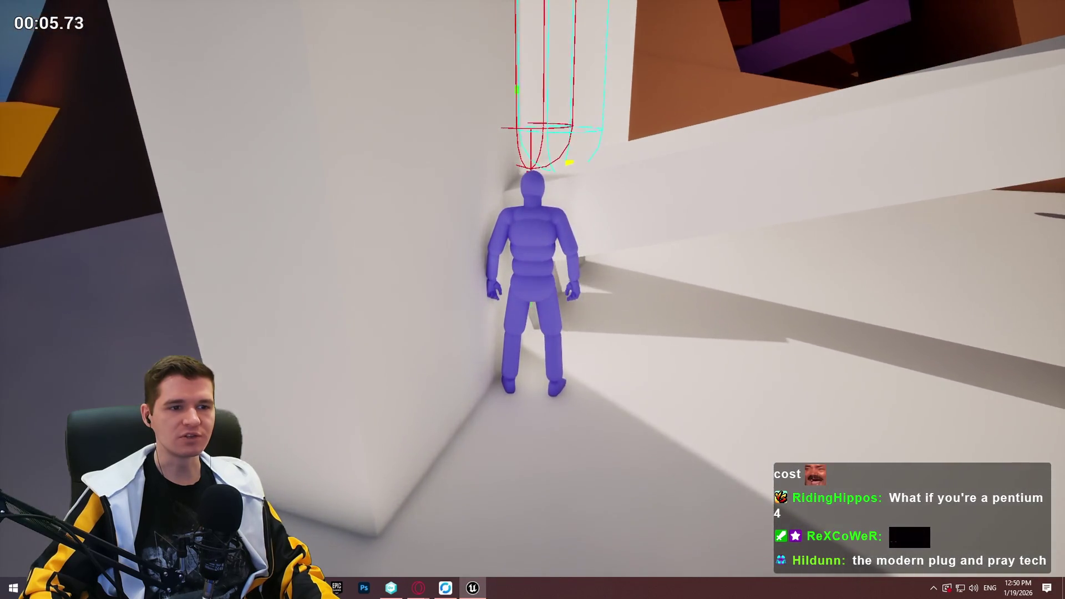
key(w)
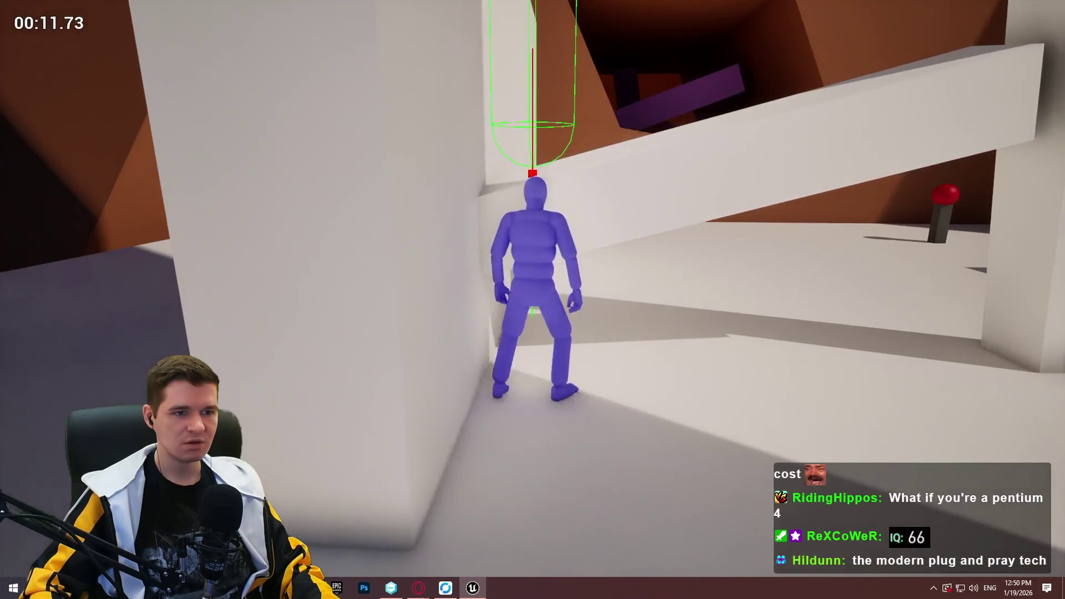
key(Escape)
Exit the fullscreen view and return to BP_ImSimBaseCharacter's MantleCheck graph.
key(f)
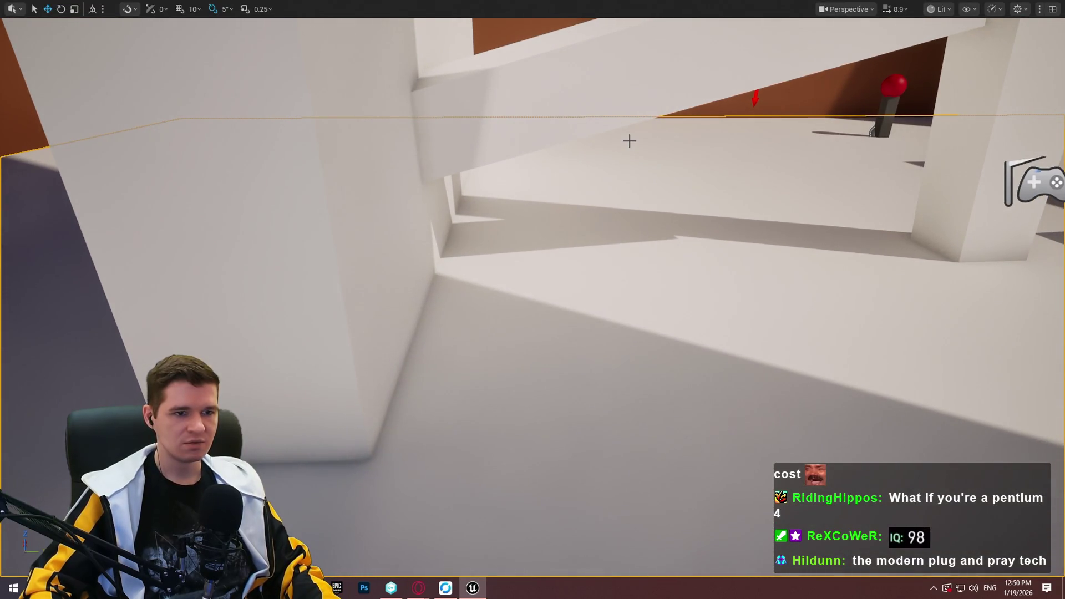
key(F11)
click(270, 22)
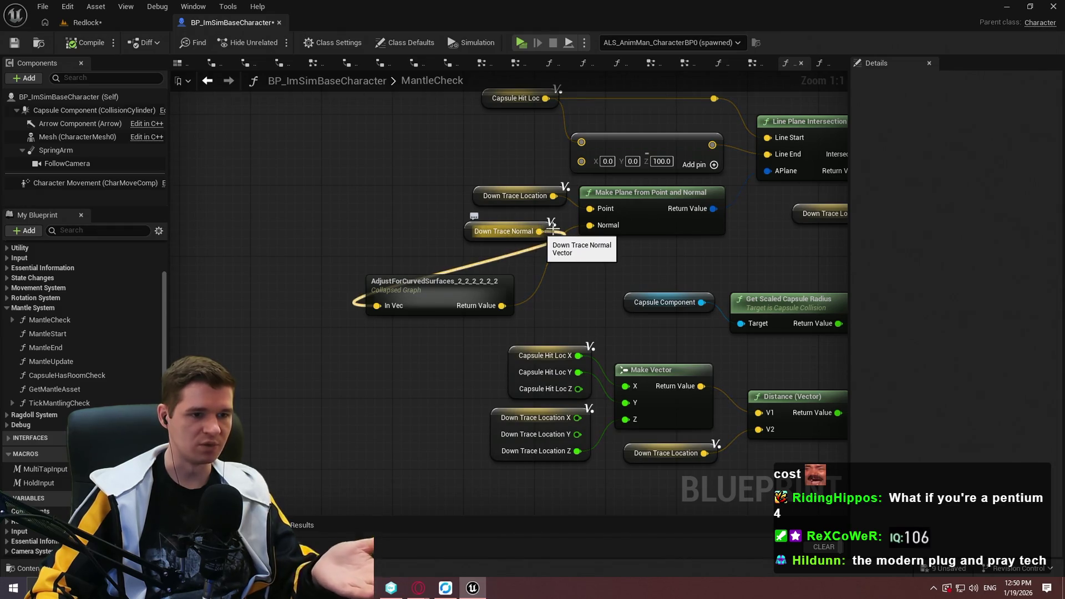
Wire Down Trace Normal directly to Make Plane's Normal, then inspect AdjustForCurvedSurfaces (0.8–1.0 range, Lerp 10→0).
drag(540, 230, 605, 228)
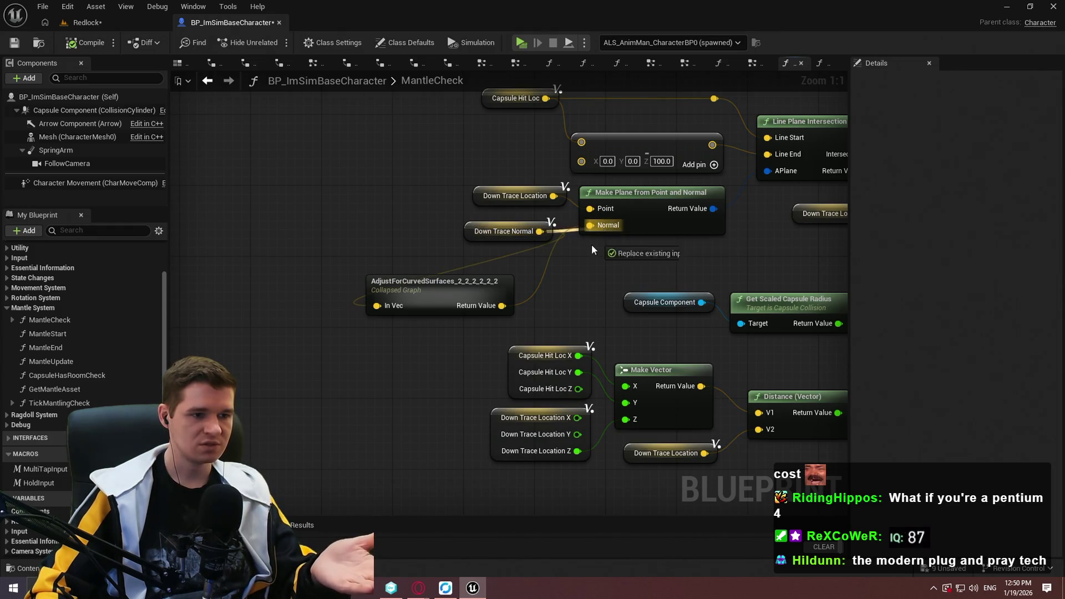
double_click(488, 289)
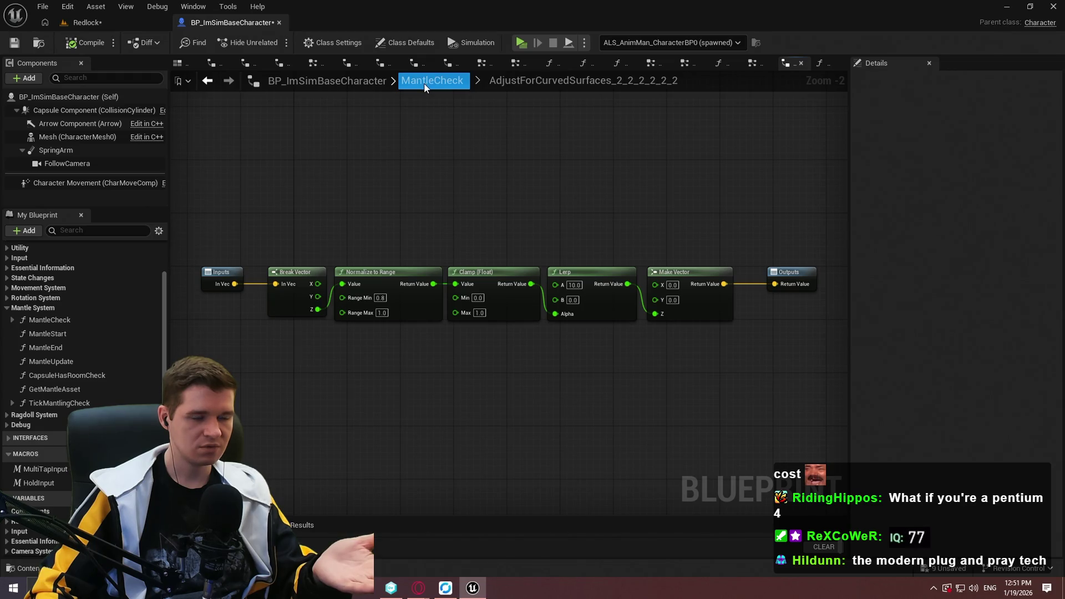
Go back to MantleCheck and open AdjustForCurvedSurfaces_2_2_2_2 beside the capsule trace.
click(425, 84)
scroll(638, 284, up, 9)
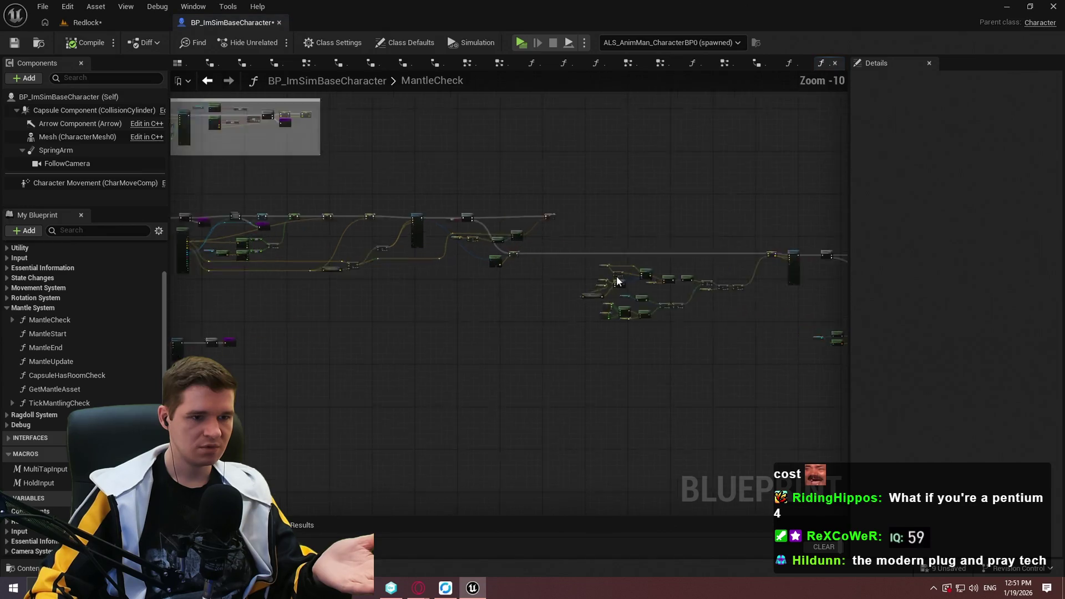
scroll(659, 287, up, 1)
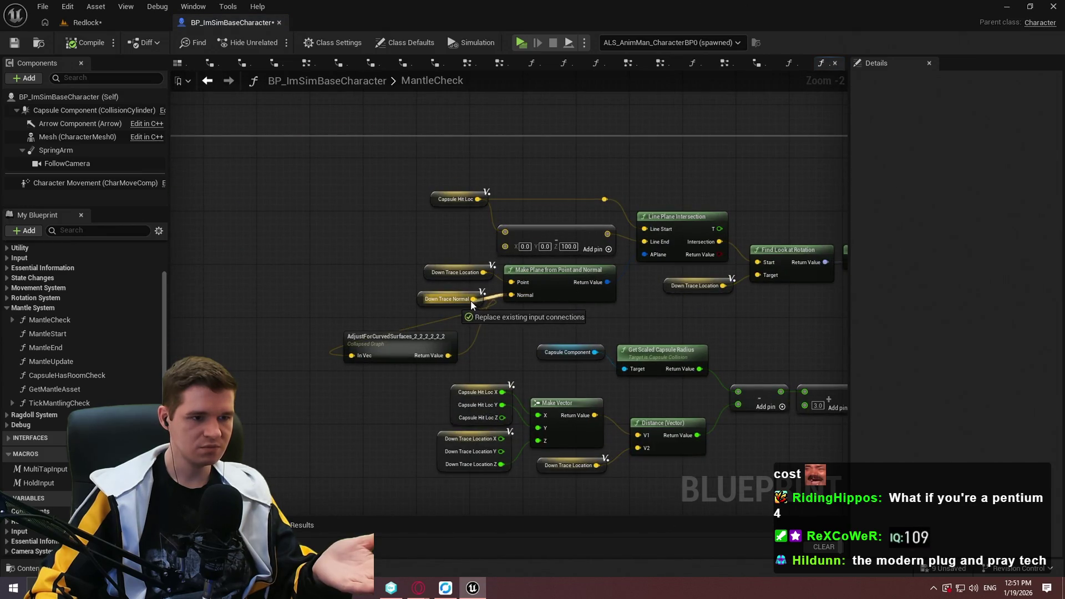
mouse_move(473, 317)
mouse_down()
mouse_move(551, 316)
mouse_move(541, 257)
mouse_move(708, 368)
mouse_up()
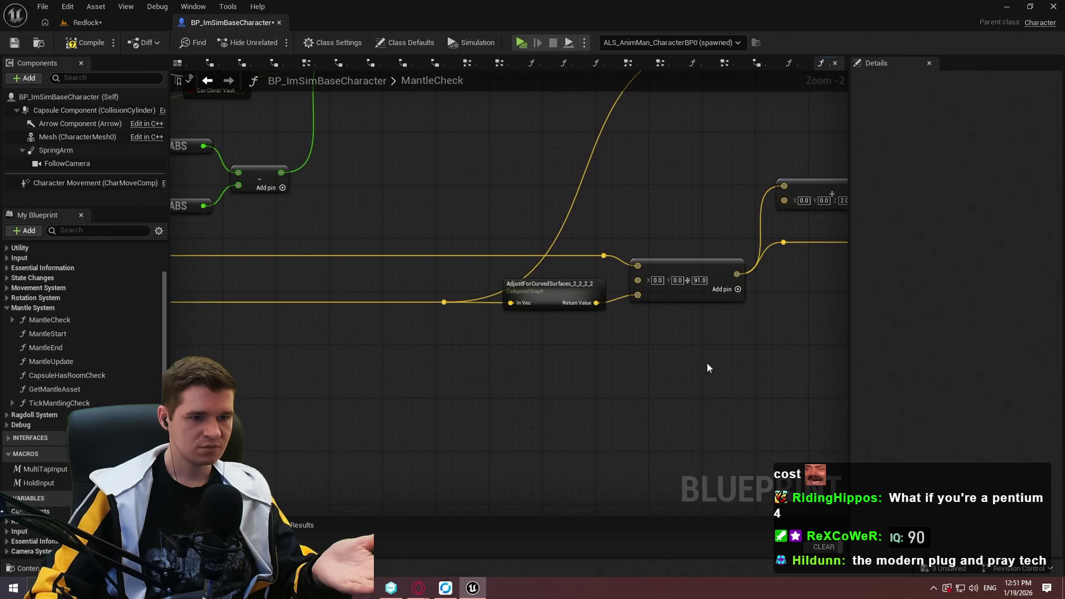
mouse_move(632, 345)
mouse_down()
mouse_move(849, 335)
mouse_move(450, 351)
mouse_move(447, 362)
mouse_move(184, 328)
mouse_move(377, 328)
mouse_up()
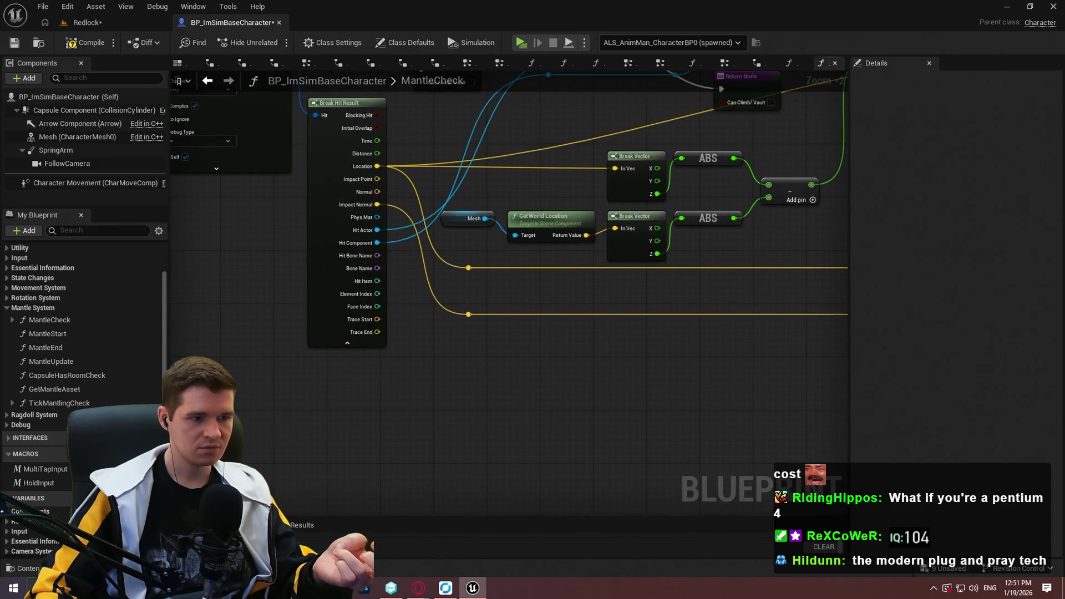
mouse_move(832, 355)
mouse_down()
mouse_move(790, 371)
mouse_move(685, 371)
mouse_move(435, 442)
mouse_up()
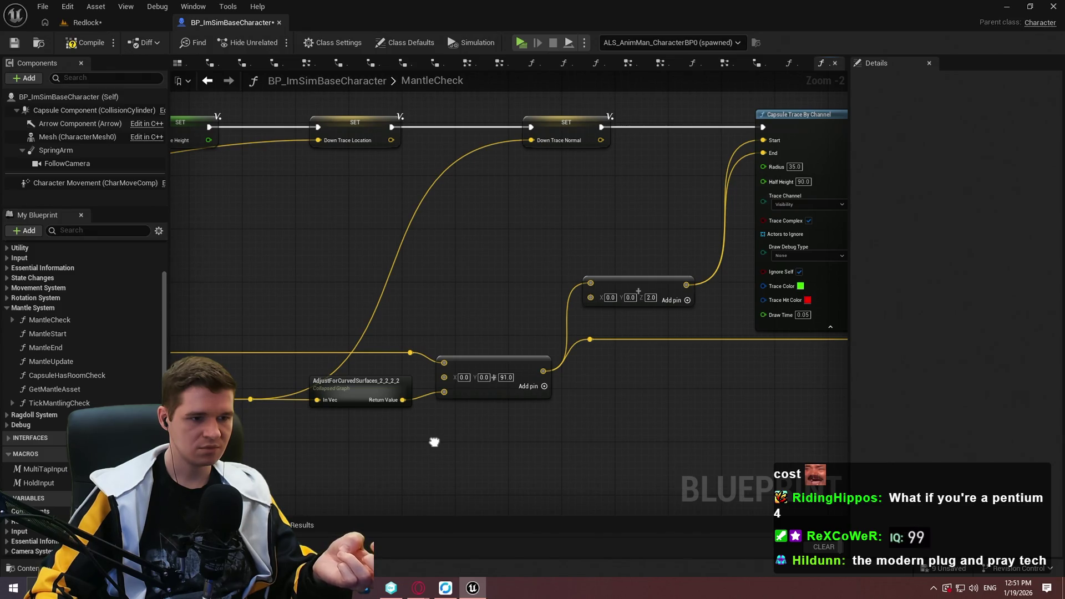
drag(435, 442, 431, 441)
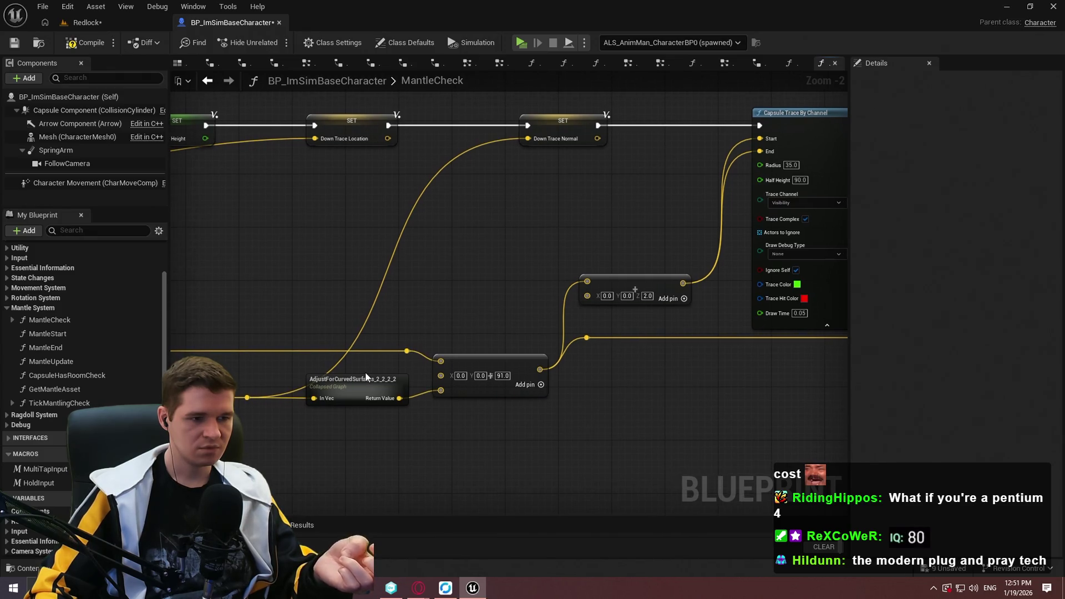
double_click(366, 377)
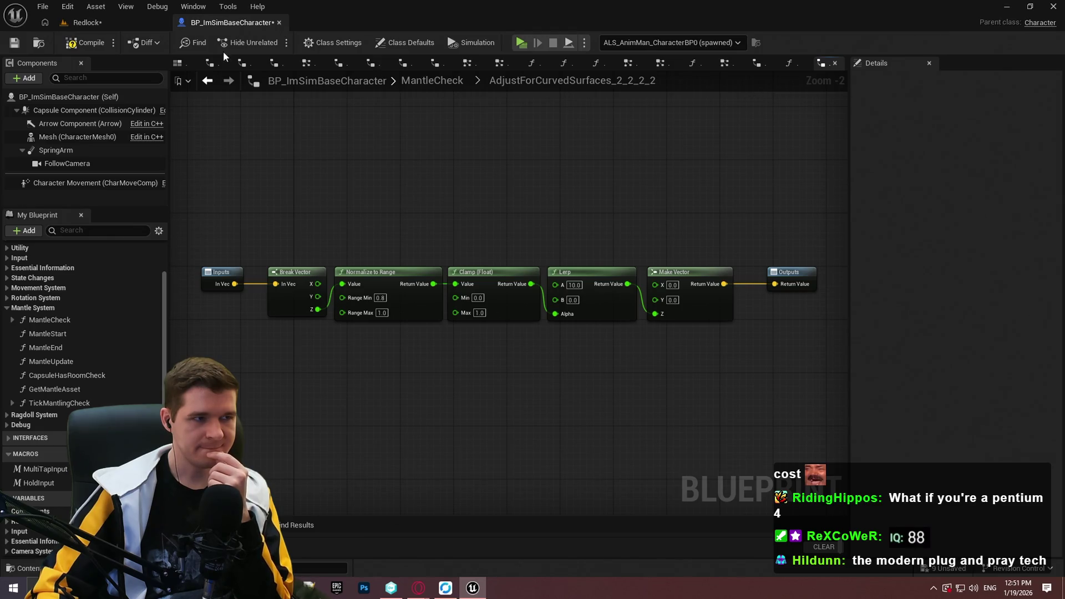
Return to MantleCheck and pan back to the Make Plane and AdjustForCurvedSurfaces nodes.
click(178, 80)
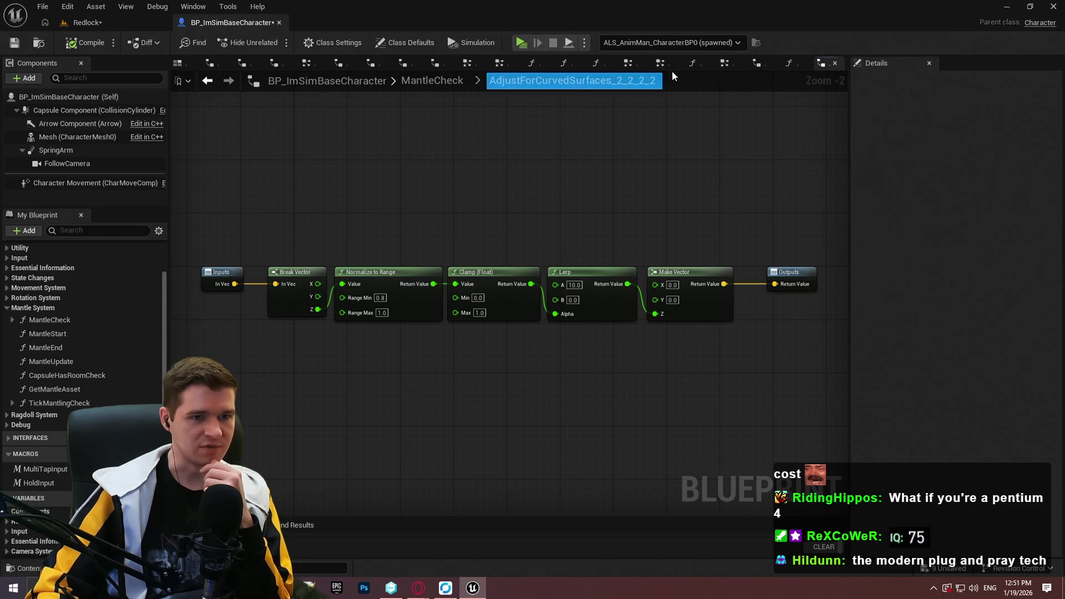
click(436, 81)
scroll(631, 278, up, 4)
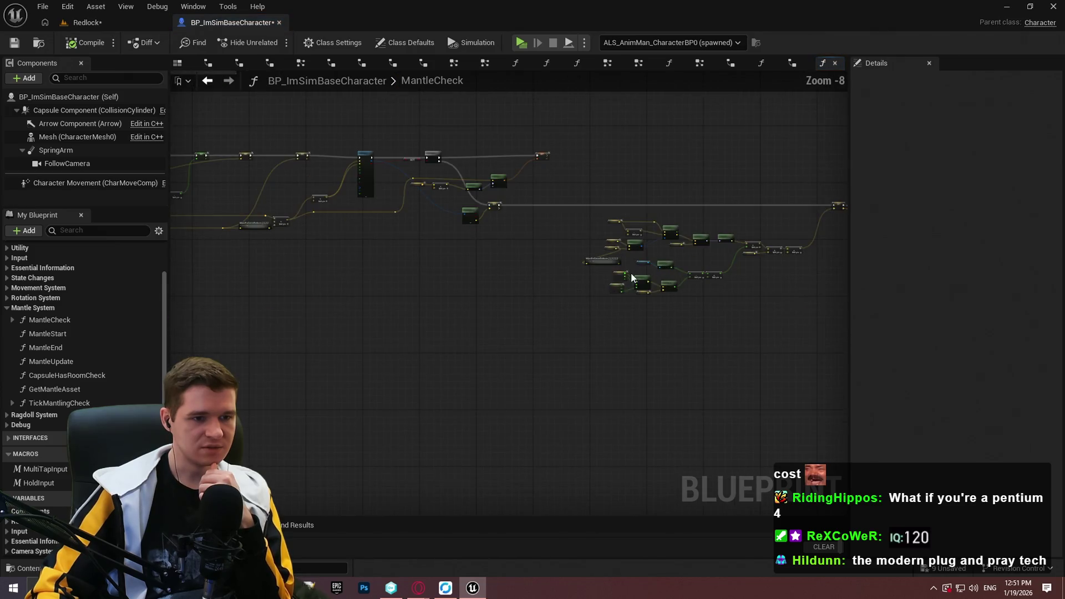
scroll(632, 277, up, 8)
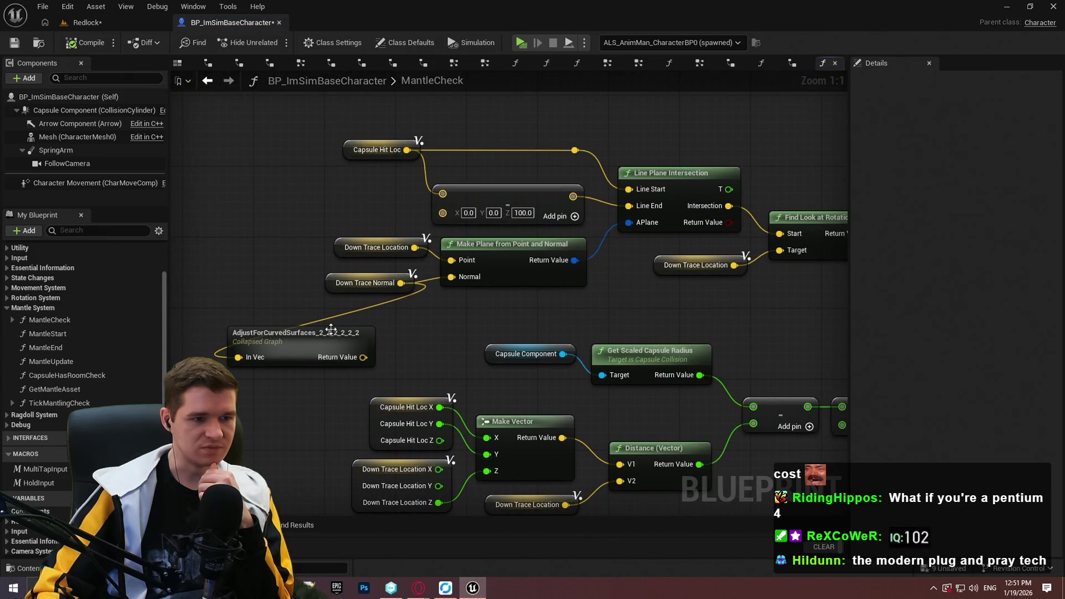
mouse_move(331, 329)
mouse_down()
mouse_move(298, 348)
mouse_move(27, 364)
mouse_up()
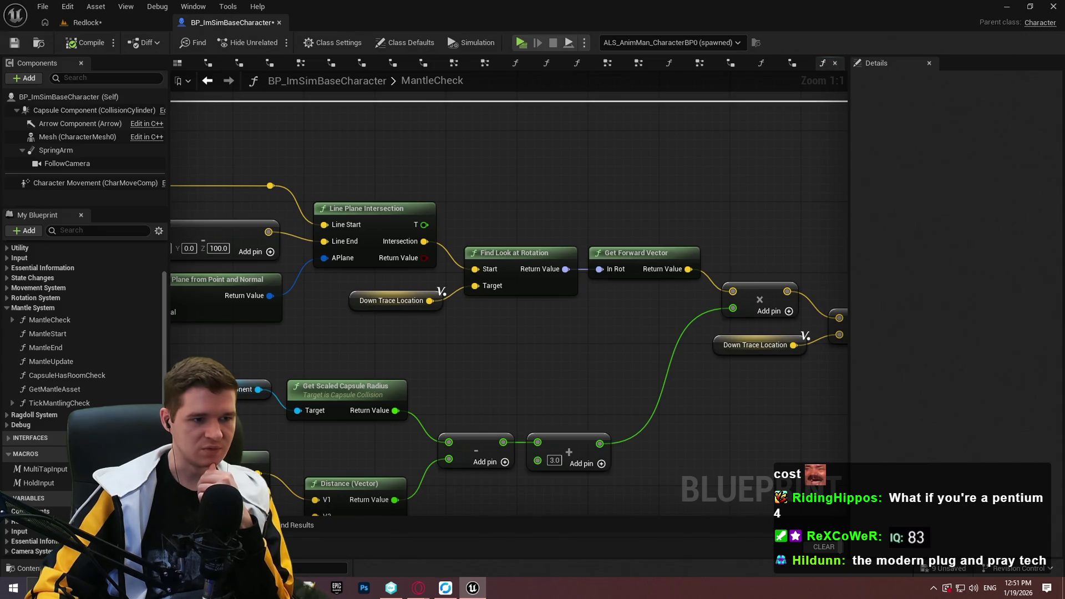
drag(142, 339, 296, 333)
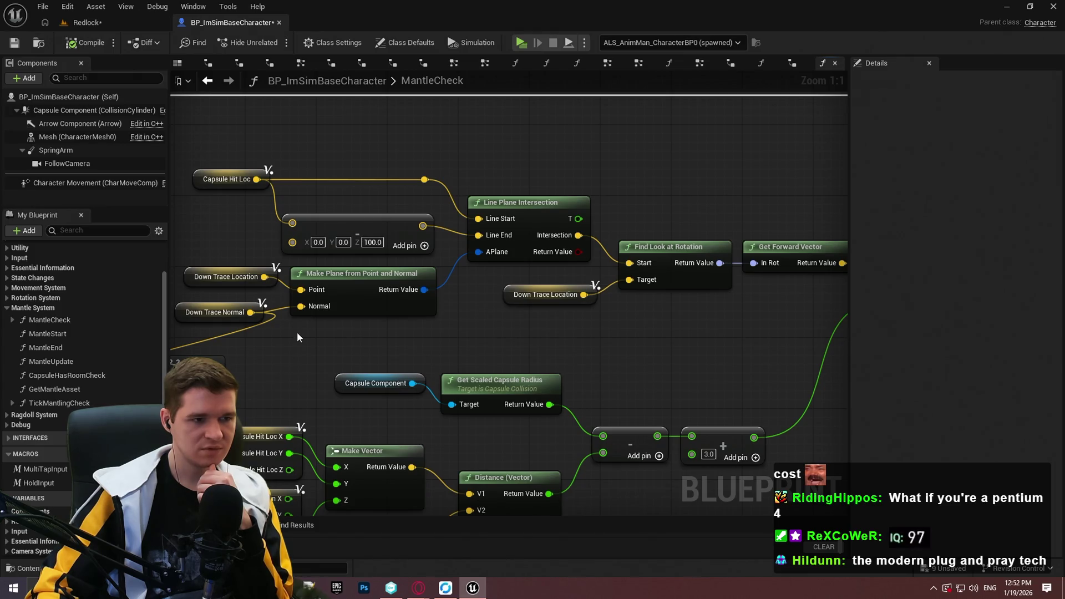
mouse_move(297, 333)
mouse_down()
mouse_move(366, 327)
mouse_move(363, 340)
mouse_up()
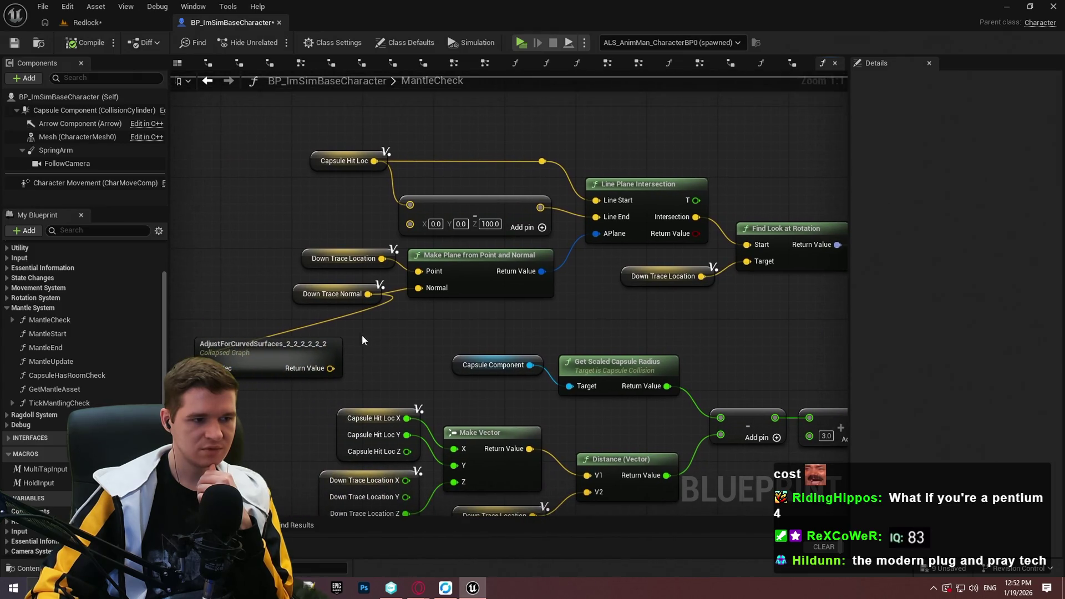
right_click(225, 367)
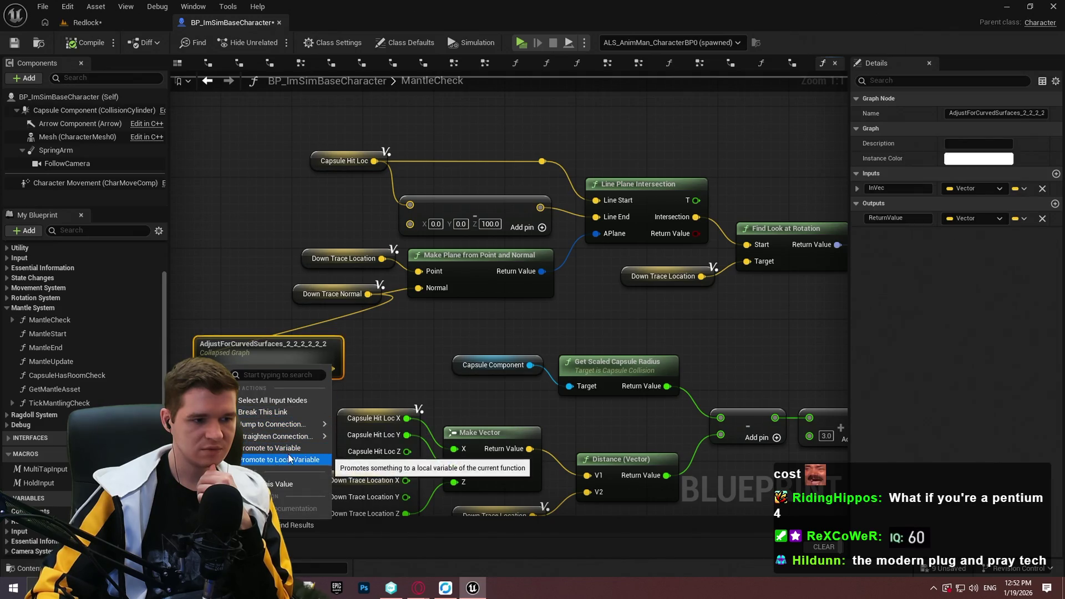
click(378, 357)
drag(610, 355, 229, 369)
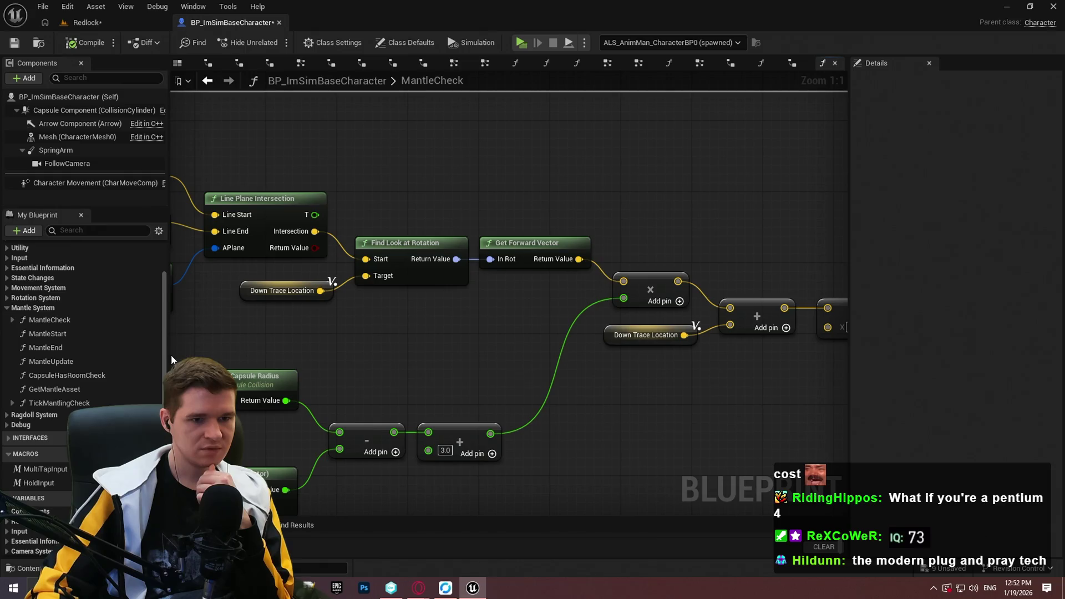
mouse_move(678, 281)
mouse_down()
mouse_move(471, 307)
mouse_move(555, 230)
mouse_up()
text(normal)
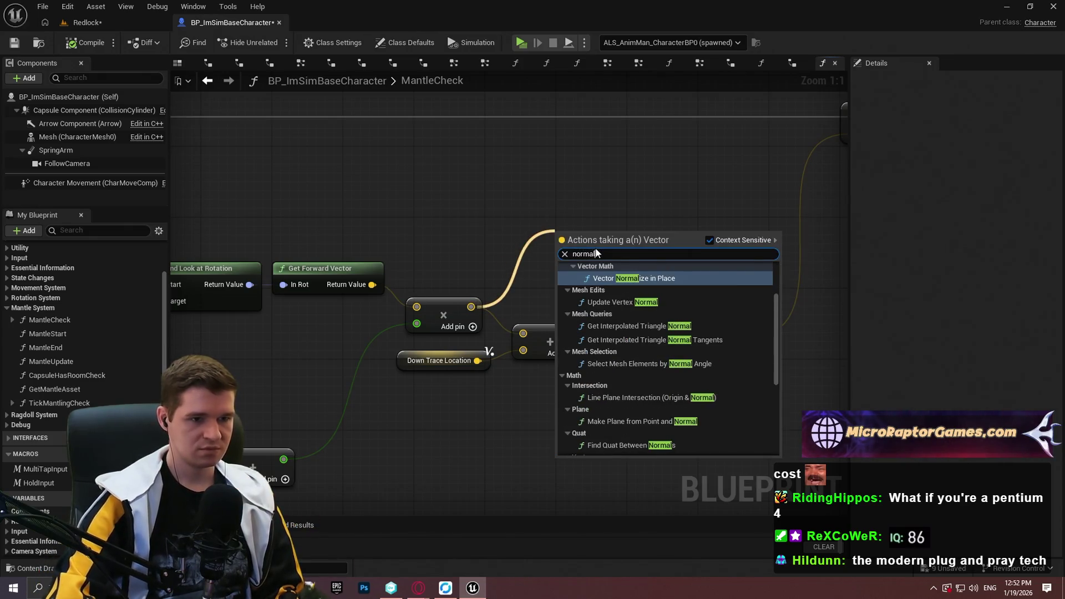
scroll(666, 355, down, 3)
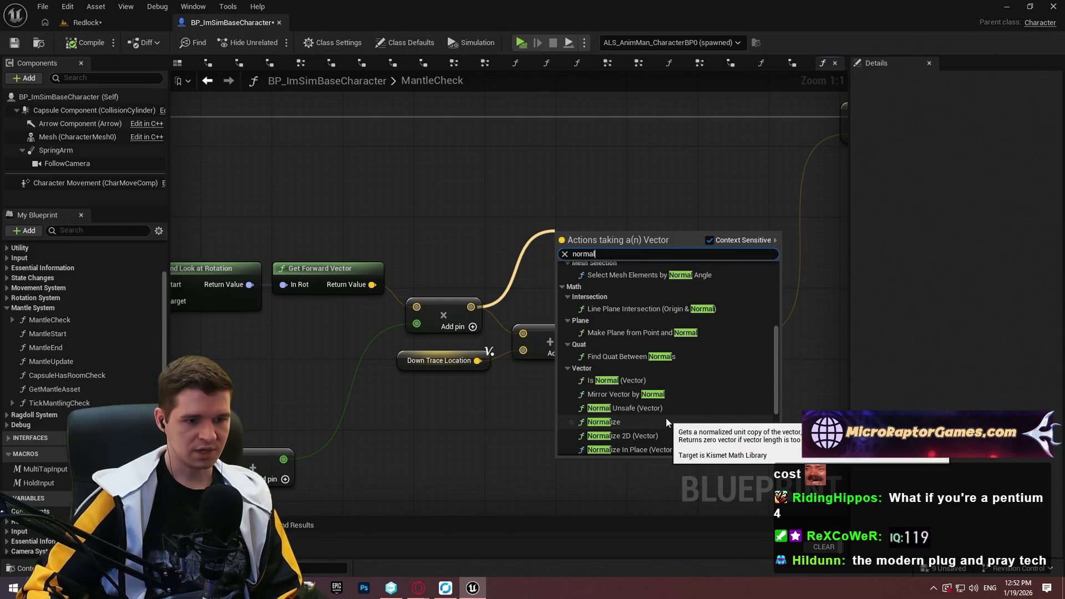
scroll(668, 421, down, 2)
scroll(670, 425, down, 2)
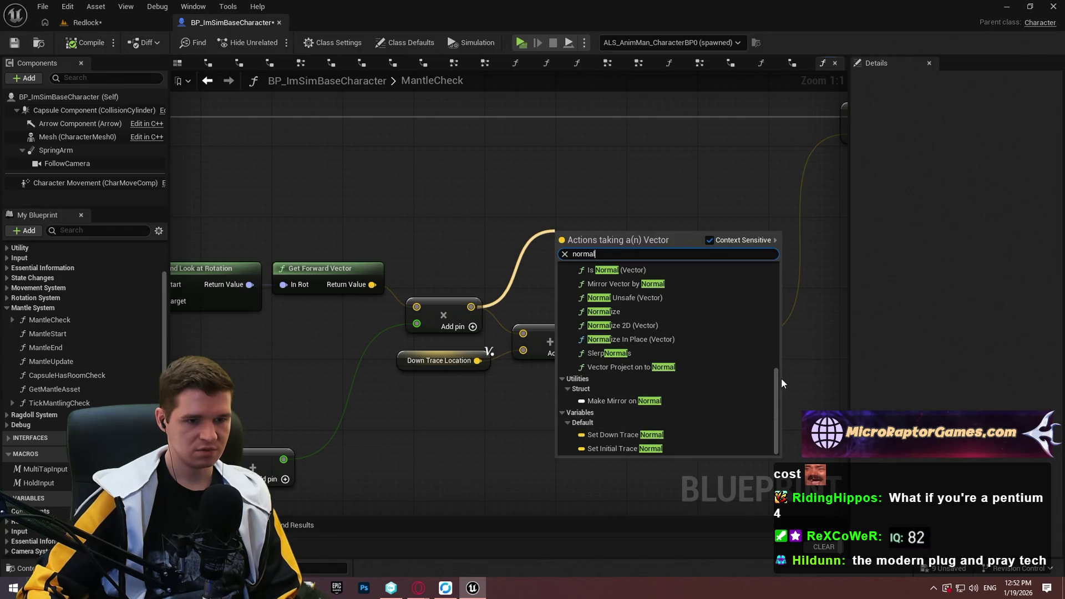
drag(778, 390, 781, 282)
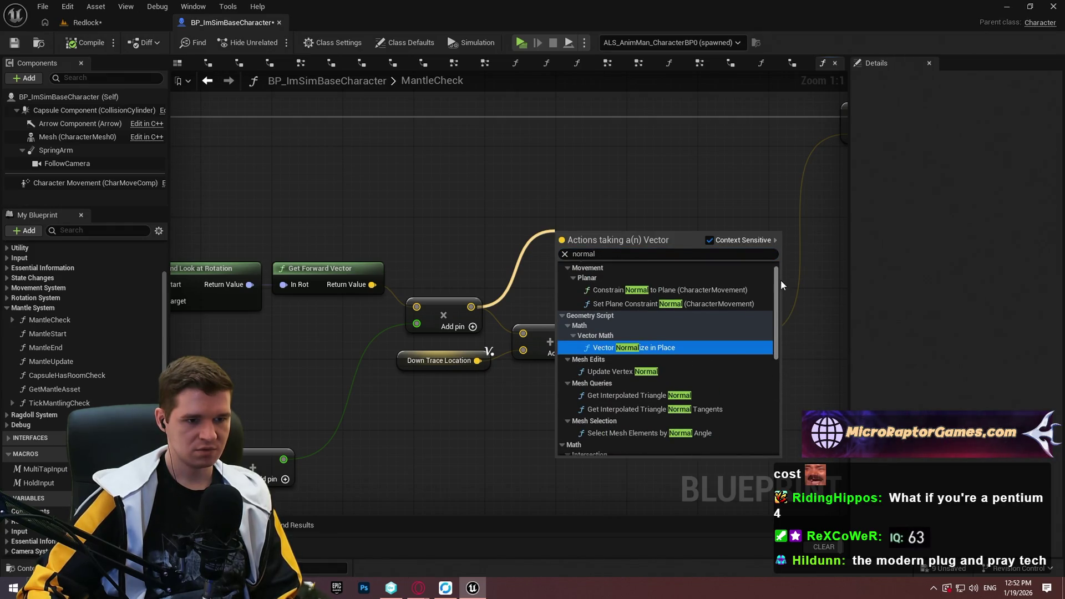
drag(775, 326, 771, 388)
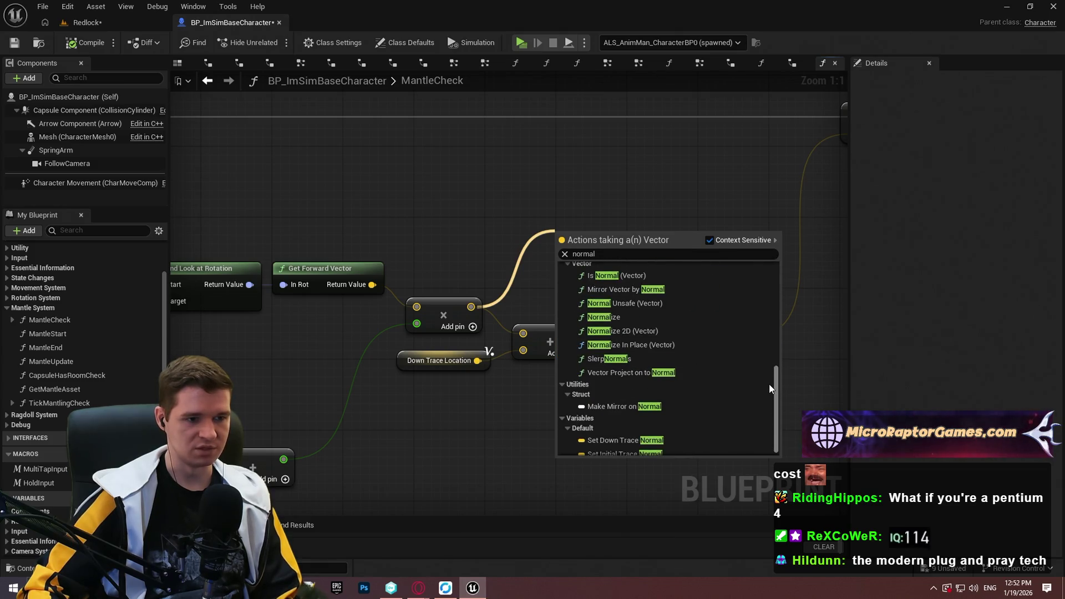
click(447, 202)
mouse_move(447, 202)
mouse_down()
mouse_move(431, 261)
mouse_move(825, 231)
mouse_move(205, 278)
mouse_move(166, 388)
mouse_up()
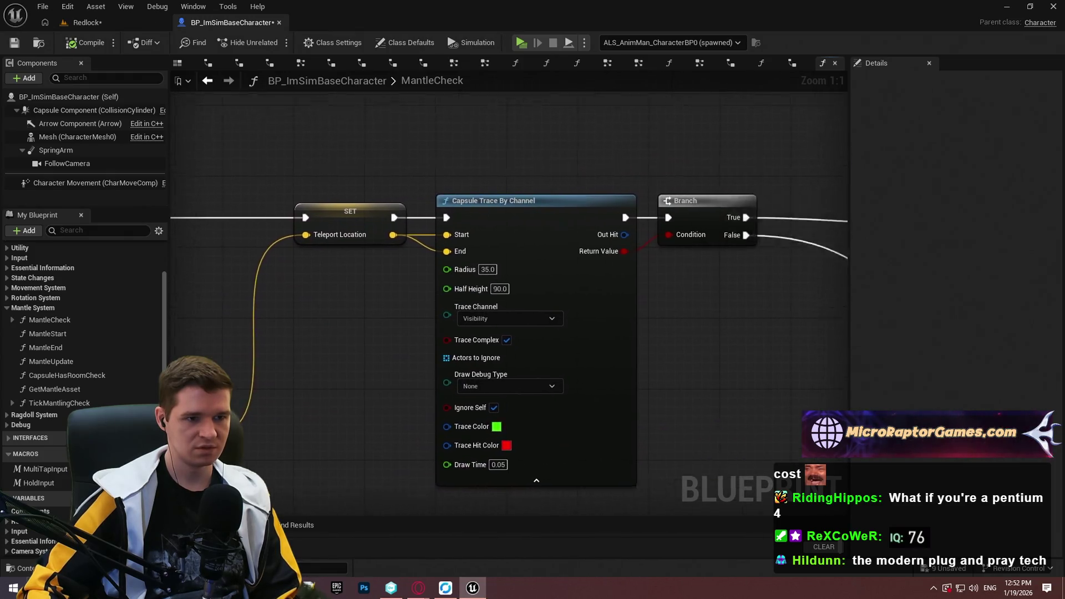
Break the wire feeding AdjustForCurvedSurfaces' In Vec pin.
drag(509, 356, 234, 366)
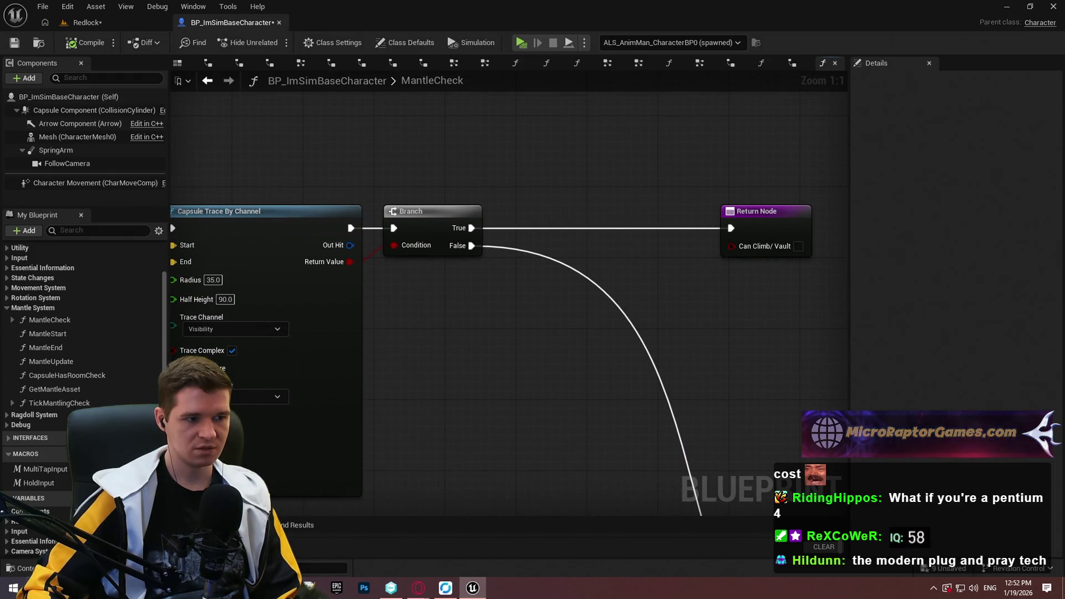
mouse_move(375, 311)
mouse_down()
mouse_move(609, 229)
mouse_move(545, 315)
mouse_move(619, 303)
mouse_up()
drag(407, 333, 549, 328)
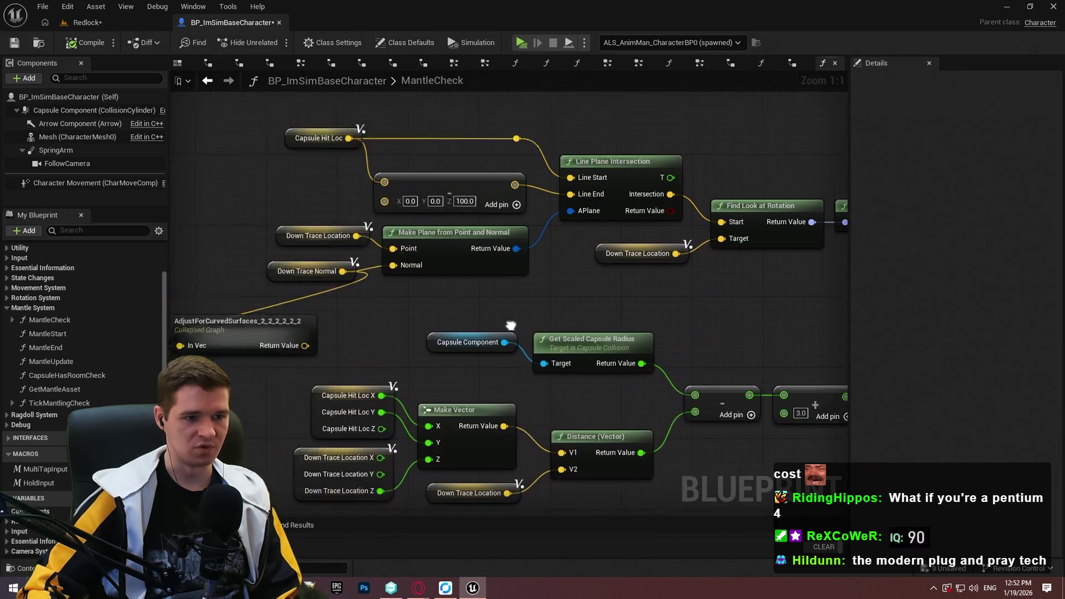
drag(345, 333, 554, 305)
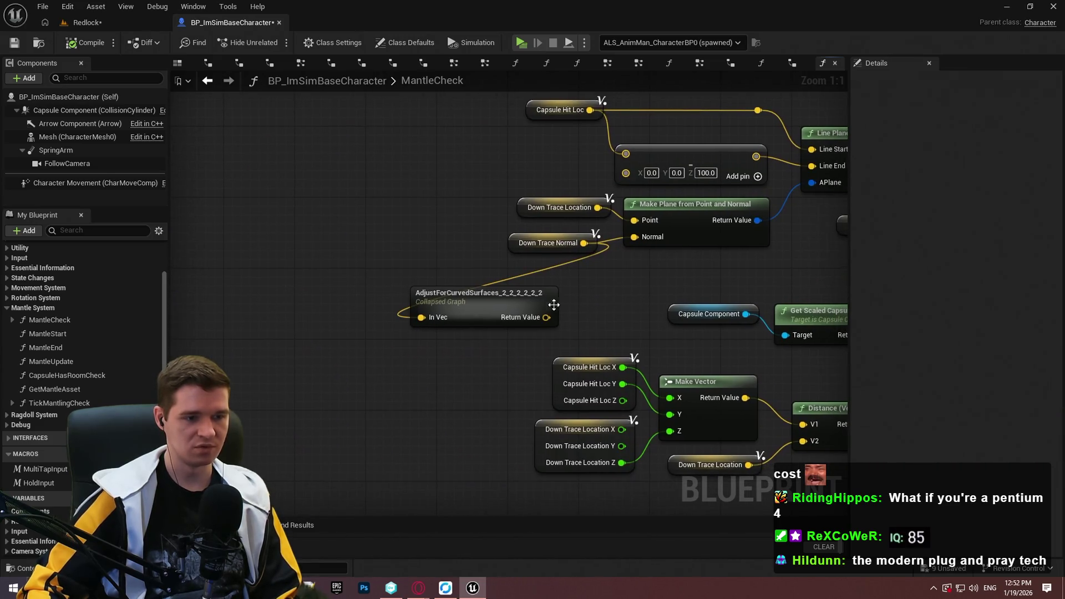
alt+click(422, 317)
Move AdjustForCurvedSurfaces up above Find Look at Rotation, beside the Z 93.0 offset sum.
click(478, 294)
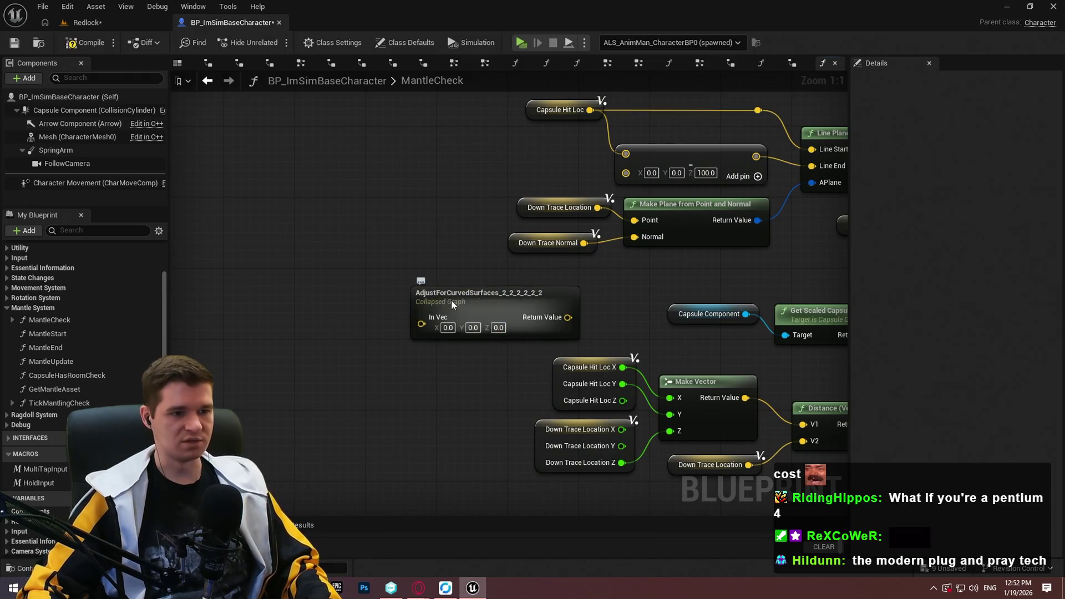
drag(319, 273, 364, 454)
mouse_move(502, 493)
mouse_down()
mouse_move(723, 296)
mouse_move(439, 420)
mouse_move(444, 383)
mouse_move(547, 170)
mouse_move(717, 182)
mouse_up()
click(725, 228)
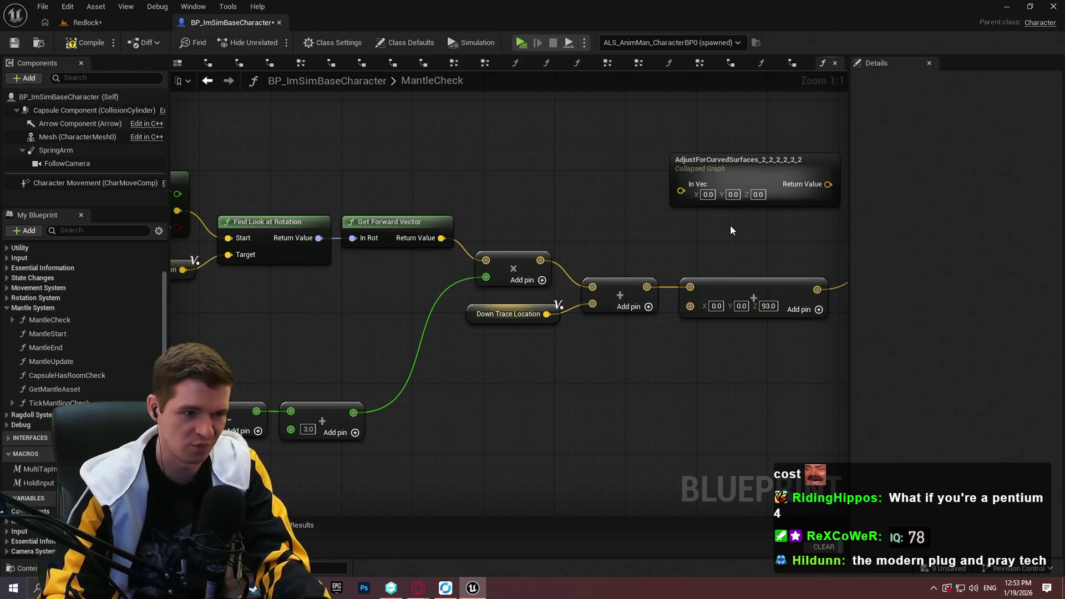
scroll(730, 225, down, 2)
scroll(669, 375, up, 2)
drag(669, 370, 553, 250)
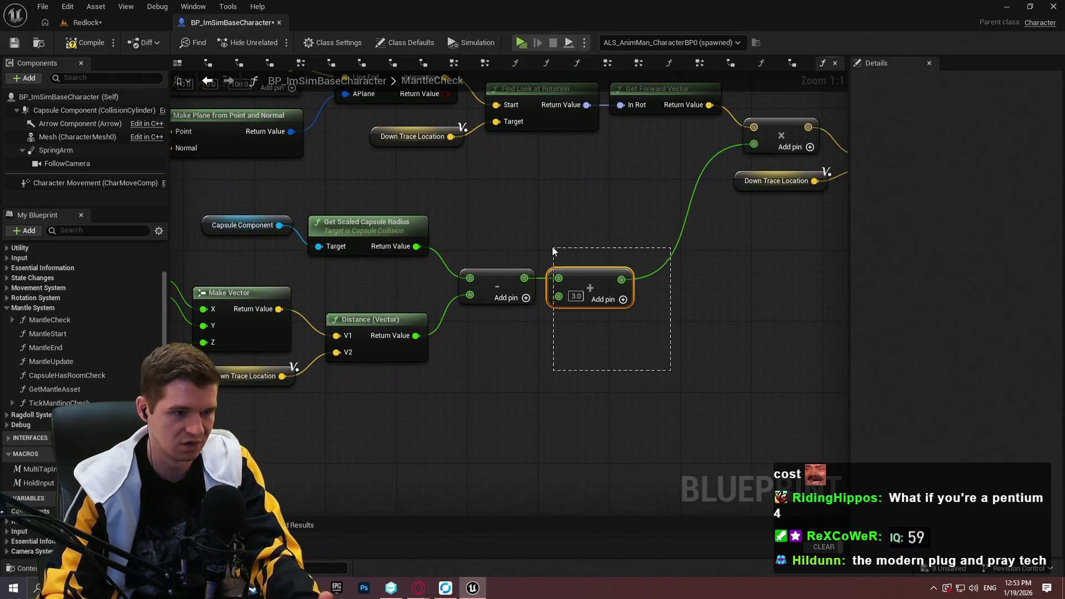
mouse_move(557, 354)
mouse_down()
mouse_move(783, 356)
mouse_move(525, 407)
mouse_move(680, 387)
mouse_move(670, 395)
mouse_up()
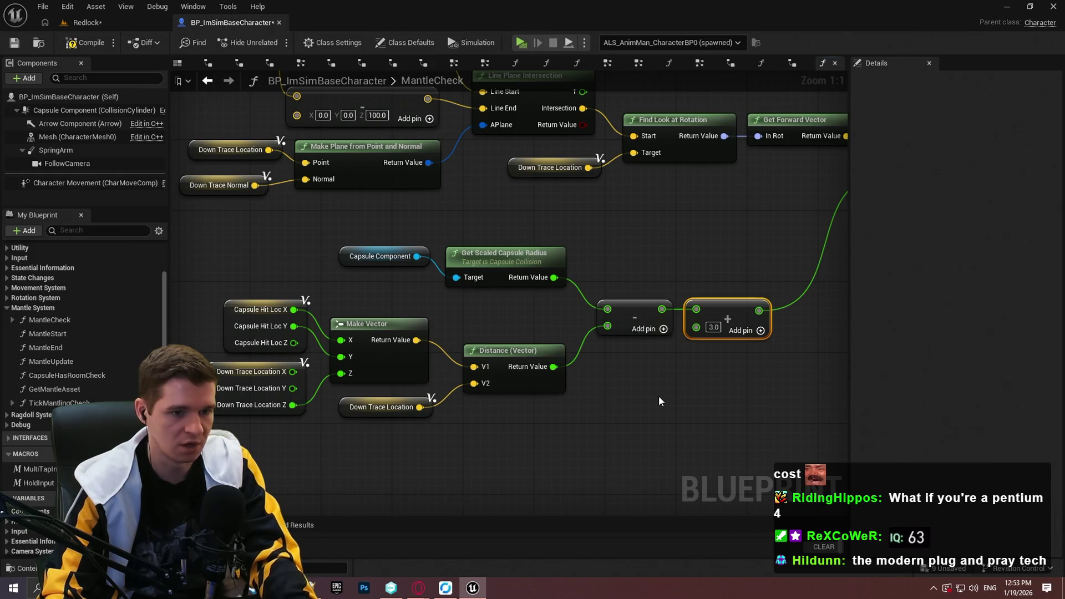
mouse_move(659, 395)
mouse_down()
mouse_move(238, 393)
mouse_move(542, 311)
mouse_move(679, 393)
mouse_move(635, 406)
mouse_up()
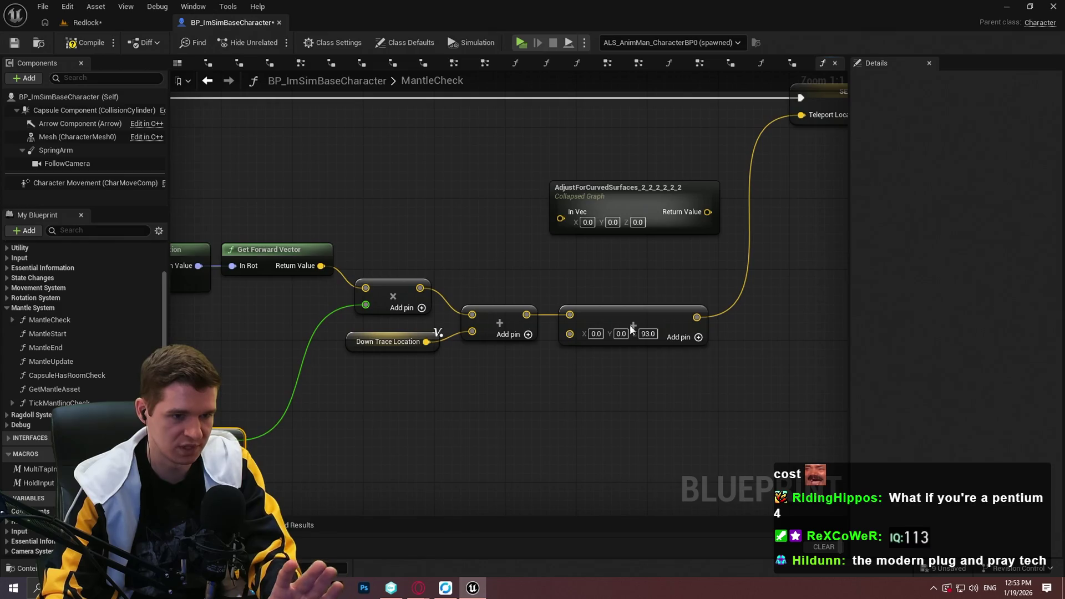
click(566, 293)
scroll(519, 333, down, 7)
scroll(528, 326, up, 4)
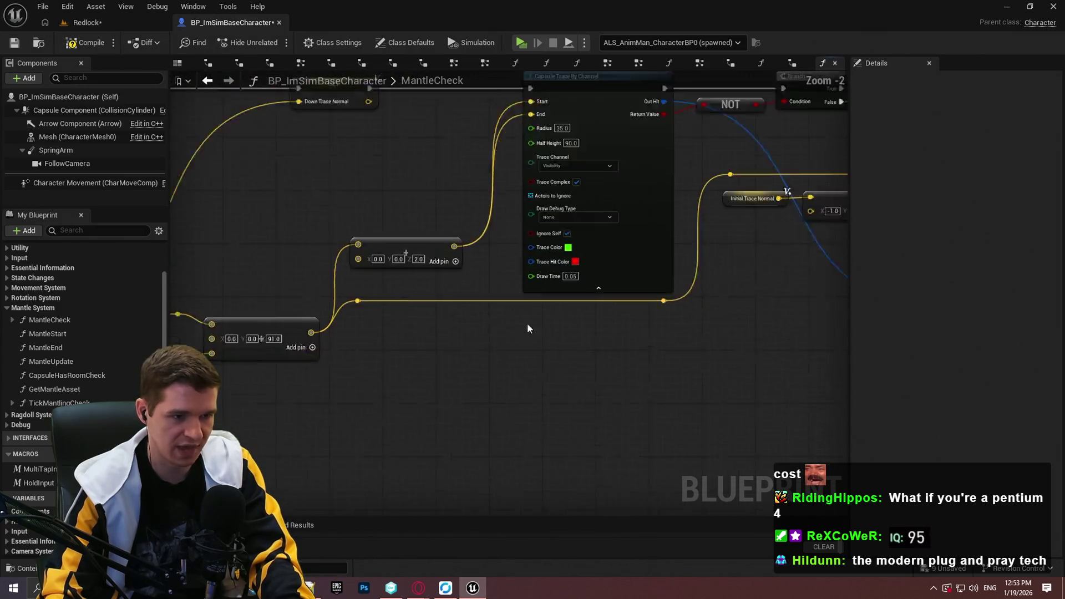
scroll(674, 319, up, 1)
click(519, 265)
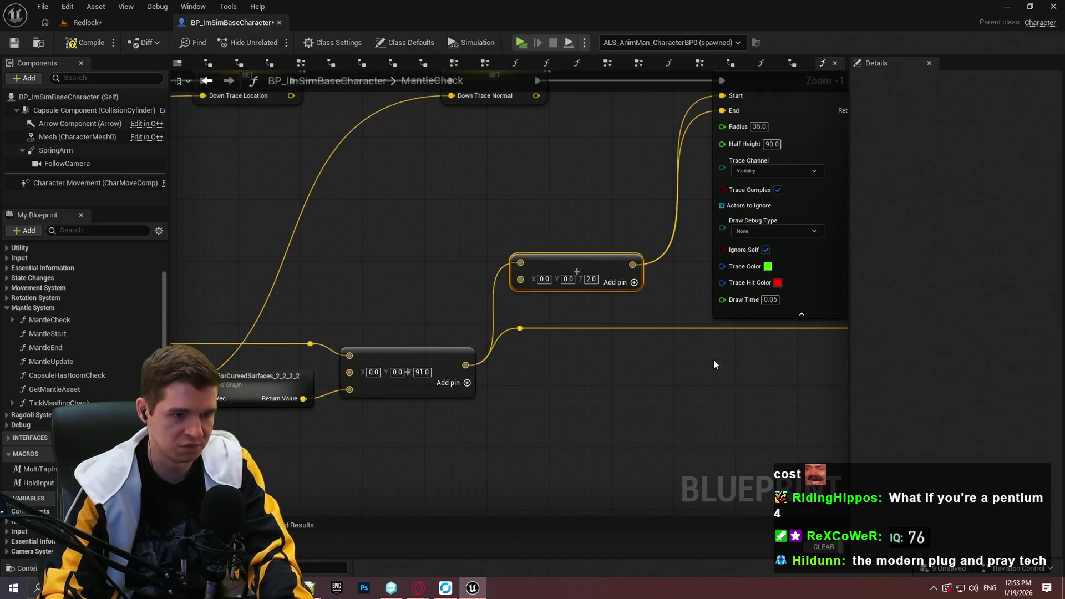
drag(714, 359, 515, 408)
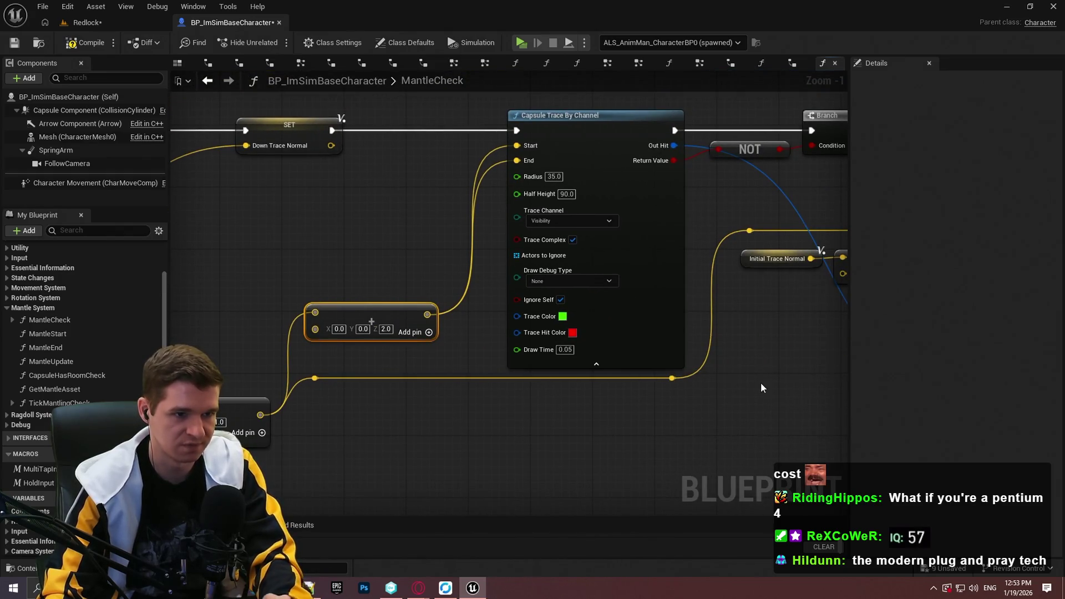
mouse_move(768, 401)
mouse_down()
mouse_move(755, 401)
mouse_move(1041, 350)
mouse_up()
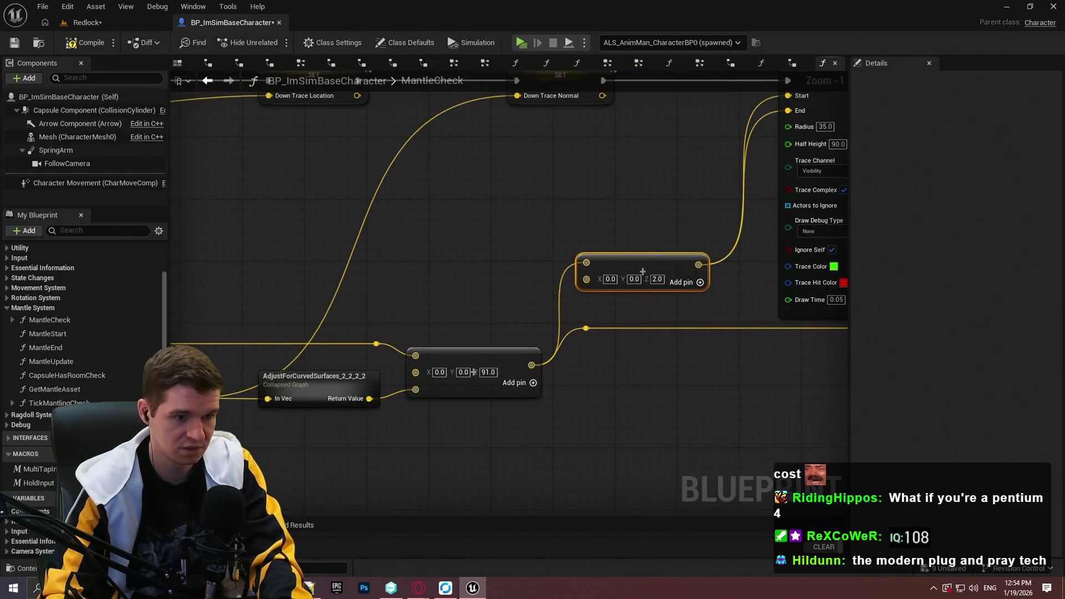
drag(676, 354, 849, 310)
click(511, 387)
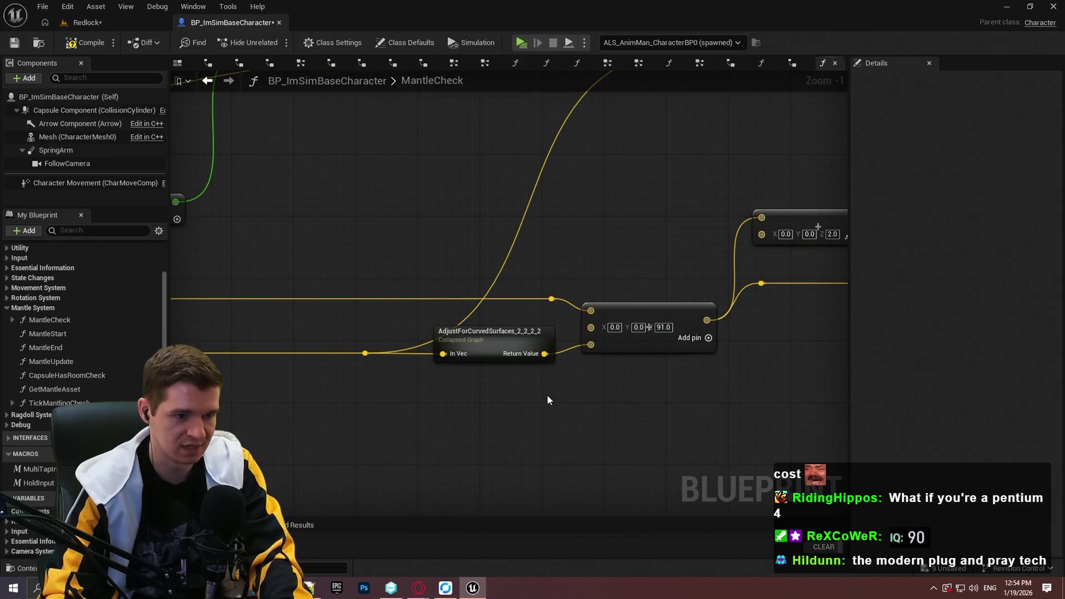
drag(547, 394, 414, 337)
mouse_move(404, 381)
mouse_down()
mouse_move(643, 392)
mouse_move(833, 371)
mouse_move(987, 379)
mouse_move(400, 316)
mouse_up()
scroll(285, 381, down, 2)
Add a third pin to the Z 93.0 sum and wire AdjustForCurvedSurfaces' Return Value into it.
scroll(505, 313, up, 1)
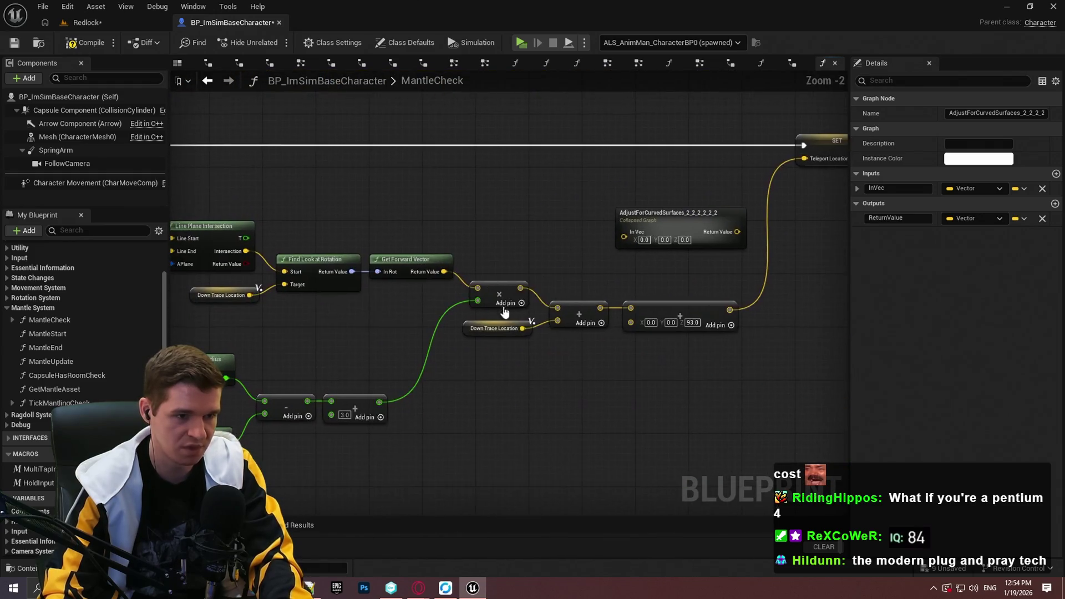
scroll(620, 255, up, 2)
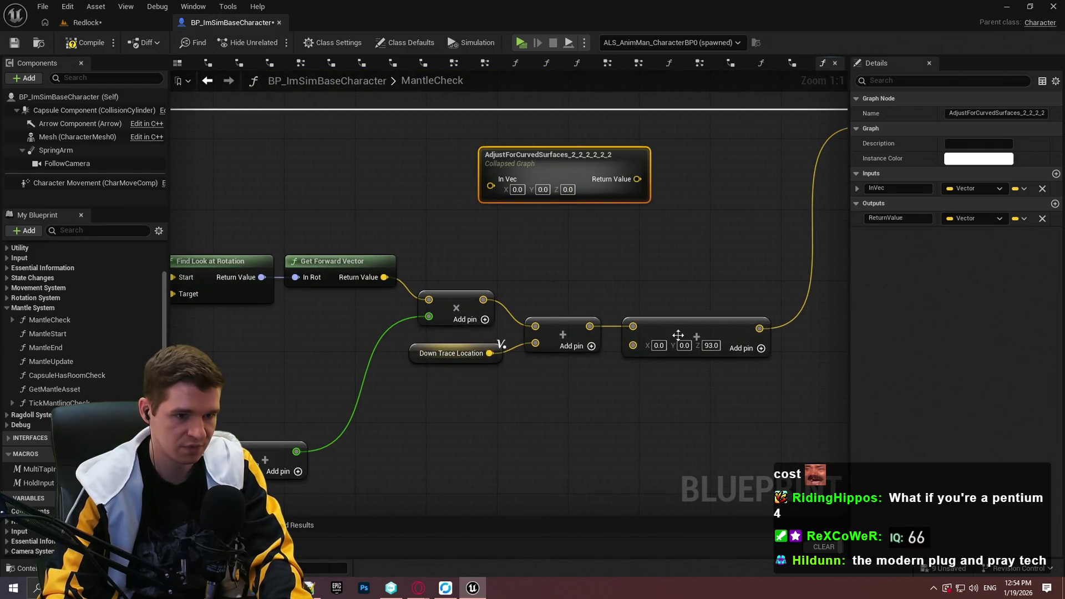
mouse_move(562, 162)
mouse_down()
mouse_move(589, 409)
mouse_move(545, 427)
mouse_up()
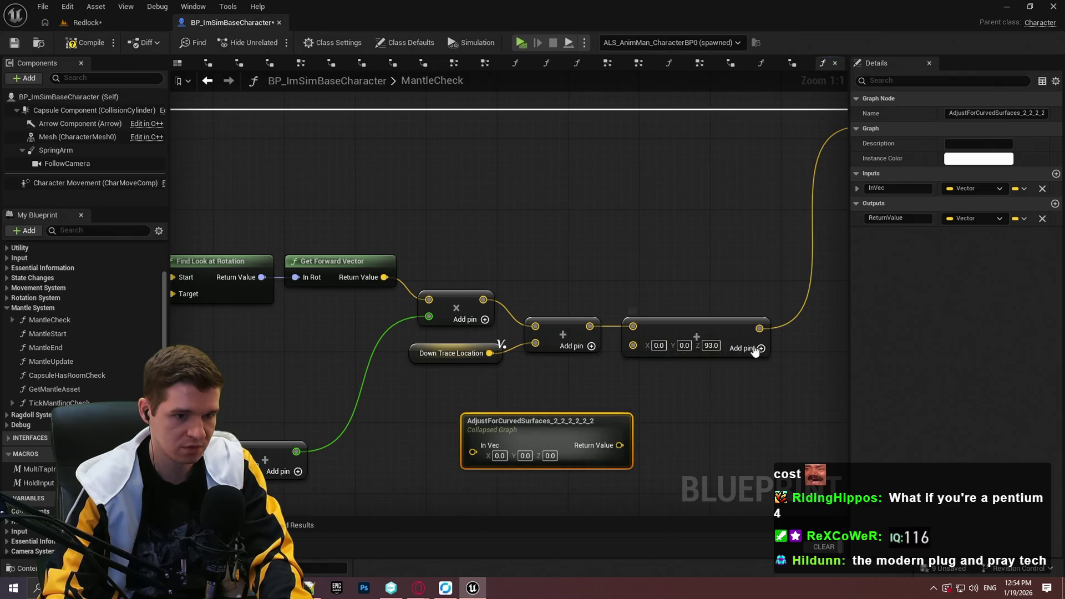
click(762, 348)
drag(500, 346, 545, 298)
drag(665, 397, 679, 316)
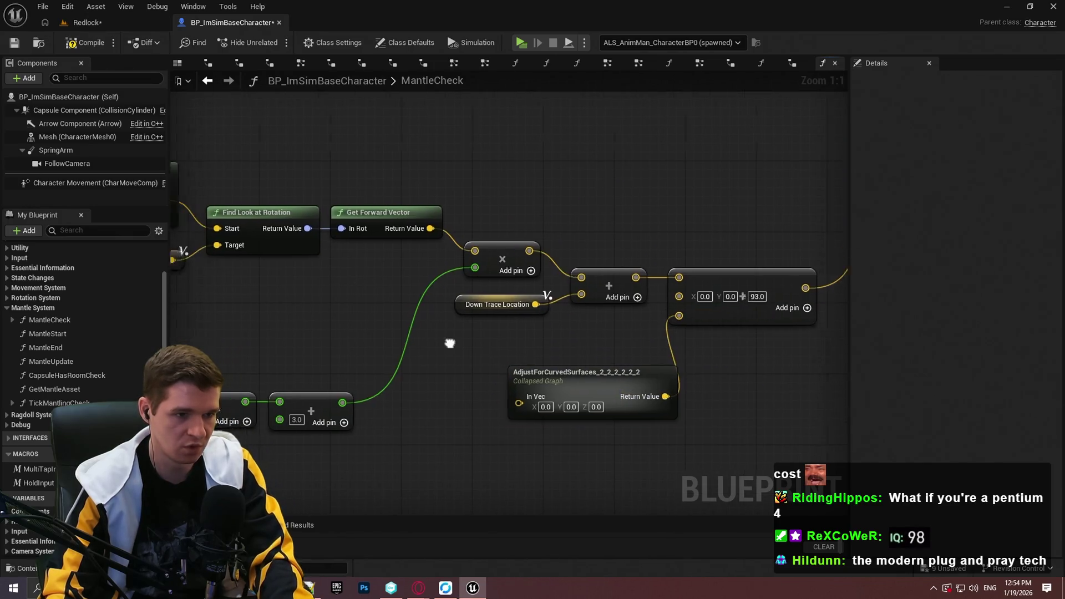
Paste a copy of the Down Trace Normal getter and wire it into In Vec.
drag(450, 344, 352, 266)
drag(179, 248, 202, 248)
click(214, 253)
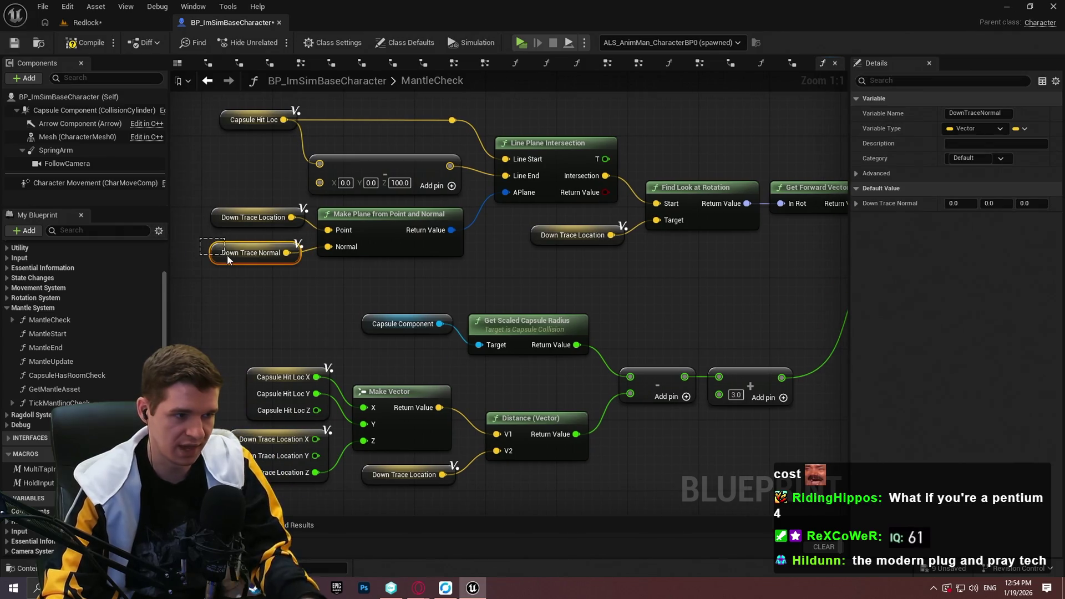
drag(720, 311, 311, 285)
click(332, 355)
key(ctrl+v)
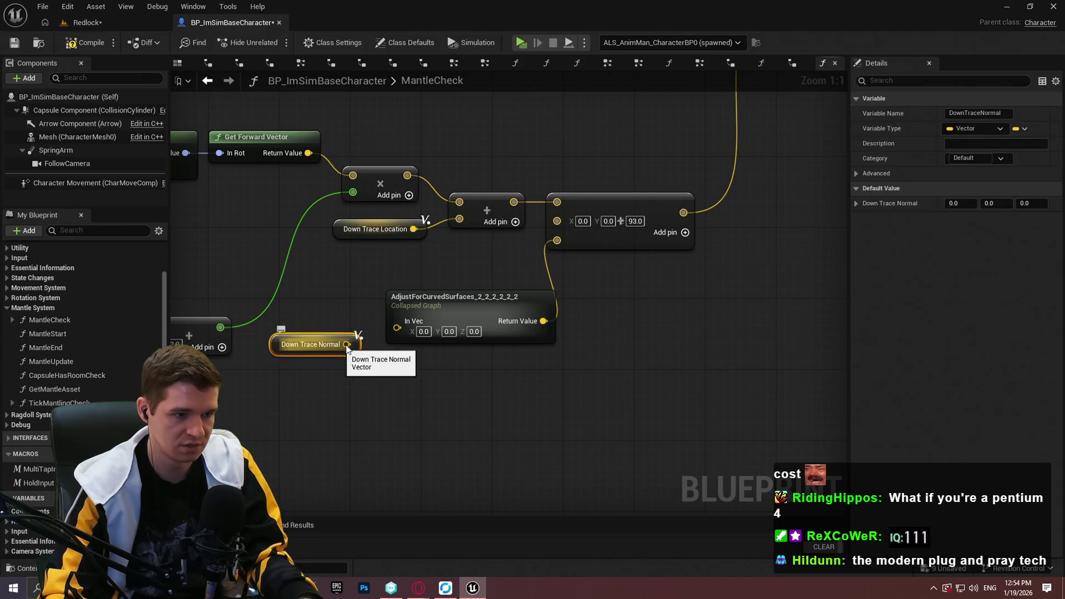
mouse_move(346, 345)
mouse_down()
mouse_move(398, 321)
mouse_move(369, 292)
mouse_move(375, 302)
mouse_up()
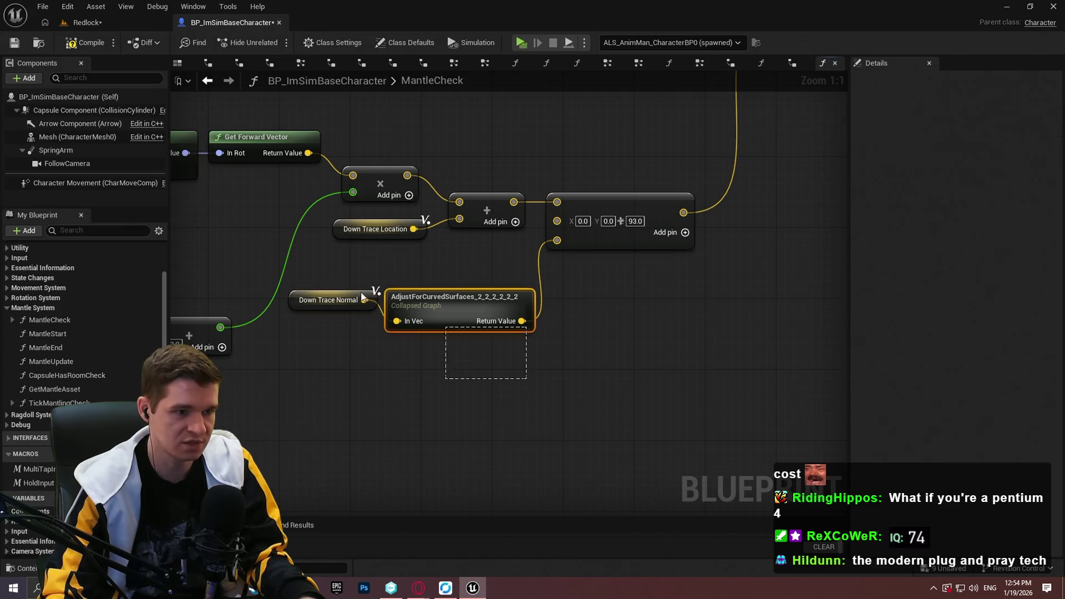
Shift the Z 93.0 sum right and move the getter and AdjustForCurvedSurfaces up beside it.
drag(616, 212, 670, 211)
click(603, 355)
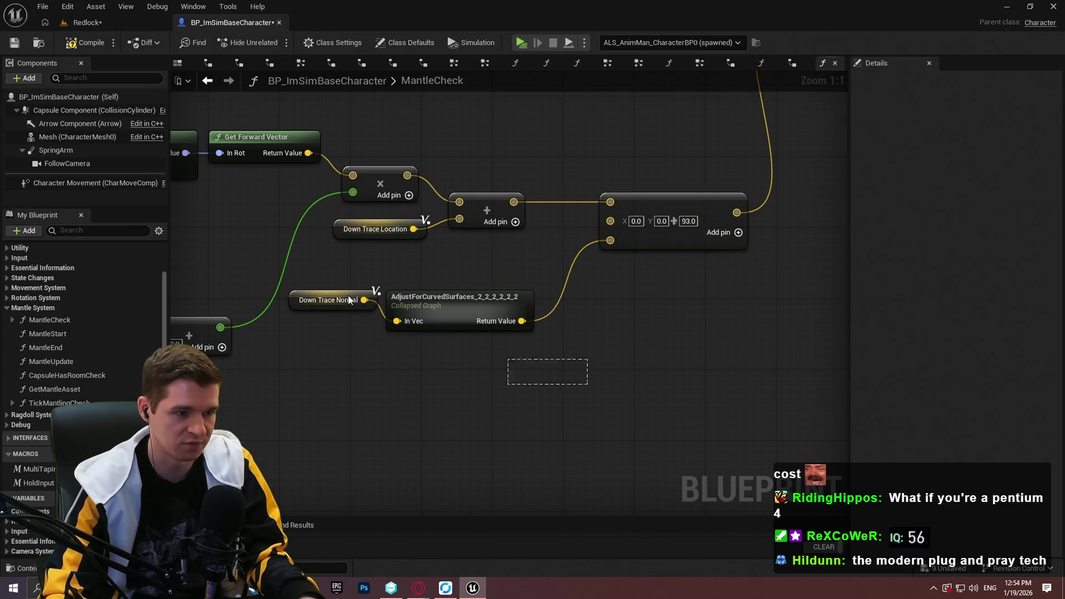
drag(349, 300, 350, 300)
mouse_move(478, 302)
mouse_down()
mouse_move(512, 265)
mouse_move(522, 268)
mouse_up()
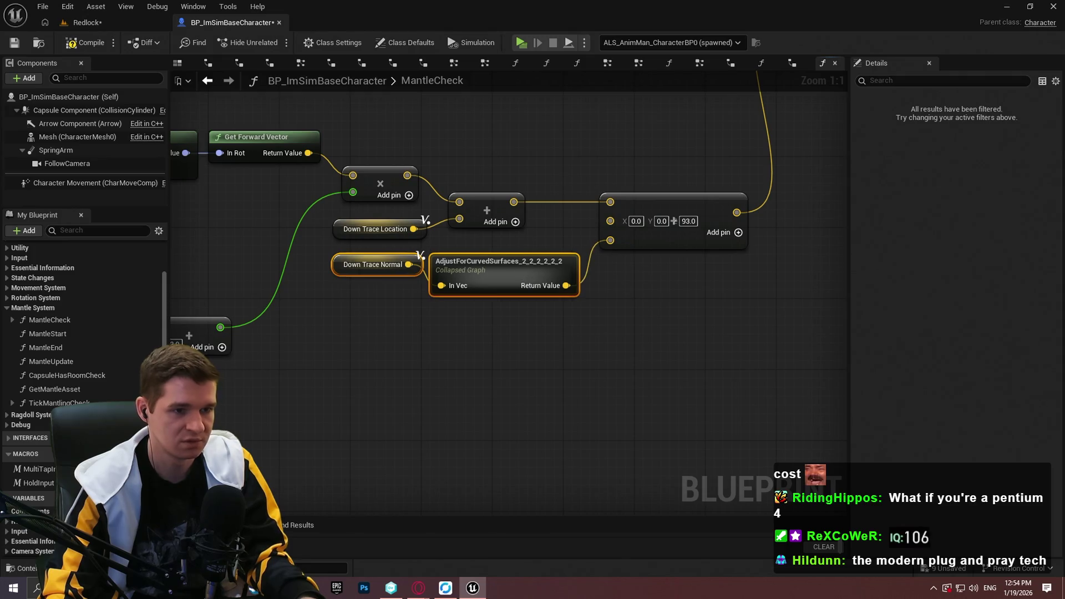
click(642, 348)
Select the SET, Capsule Trace and Branch nodes.
scroll(637, 350, down, 4)
scroll(682, 382, up, 4)
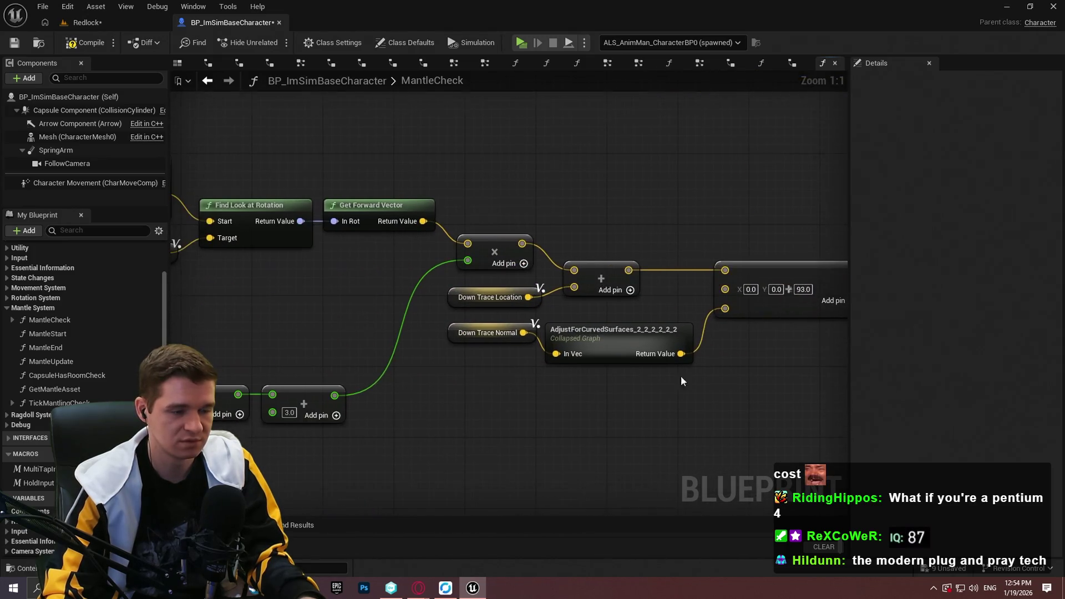
scroll(381, 333, down, 5)
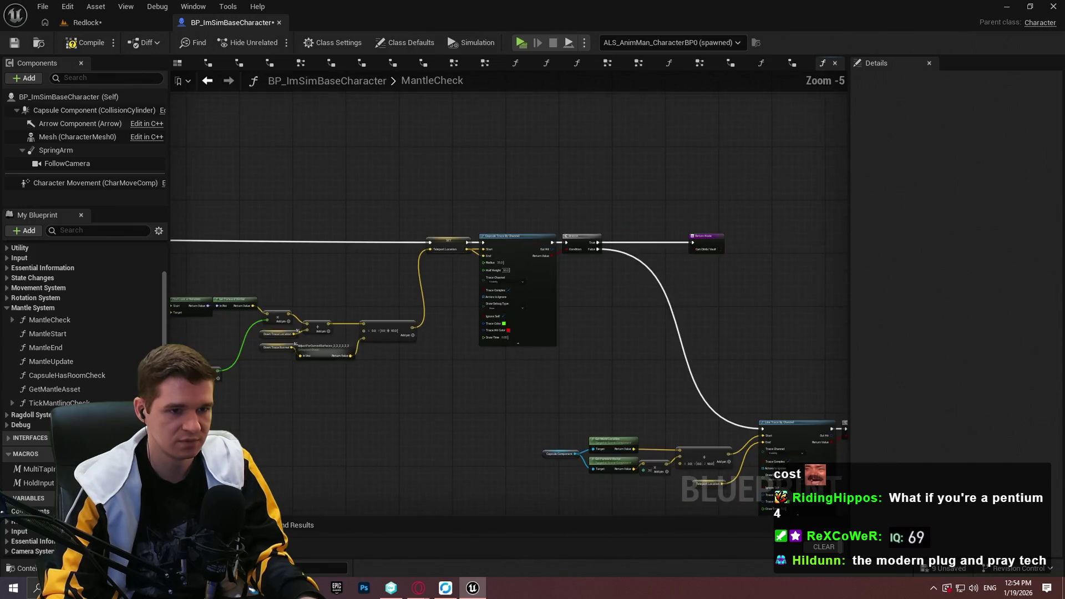
scroll(397, 166, down, 2)
drag(809, 442, 394, 144)
scroll(409, 185, up, 4)
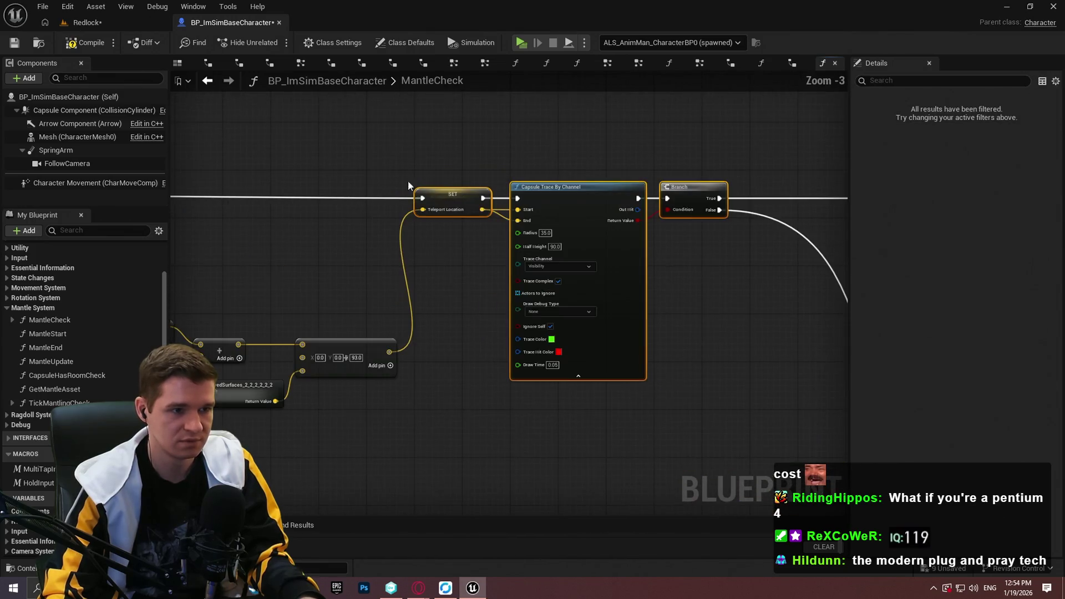
scroll(555, 194, down, 2)
scroll(604, 297, up, 5)
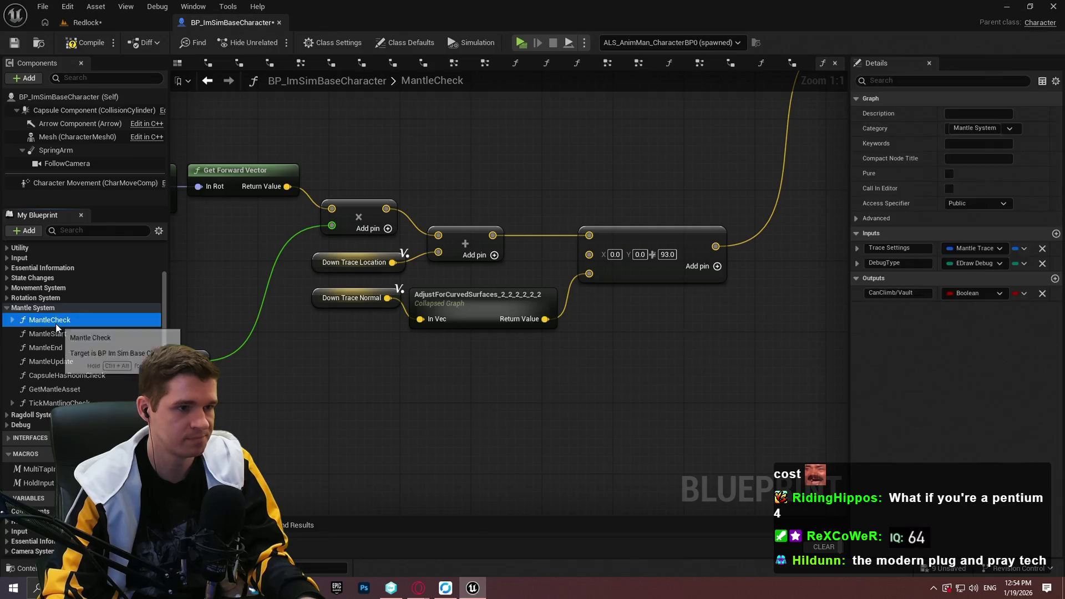
In TickMantlingCheck, paste the Downward Trace Normal and AdjustForCurvedSurfaces pair near the offset sum.
double_click(55, 403)
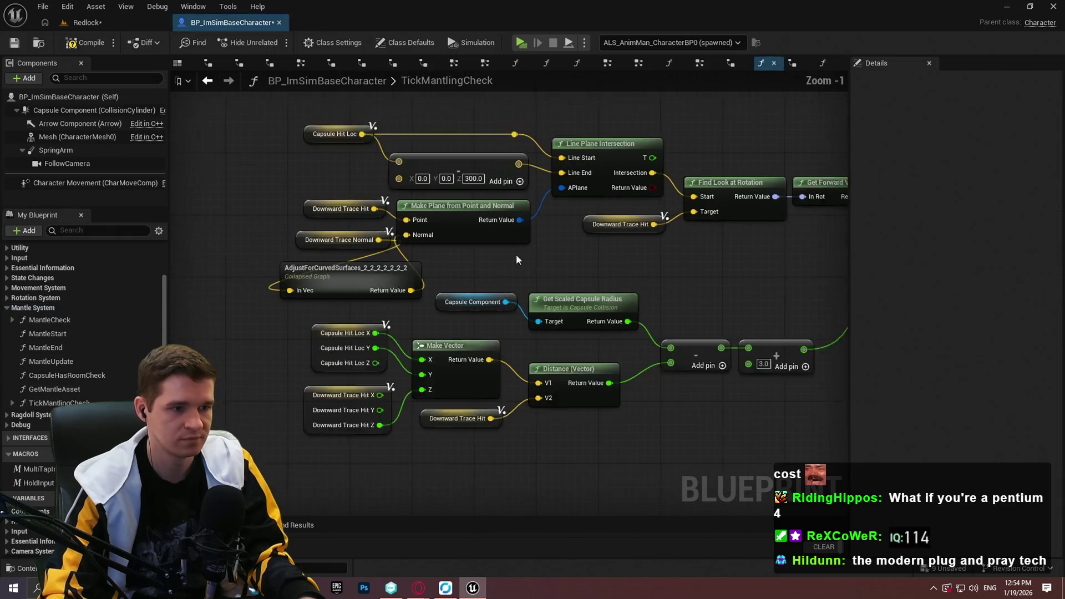
drag(457, 278, 334, 292)
mouse_move(281, 257)
mouse_down()
mouse_move(308, 266)
mouse_move(389, 244)
mouse_move(413, 267)
mouse_up()
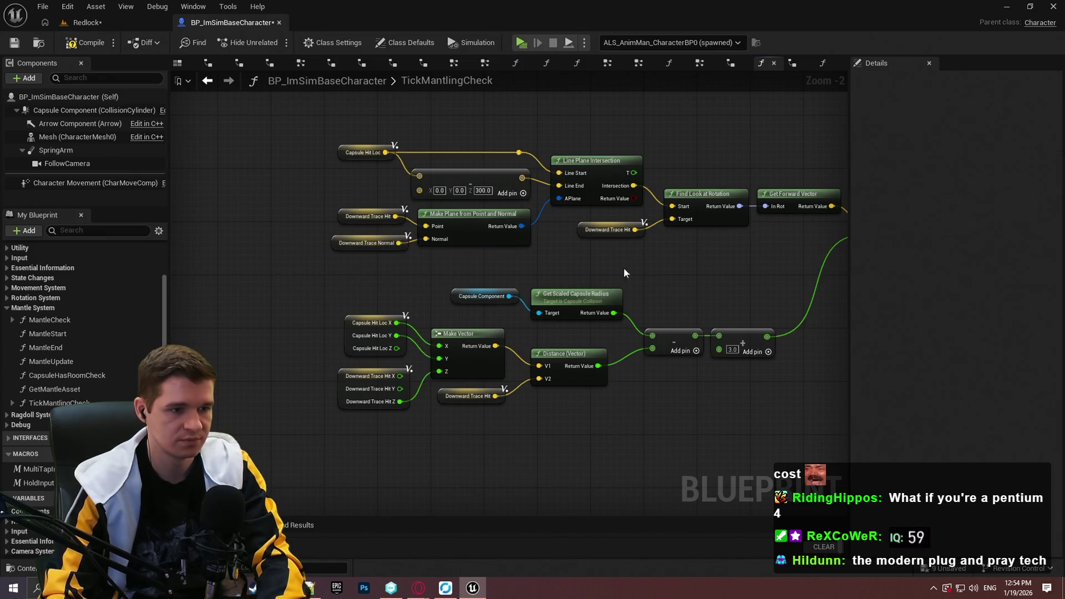
drag(624, 267, 455, 278)
key(ctrl+v)
Move the pasted pair up alongside the offset sum.
scroll(610, 266, up, 2)
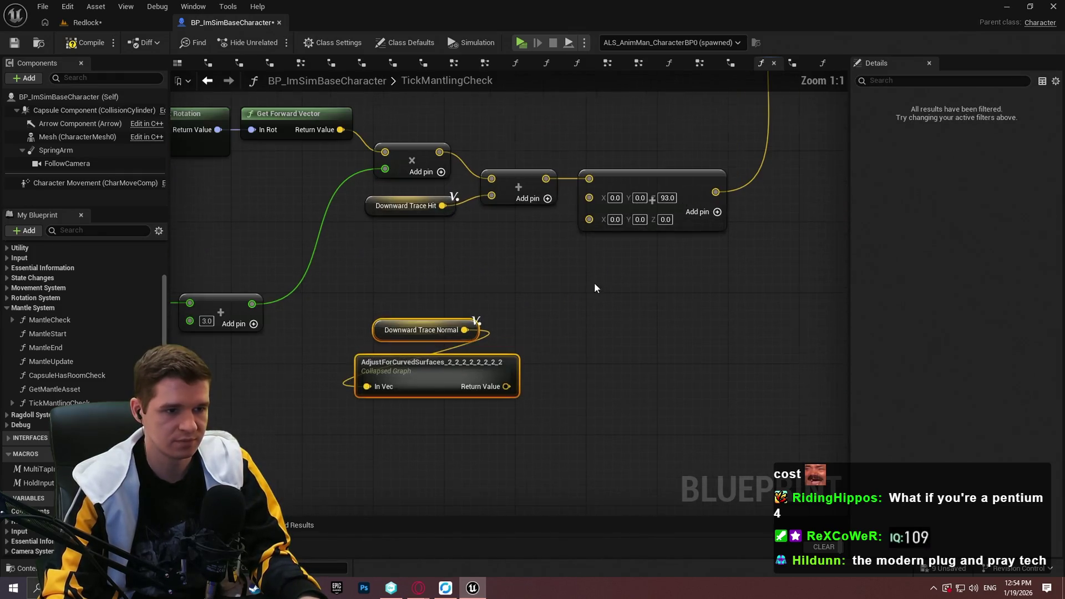
mouse_move(448, 391)
mouse_down()
mouse_move(642, 332)
mouse_move(579, 360)
mouse_move(610, 258)
mouse_move(590, 217)
mouse_up()
mouse_move(626, 405)
mouse_down()
mouse_move(571, 361)
mouse_move(460, 333)
mouse_move(515, 247)
mouse_up()
click(714, 285)
Shift the sum, SET and trace nodes right and open the AdjustForCurvedSurfaces collapsed graph.
scroll(714, 286, down, 5)
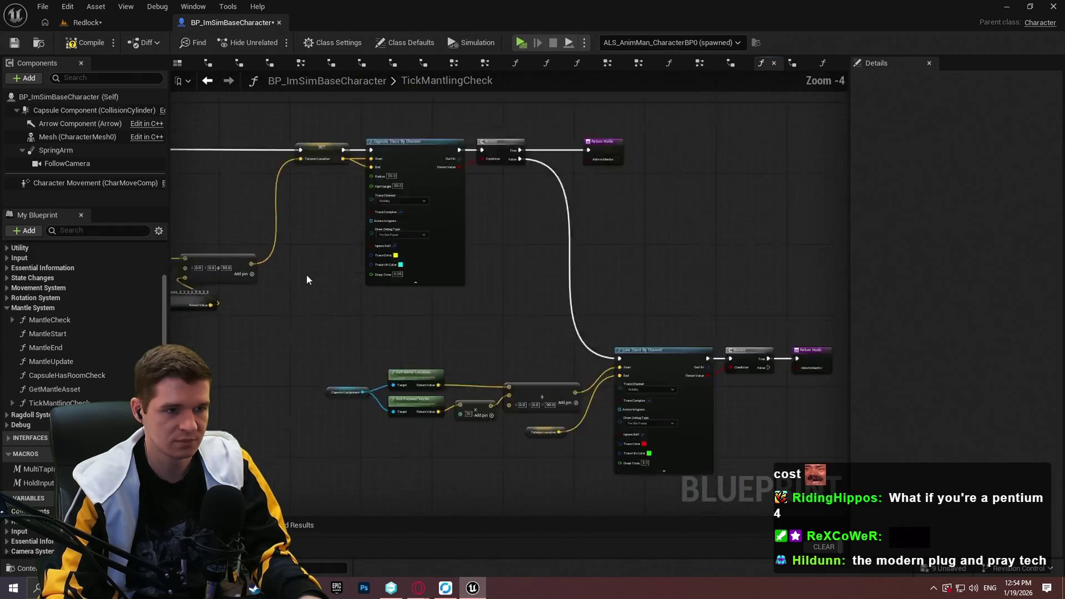
drag(738, 462, 280, 159)
scroll(305, 150, up, 5)
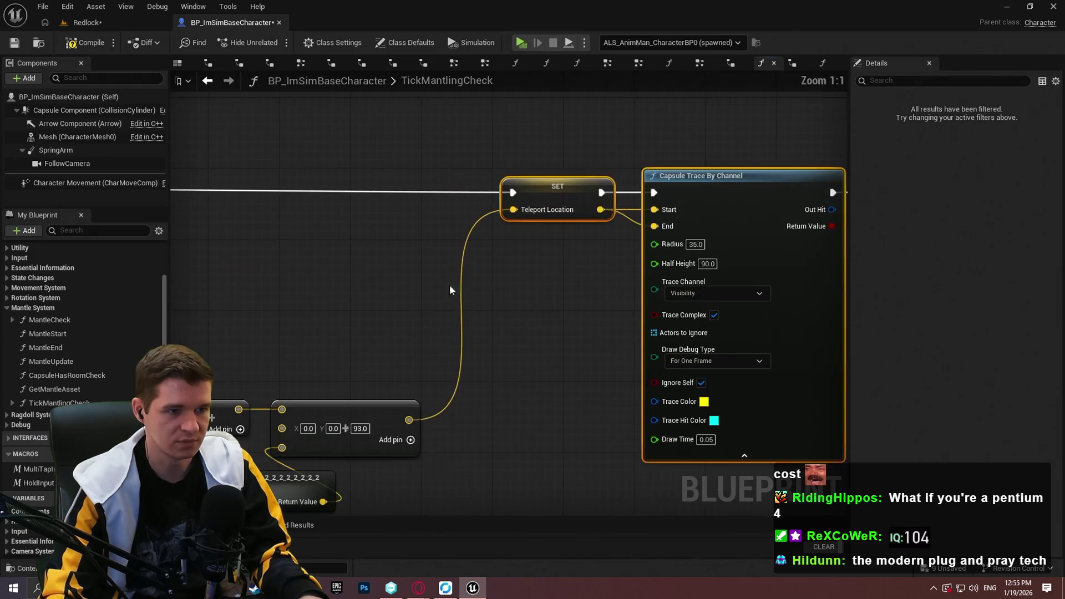
drag(340, 418, 442, 415)
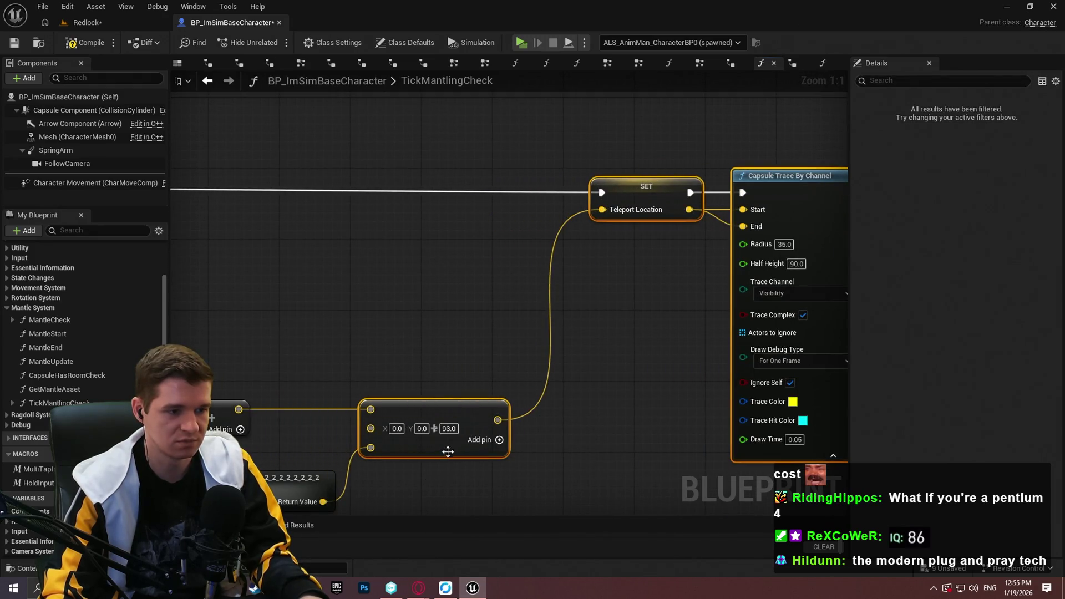
scroll(448, 451, down, 4)
double_click(605, 356)
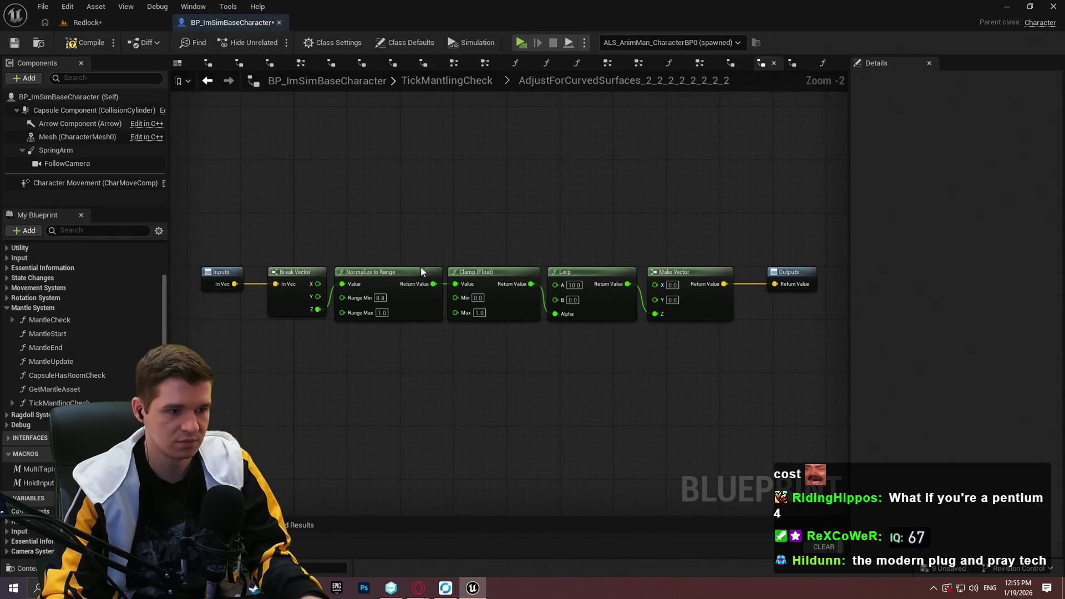
click(307, 255)
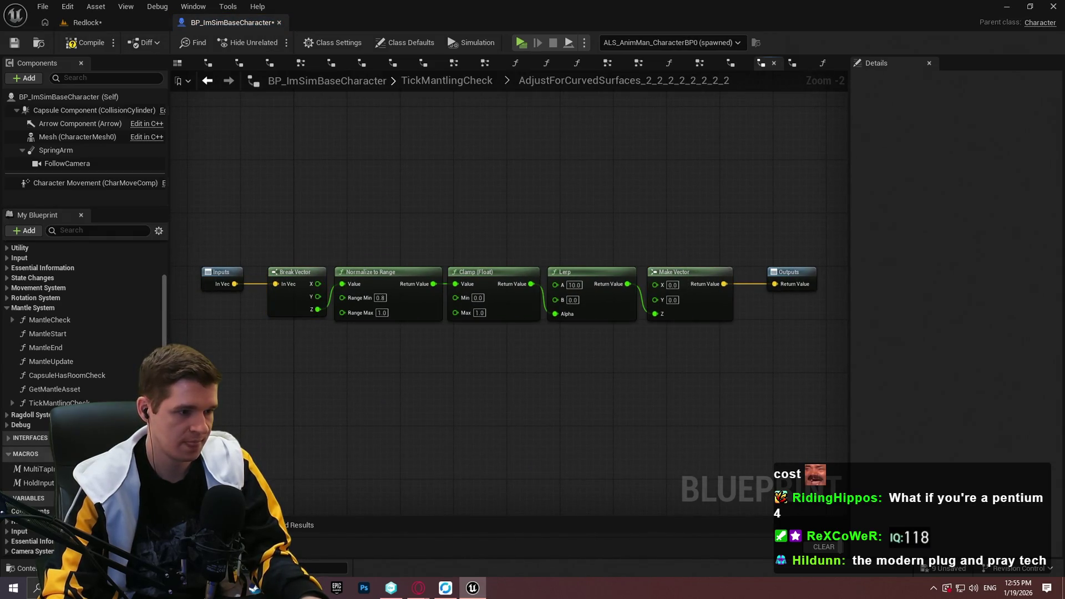
Create macro AdjustVectorZForSurfaceNormal with a Vector input InNormal and Vector output OutZ.
click(159, 454)
text(Adjust)
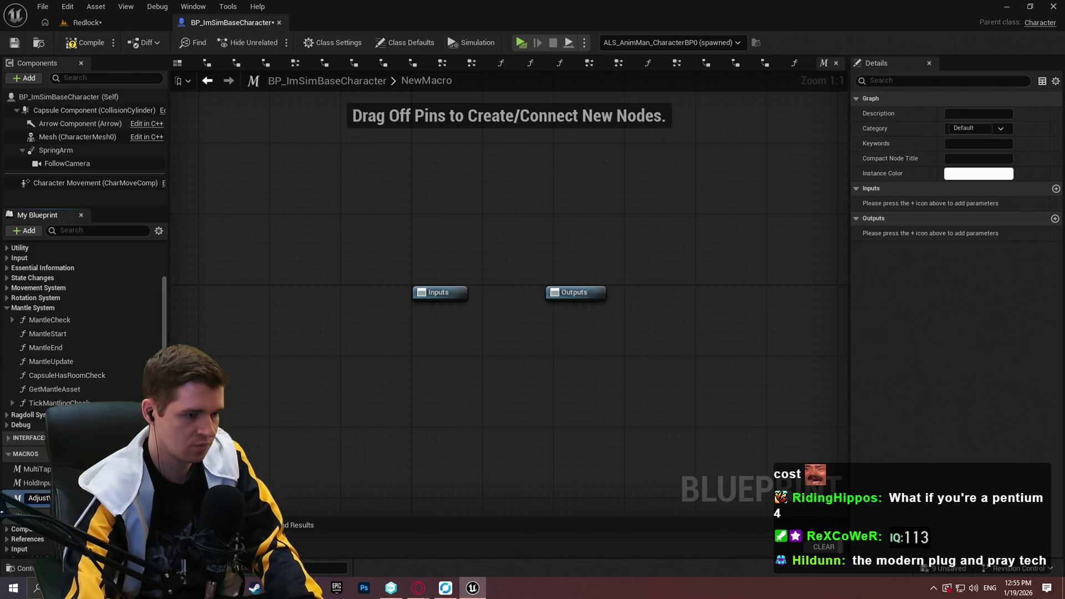
key(Return)
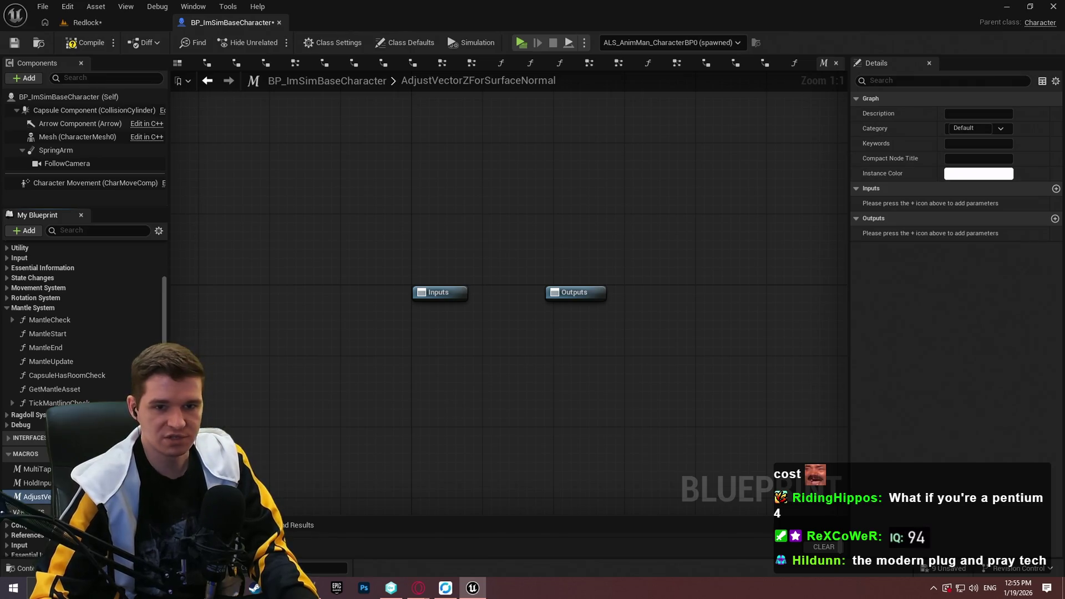
click(1056, 188)
click(977, 203)
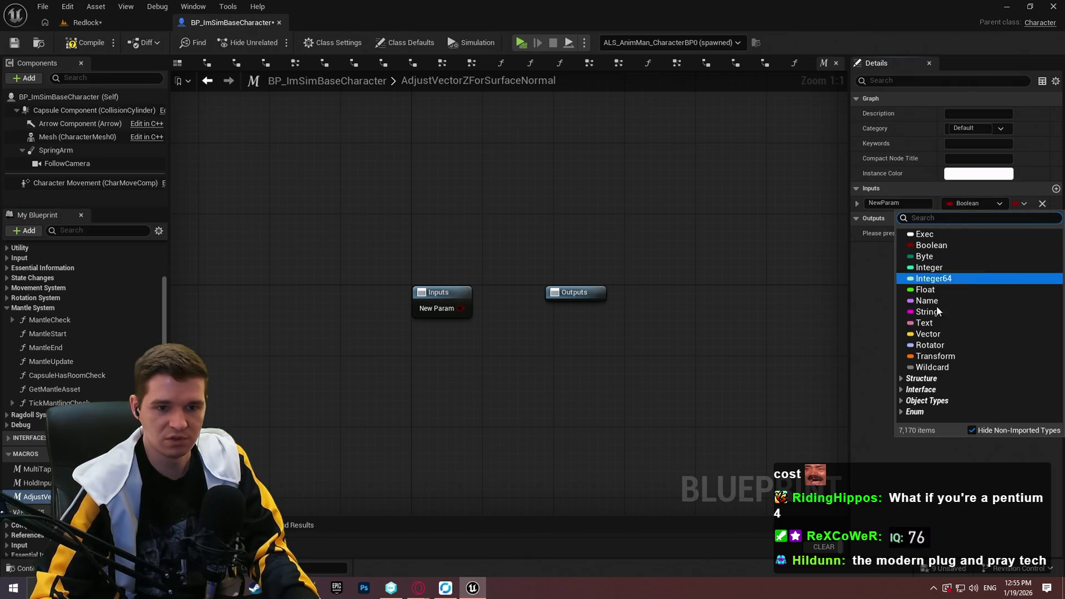
click(928, 334)
text(InN)
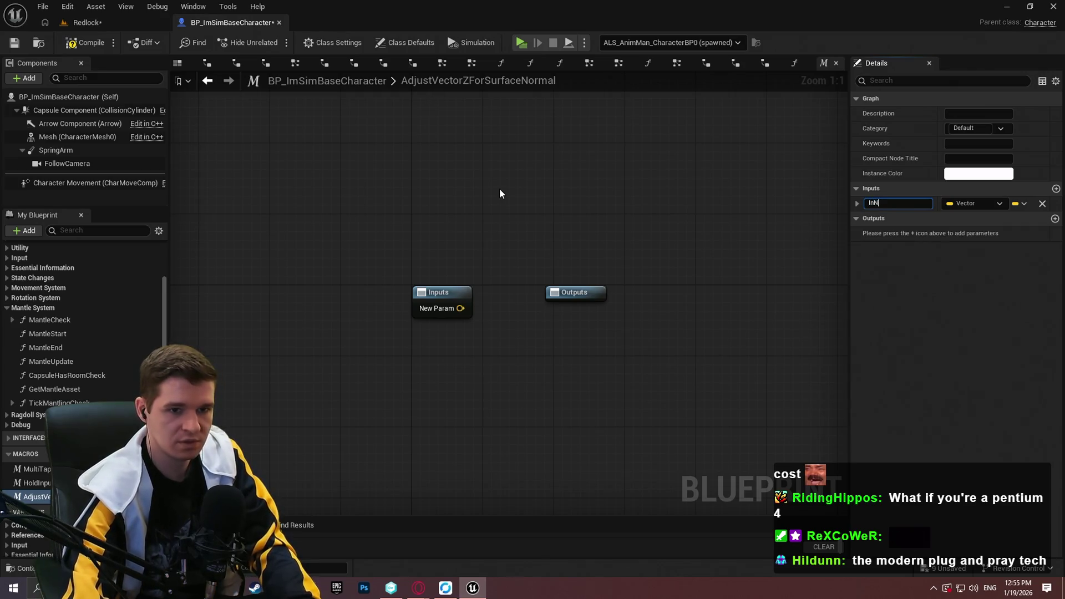
text(ormal)
key(Return)
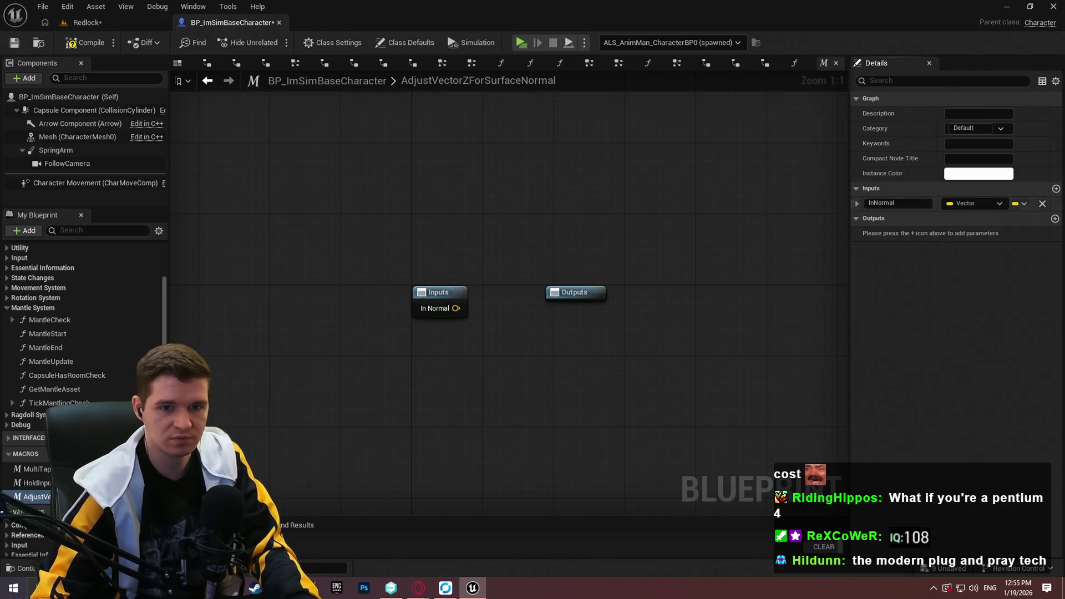
click(1055, 220)
text(OutZ)
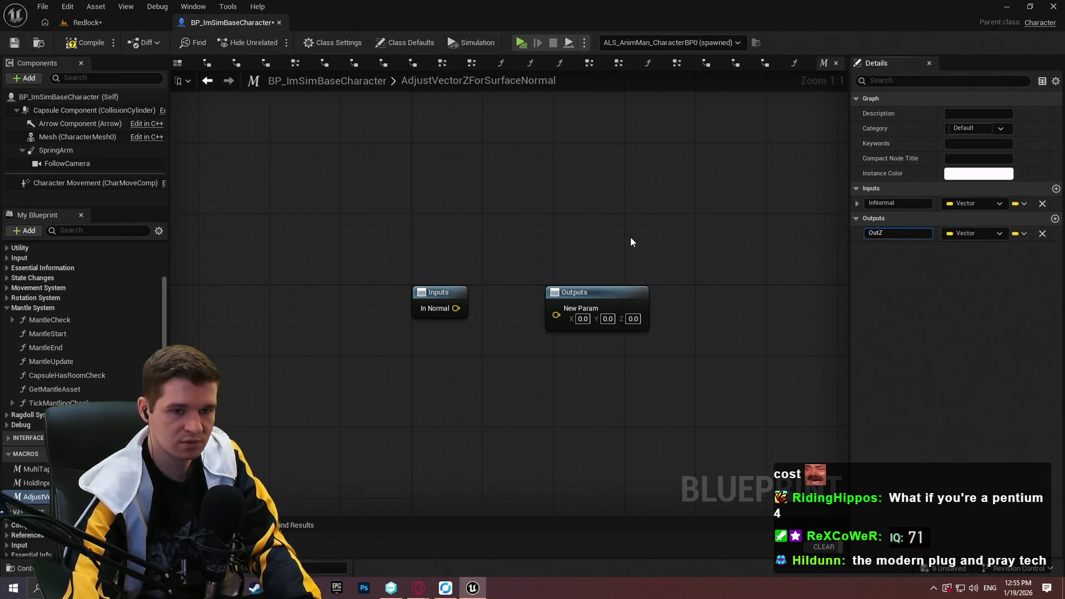
key(Return)
Paste the Break Vector→Make Vector chain and wire it from InNormal to OutZ, neatly aligned.
key(ctrl+v)
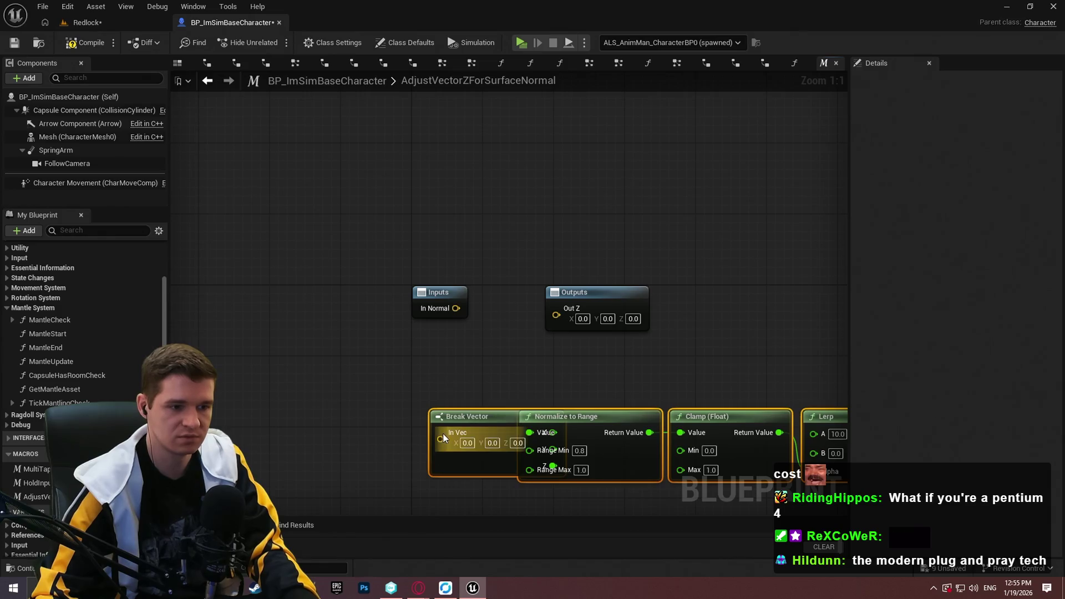
drag(441, 433, 456, 309)
drag(524, 337, 271, 217)
mouse_move(361, 174)
mouse_down()
mouse_move(853, 210)
mouse_move(353, 193)
mouse_move(311, 312)
mouse_up()
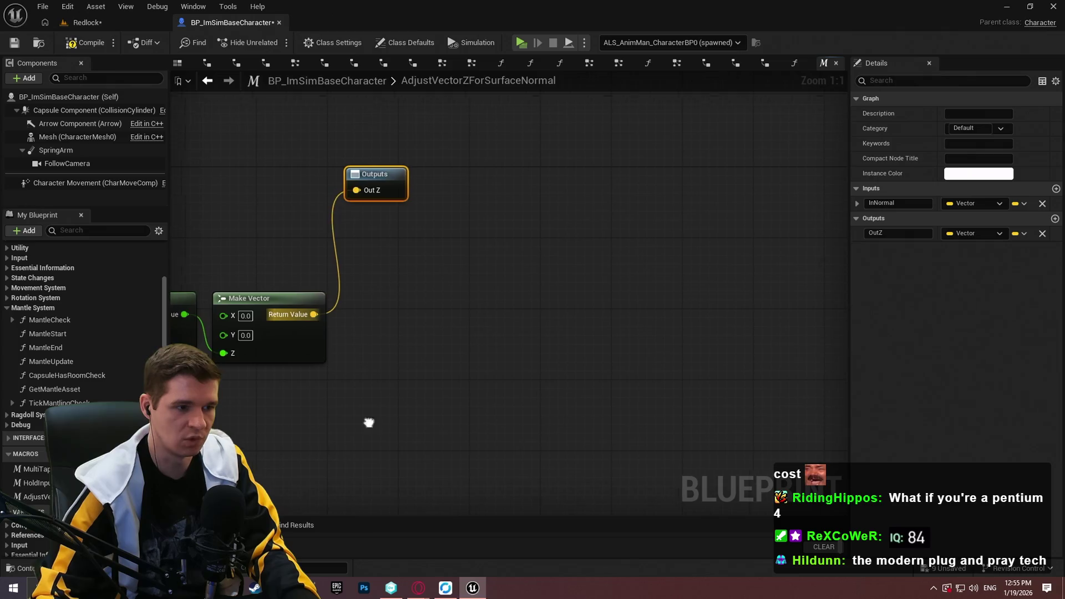
click(642, 341)
key(Home)
mouse_move(699, 423)
mouse_down()
mouse_move(252, 304)
mouse_move(300, 213)
mouse_move(291, 208)
mouse_up()
click(798, 237)
drag(751, 209, 781, 209)
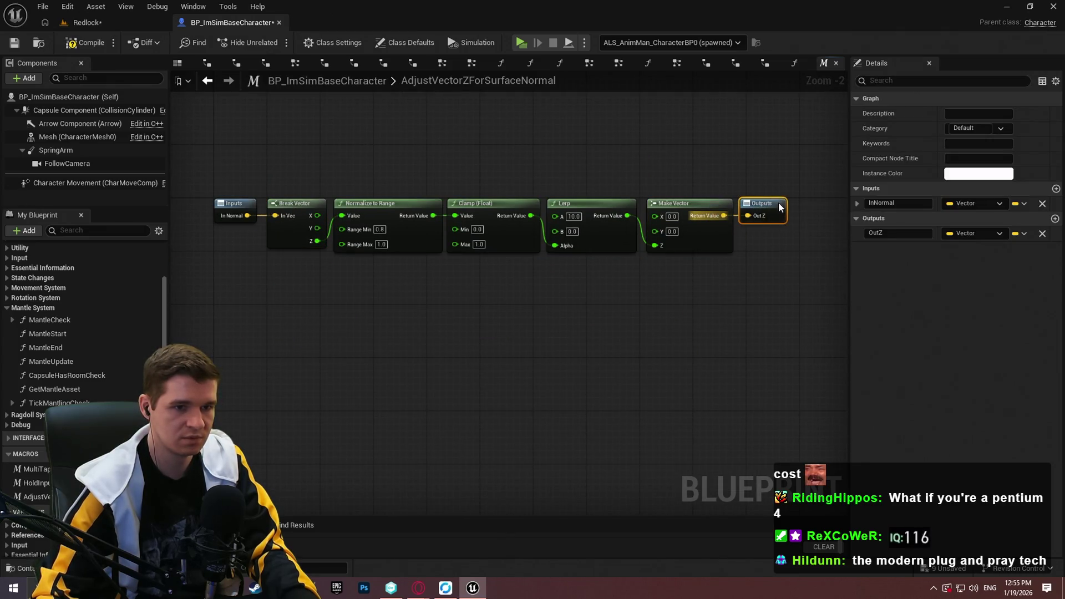
Compile and save, then swap MantleCheck's first AdjustForCurvedSurfaces for the macro, wired into the add node.
click(85, 45)
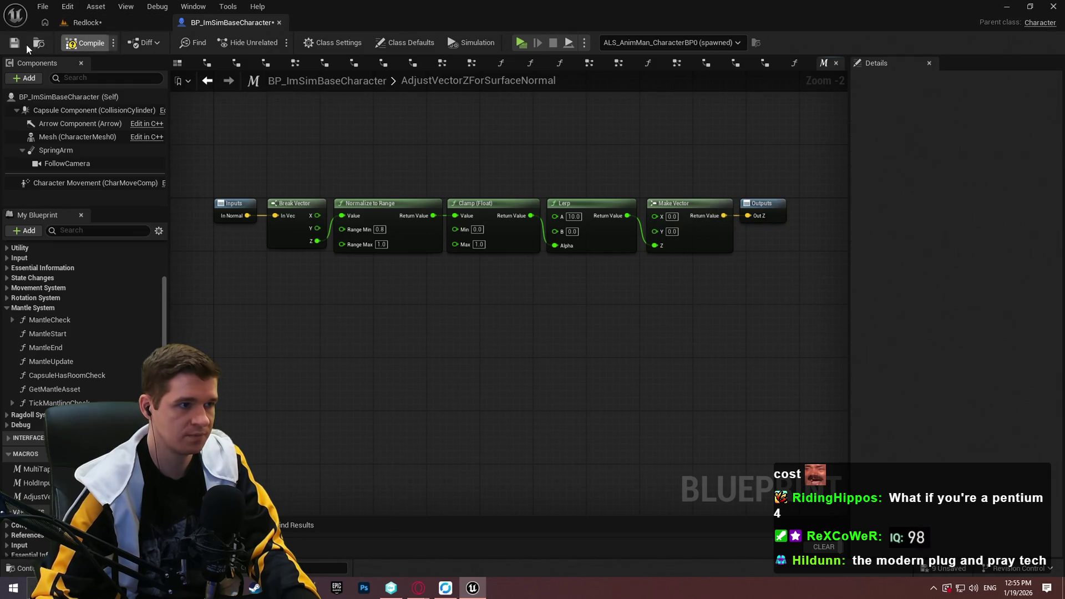
click(14, 43)
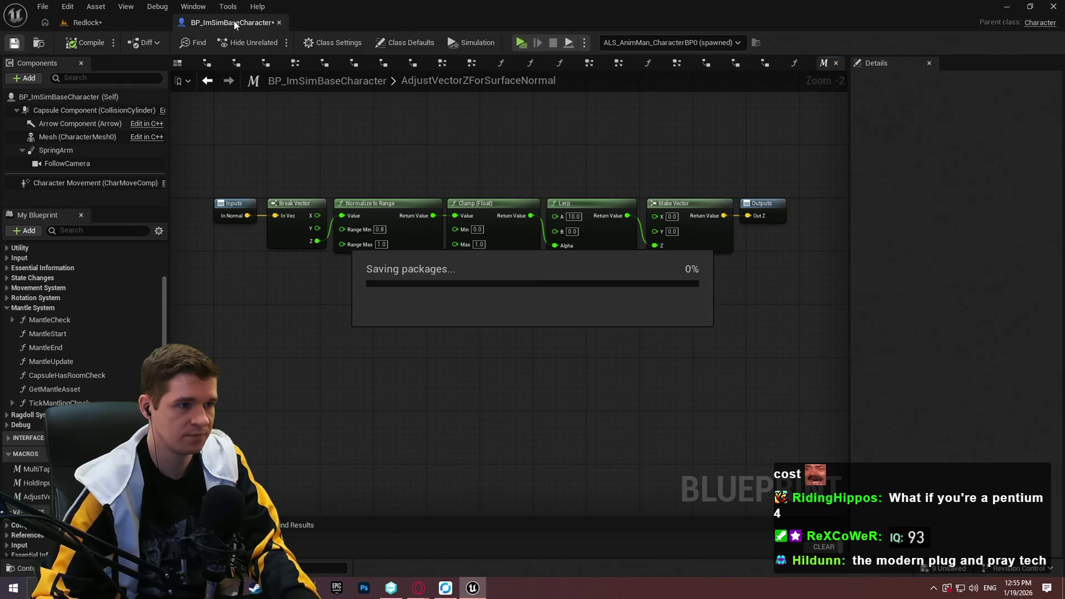
double_click(50, 320)
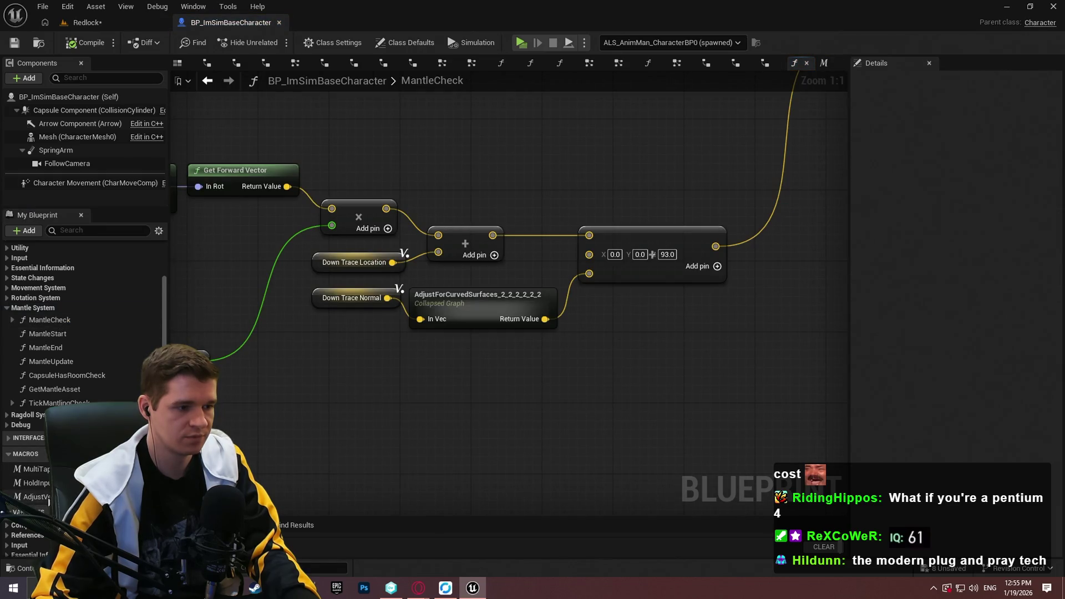
mouse_move(36, 497)
mouse_down()
mouse_move(456, 351)
mouse_move(438, 353)
mouse_move(387, 298)
mouse_up()
click(483, 311)
key(Delete)
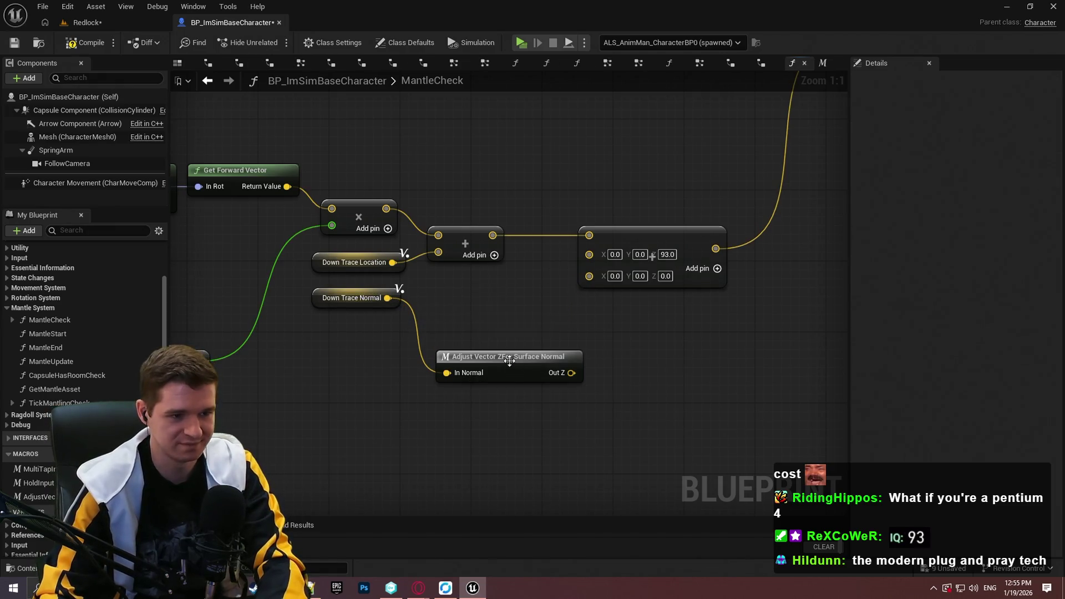
mouse_move(509, 361)
mouse_down()
mouse_move(485, 304)
mouse_move(590, 274)
mouse_up()
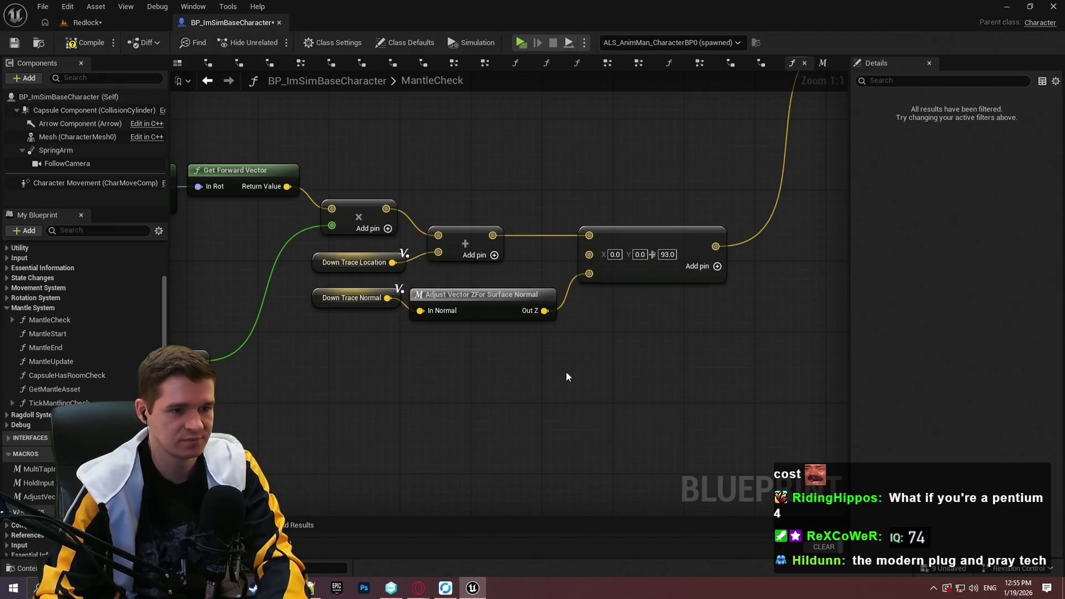
mouse_move(546, 396)
mouse_down()
mouse_move(459, 307)
mouse_move(451, 318)
mouse_up()
Replace the second AdjustForCurvedSurfaces with a pasted macro feeding the add node's third input.
scroll(451, 318, down, 5)
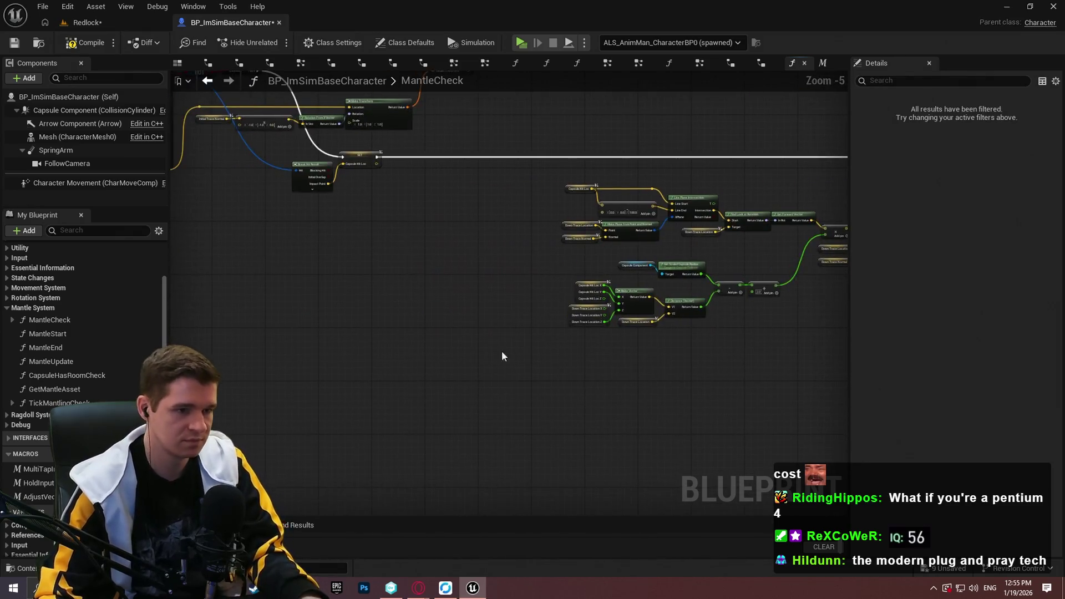
scroll(682, 419, up, 5)
key(ctrl+v)
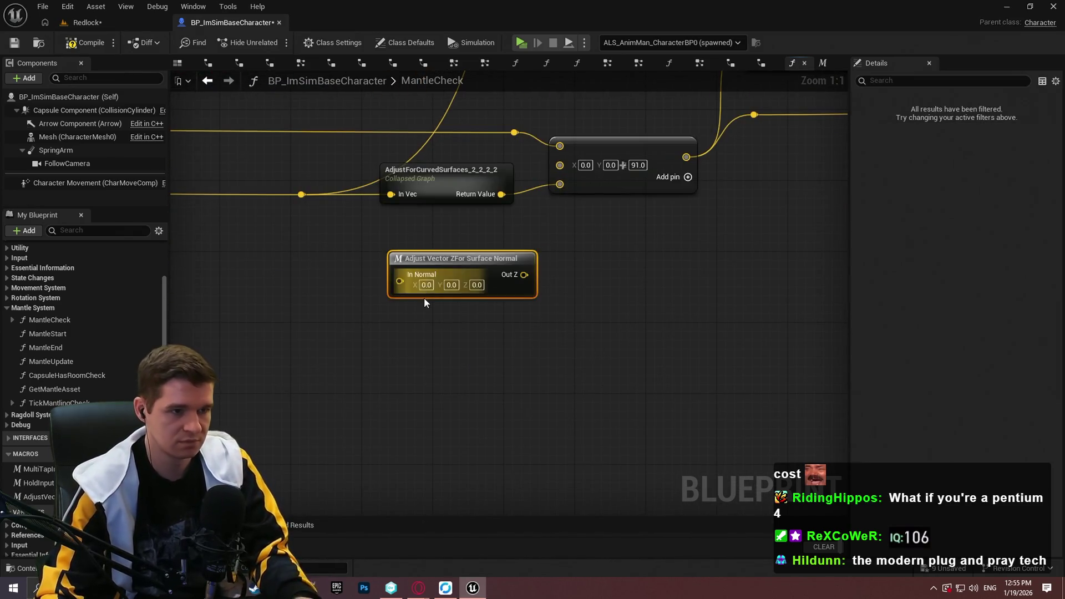
drag(400, 281, 301, 194)
click(452, 200)
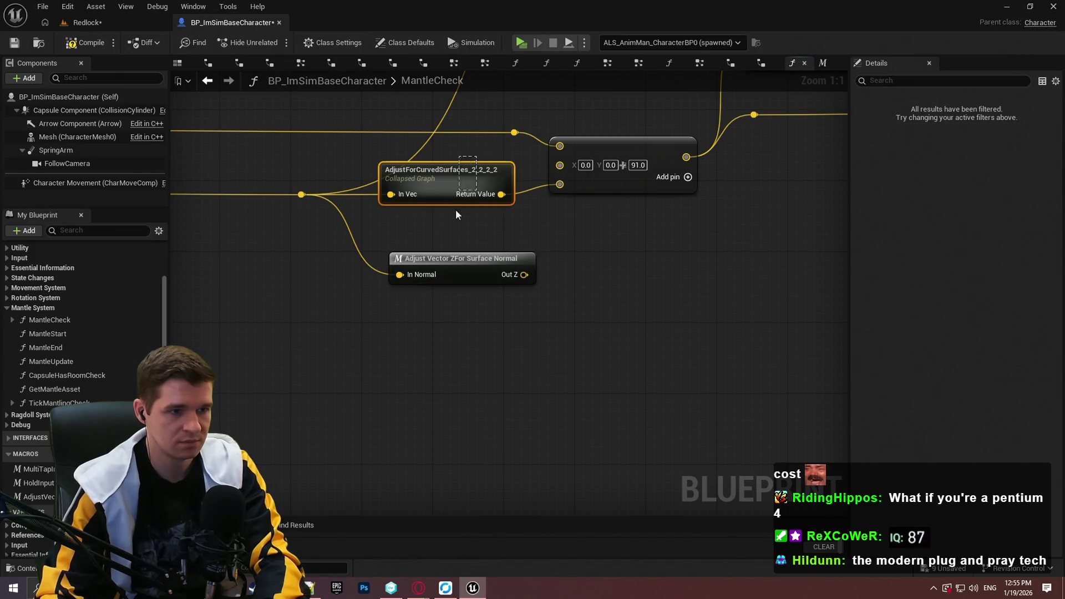
key(Delete)
drag(525, 275, 576, 192)
drag(468, 260, 459, 177)
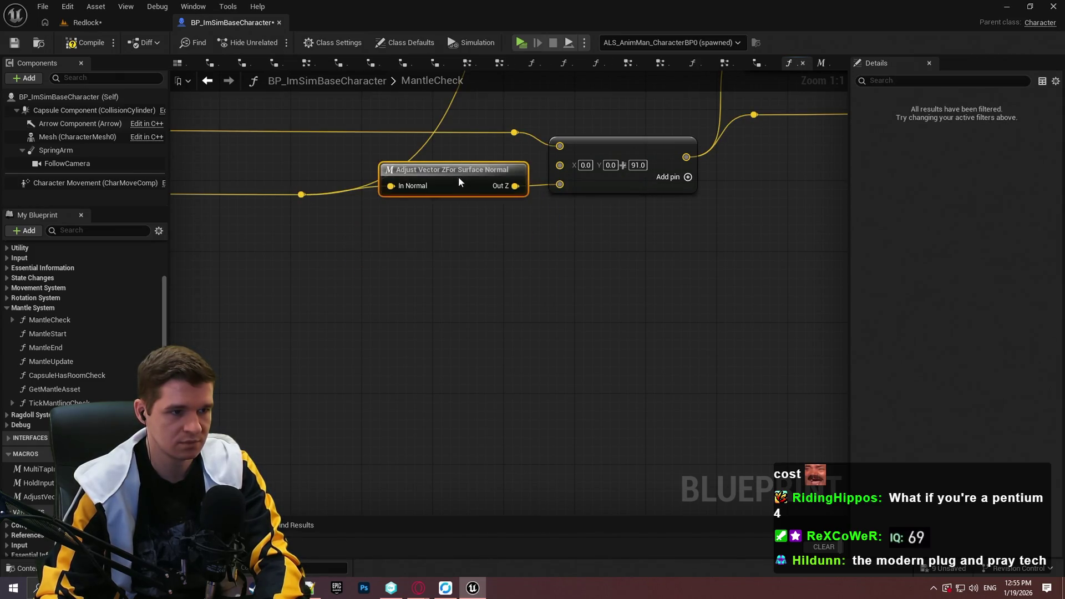
click(505, 267)
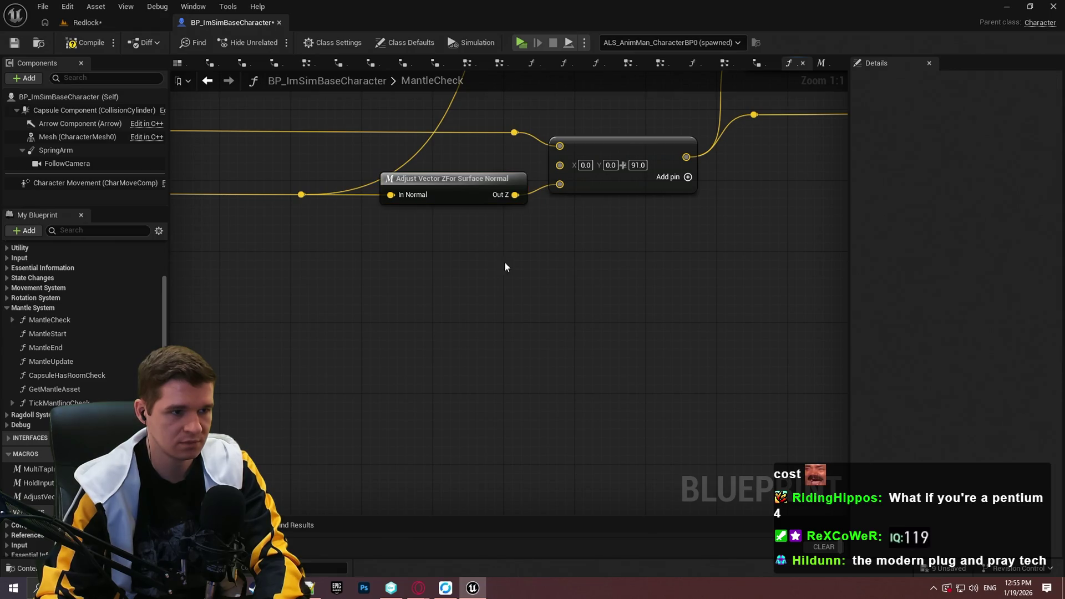
scroll(542, 305, down, 5)
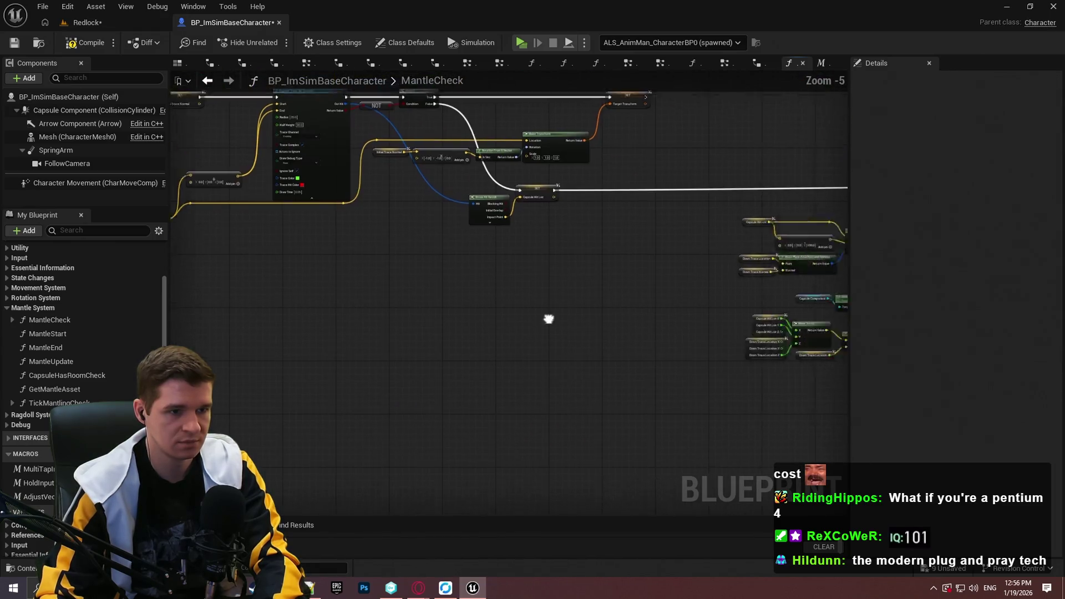
In TickMantlingCheck, swap the first AdjustForCurvedSurfaces for the macro, fed by Downward Trace Normal.
double_click(56, 403)
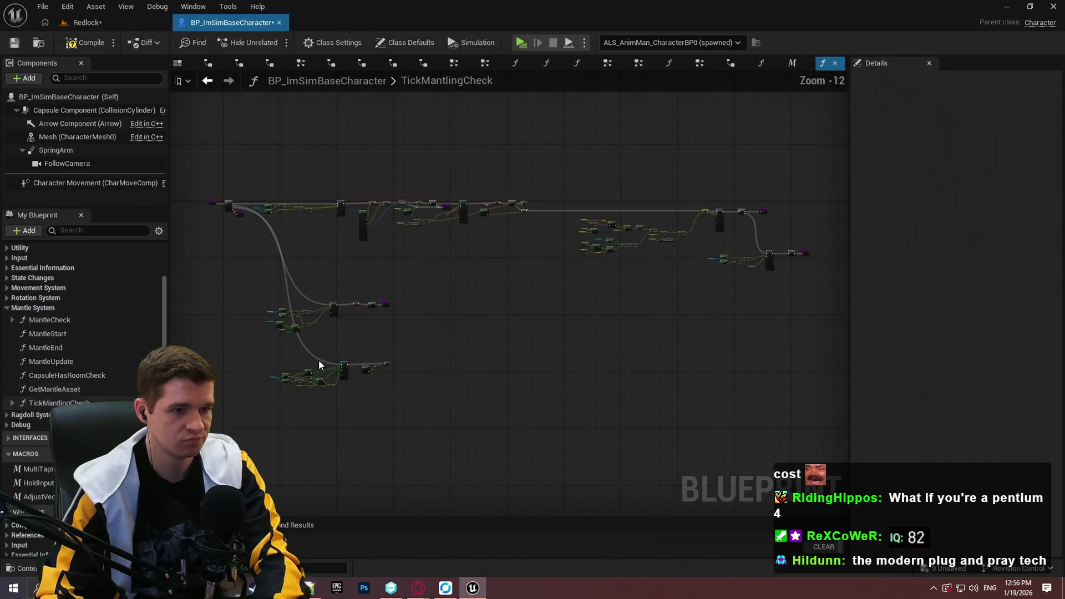
scroll(415, 273, up, 12)
click(425, 270)
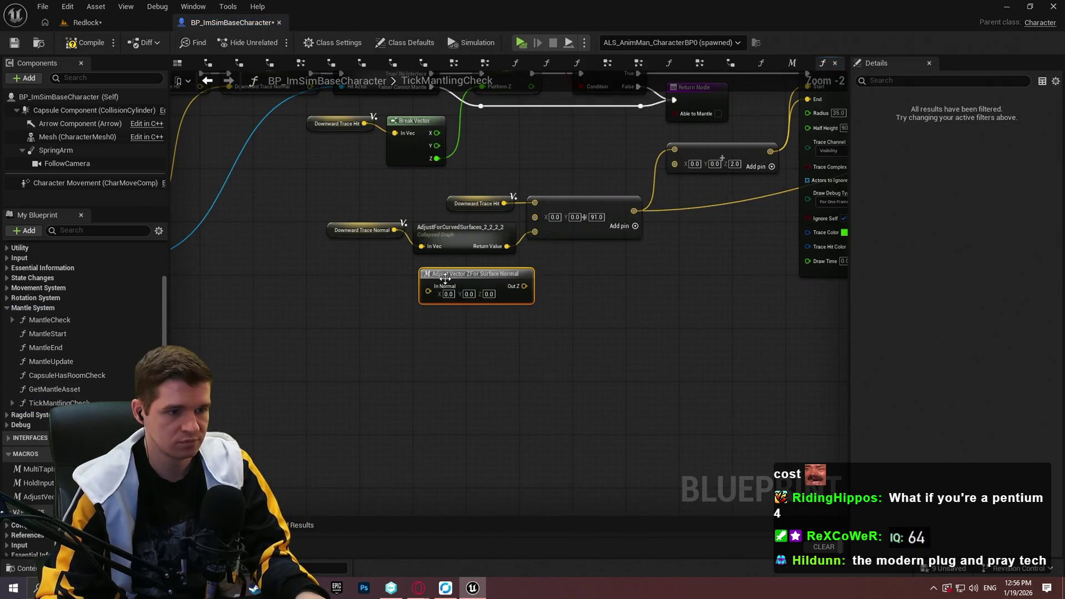
drag(424, 294, 380, 215)
drag(547, 288, 570, 222)
click(478, 222)
key(Delete)
mouse_move(449, 282)
mouse_down()
mouse_move(440, 211)
mouse_move(440, 221)
mouse_up()
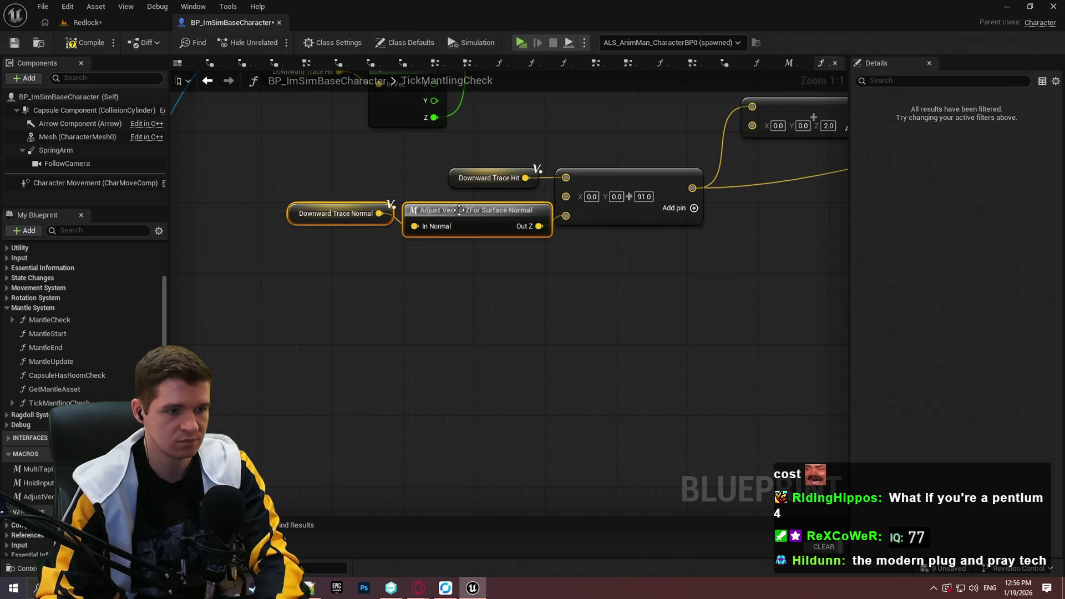
click(635, 311)
Replace the second AdjustForCurvedSurfaces with another pasted macro fed by Downward Trace Normal.
scroll(635, 312, down, 3)
scroll(505, 309, down, 2)
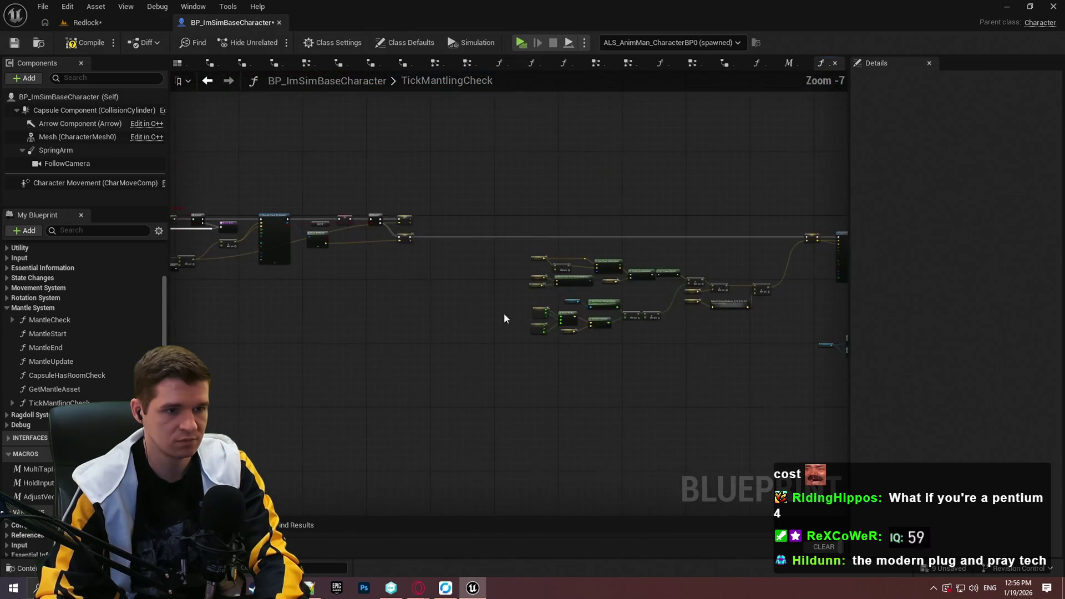
scroll(540, 309, up, 4)
key(ctrl+v)
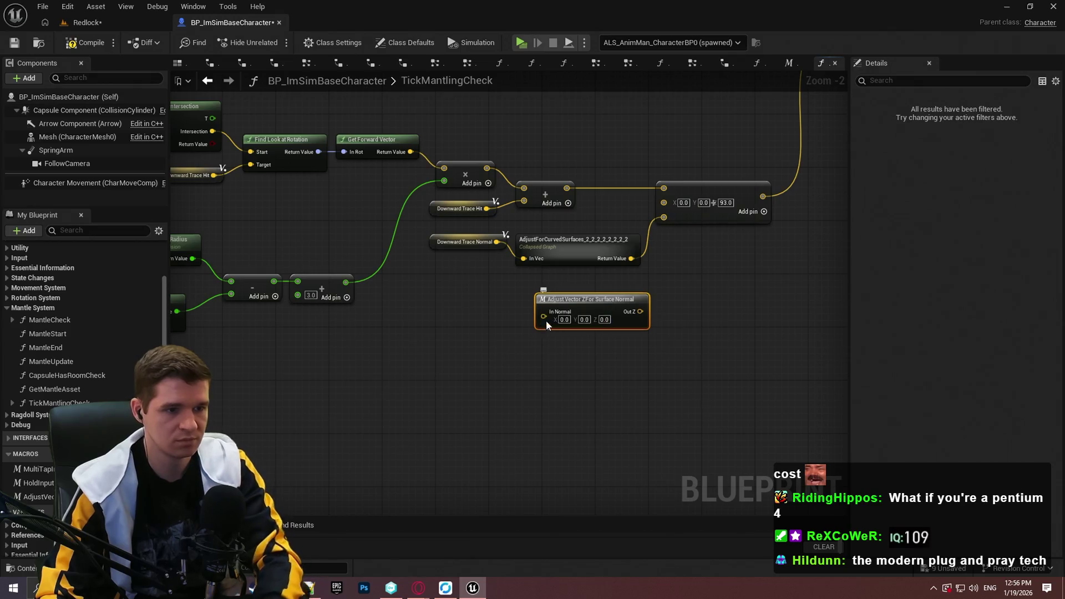
drag(543, 311, 497, 242)
click(588, 247)
key(Delete)
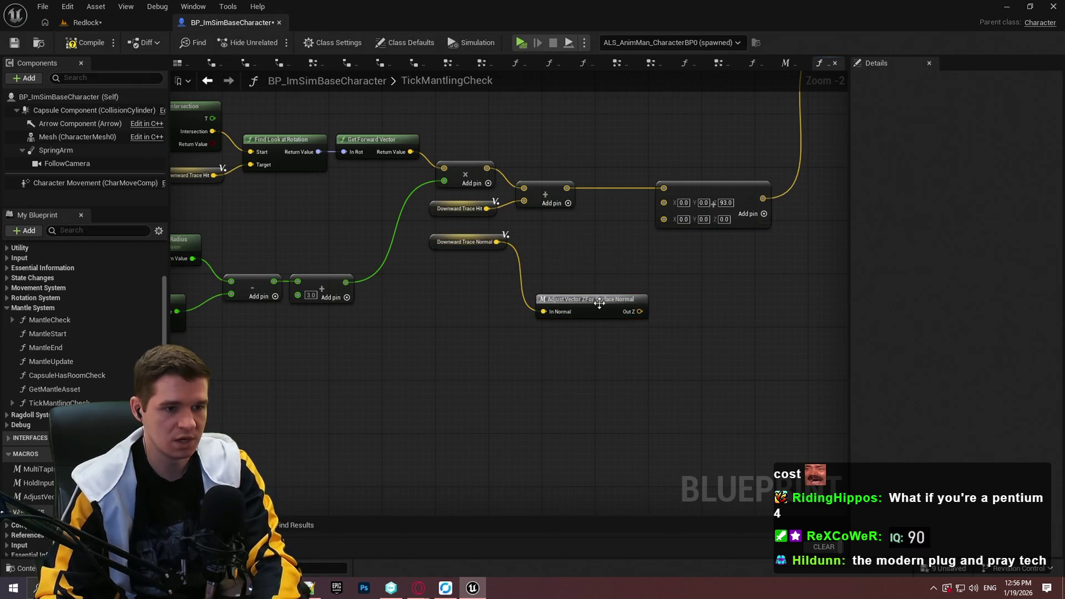
mouse_move(594, 304)
mouse_down()
mouse_move(578, 248)
mouse_move(665, 218)
mouse_up()
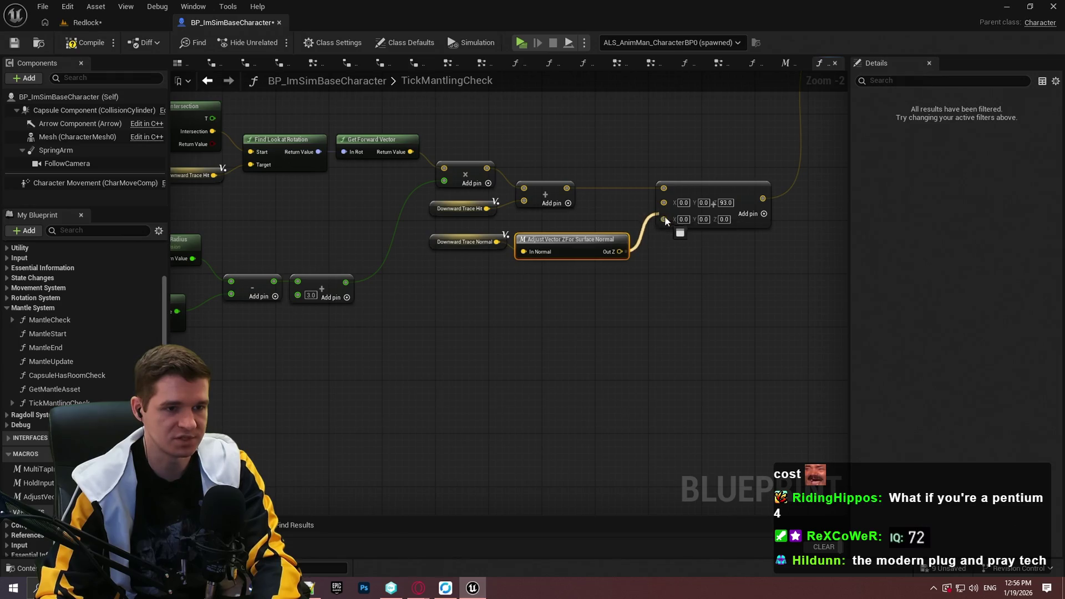
Save, switch to the Redlock level and run the character along the walls in a playtest.
click(11, 45)
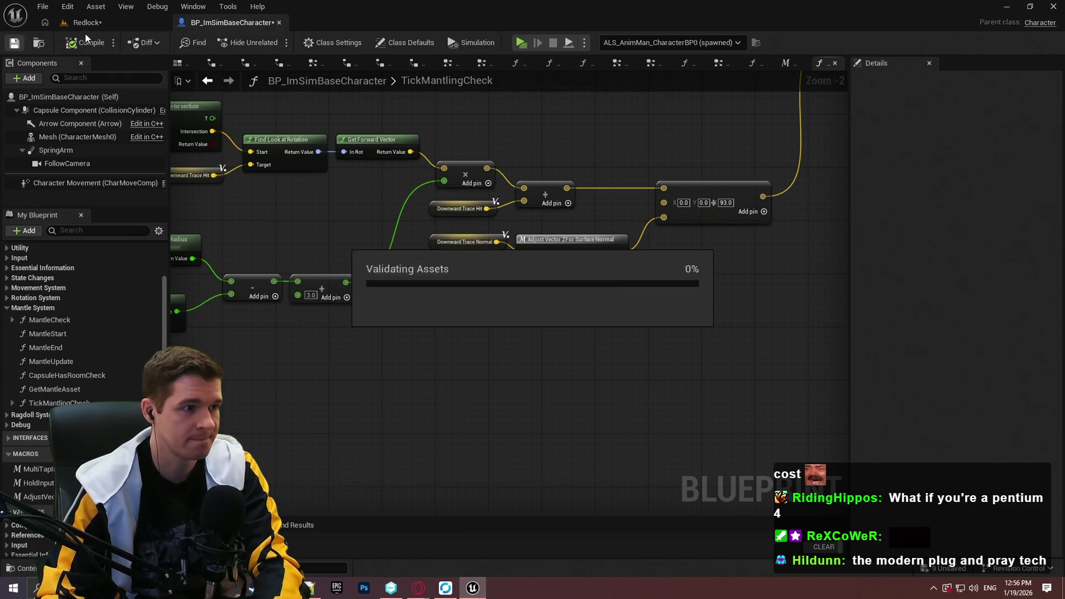
click(93, 27)
drag(543, 198, 521, 219)
click(593, 480)
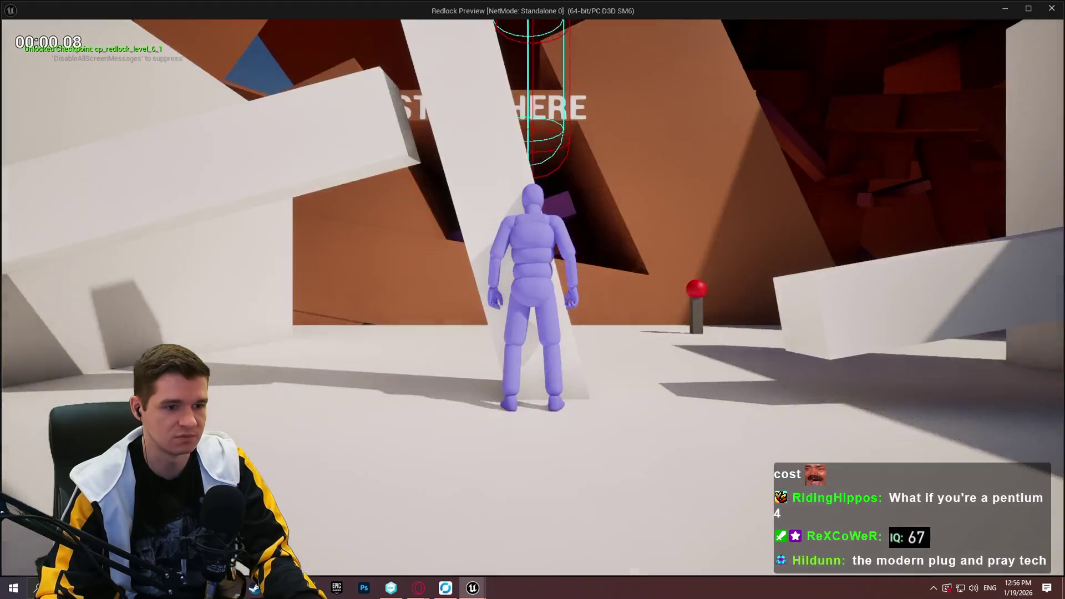
key(w)
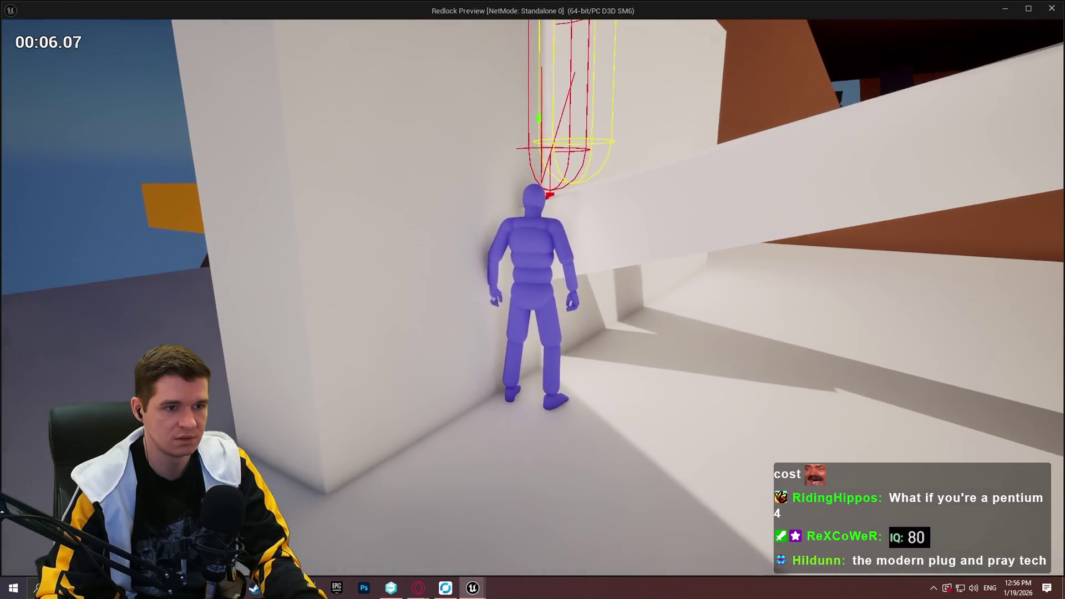
key(w)
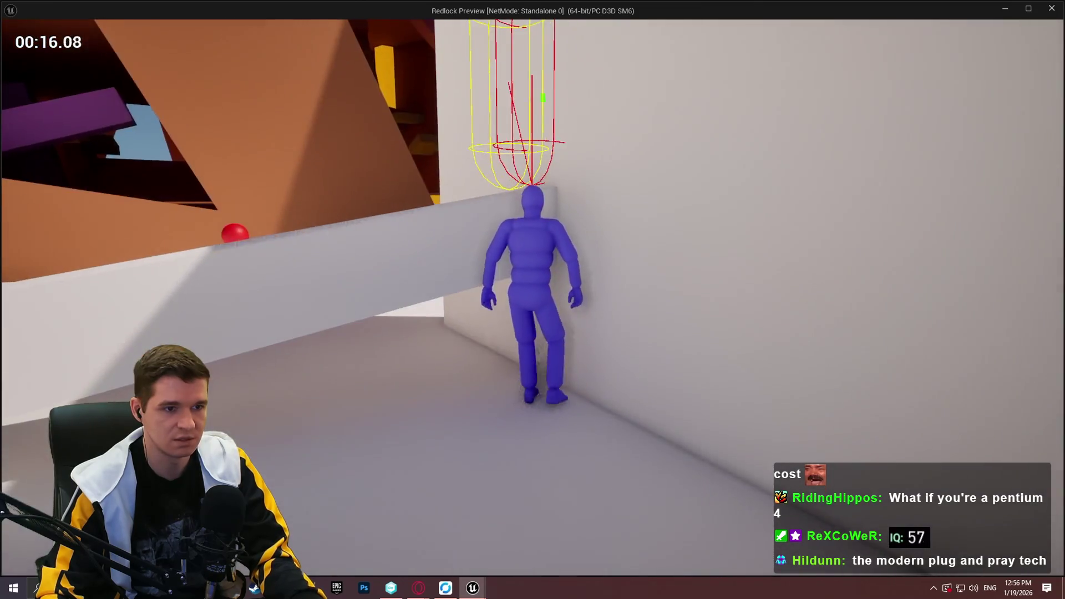
Close the preview and start a new fullscreen playtest from a chosen spot in the level.
key(Escape)
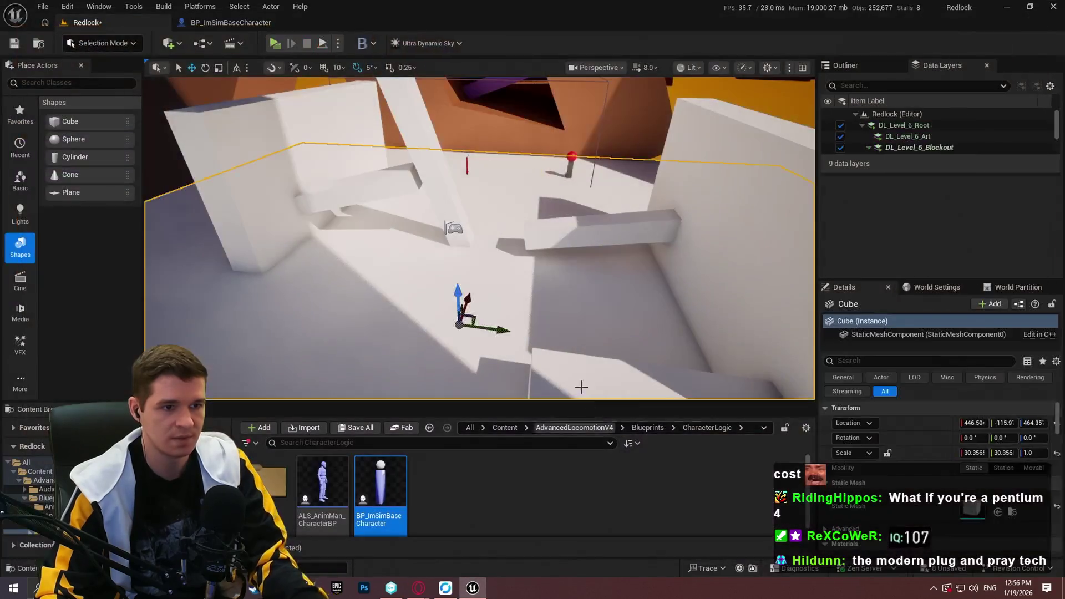
scroll(589, 299, up, 3)
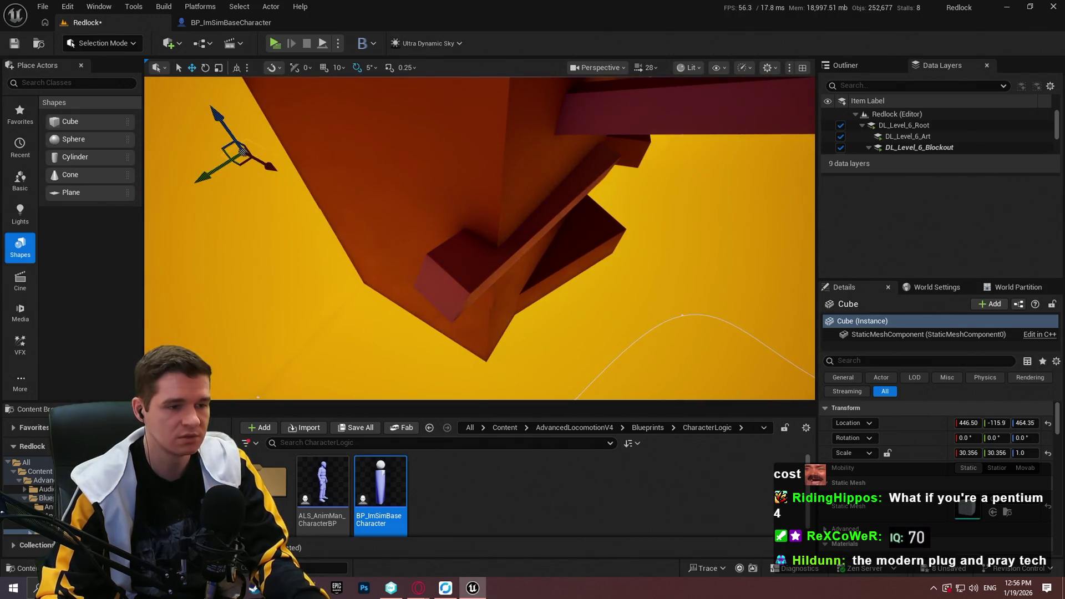
right_click(451, 186)
click(488, 568)
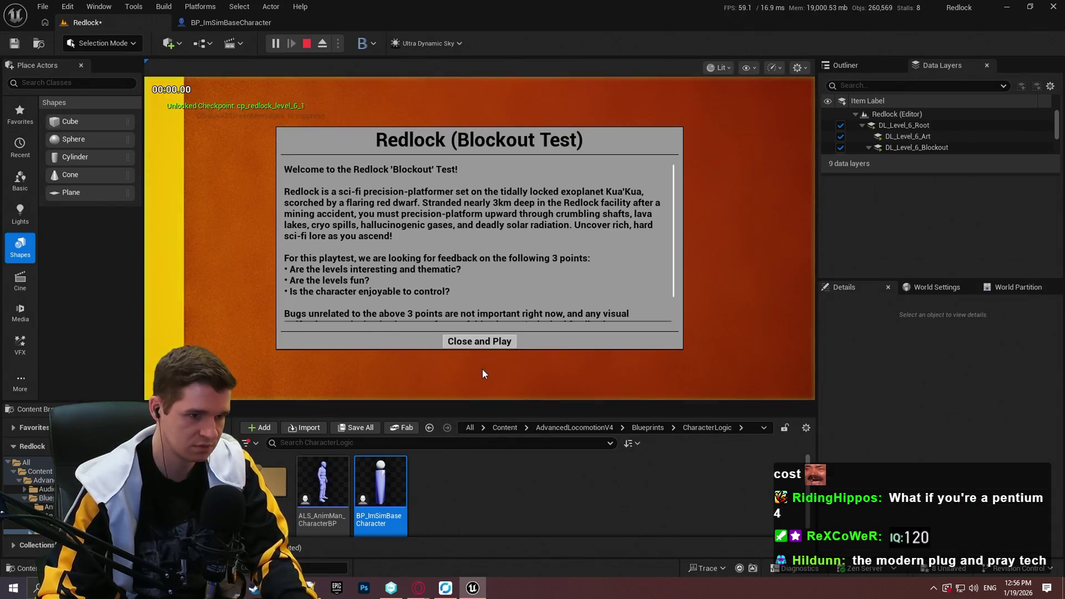
click(492, 342)
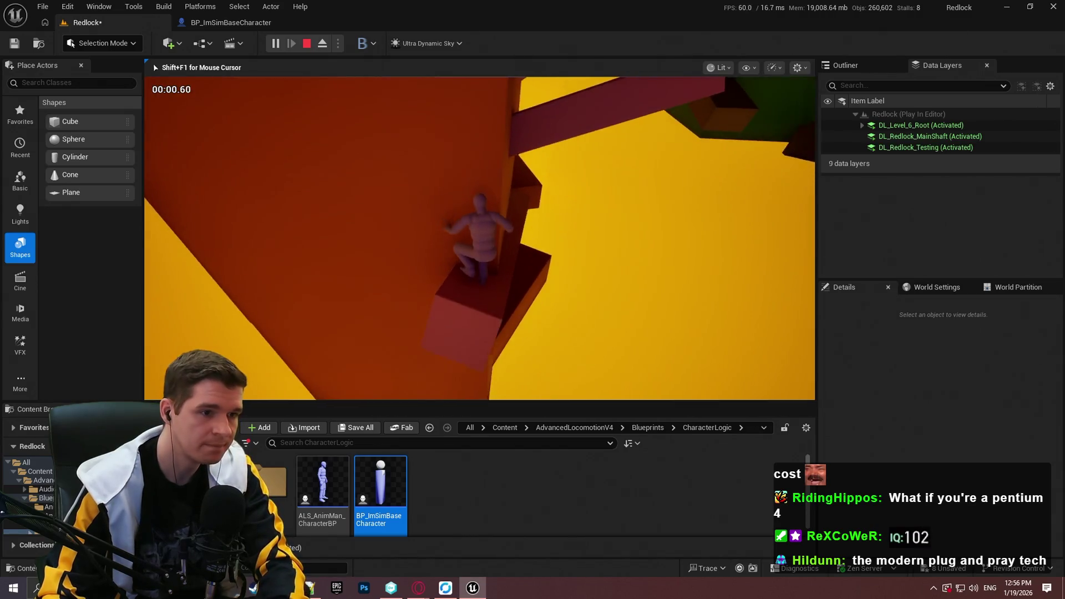
key(F11)
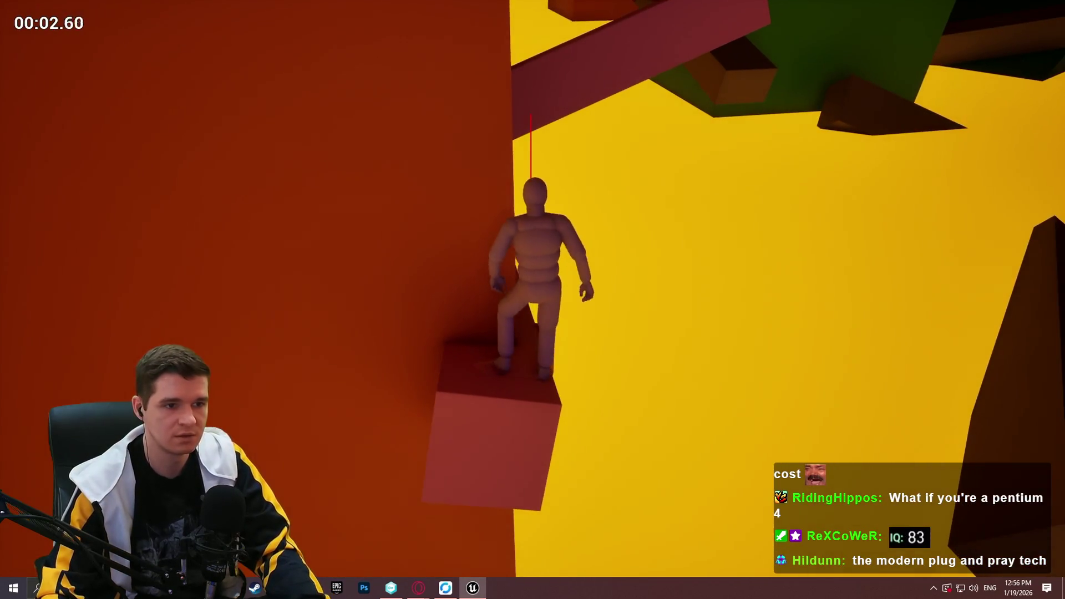
Jump onto the tall wall, mantle up onto the ledge, leap back, then stop playing.
key(space)
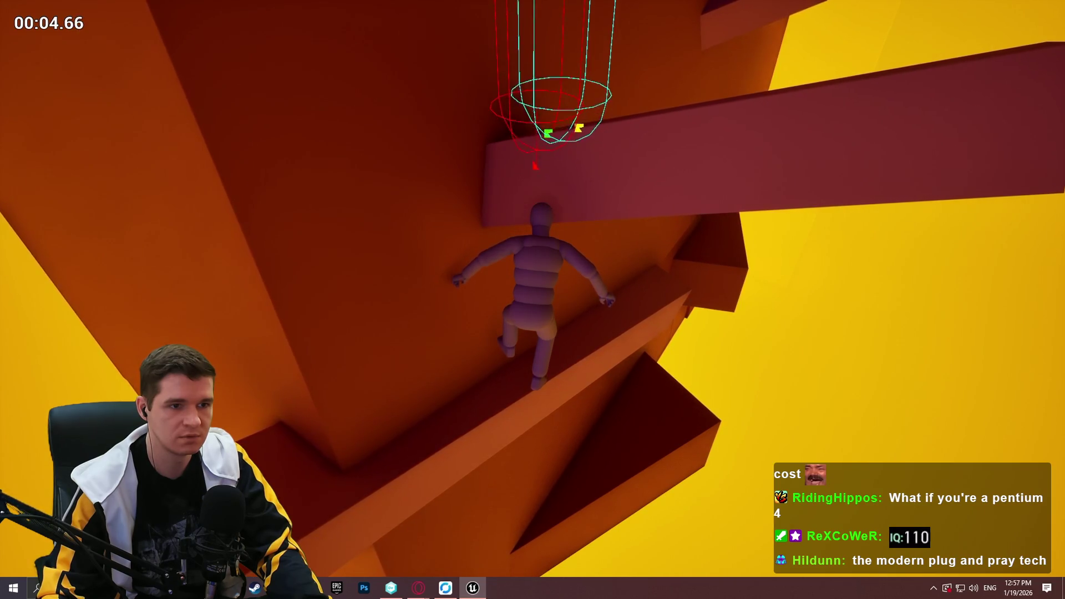
key(w)
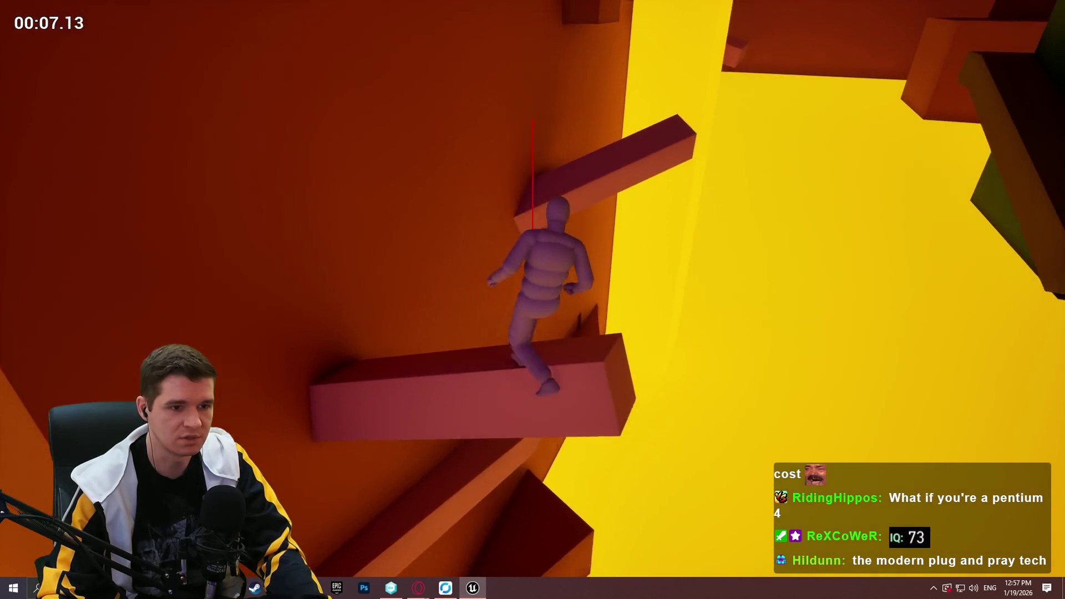
key(space)
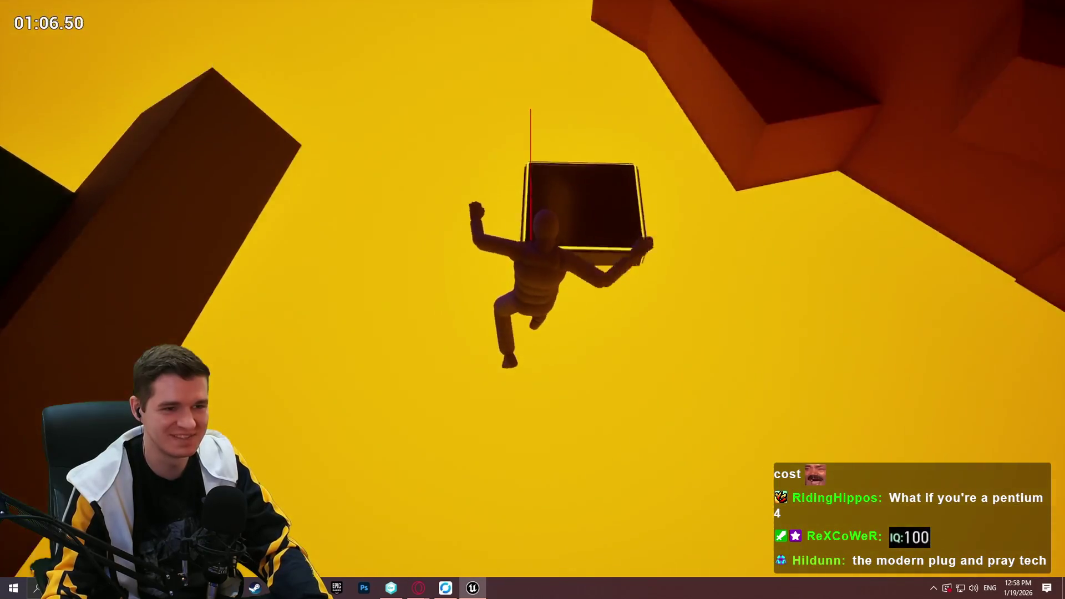
key(Escape)
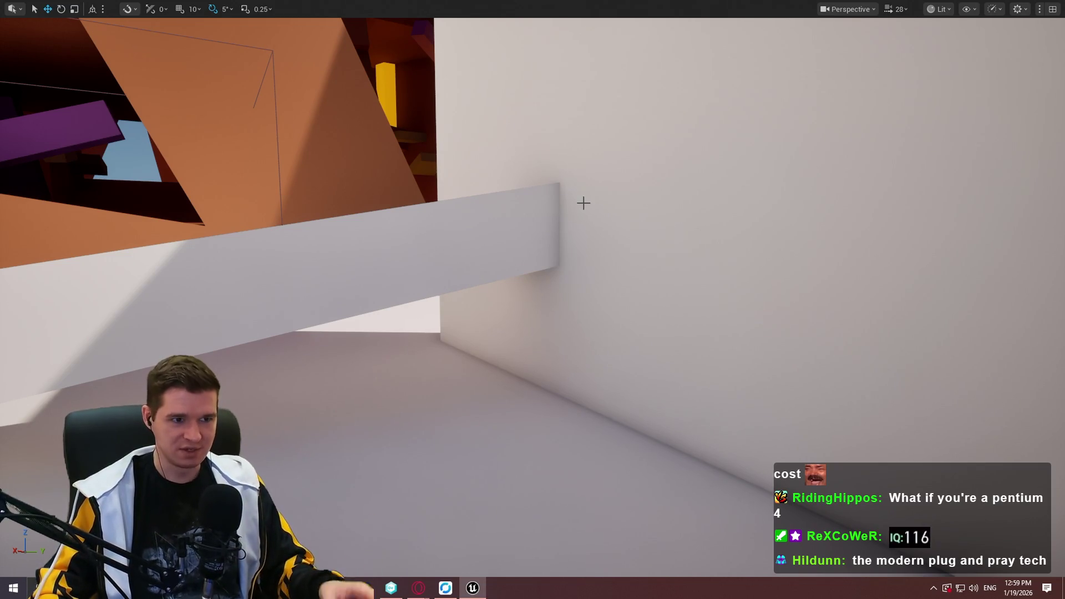
Fly the camera over to the orange beam and frame it.
drag(584, 204, 582, 177)
scroll(583, 204, down, 2)
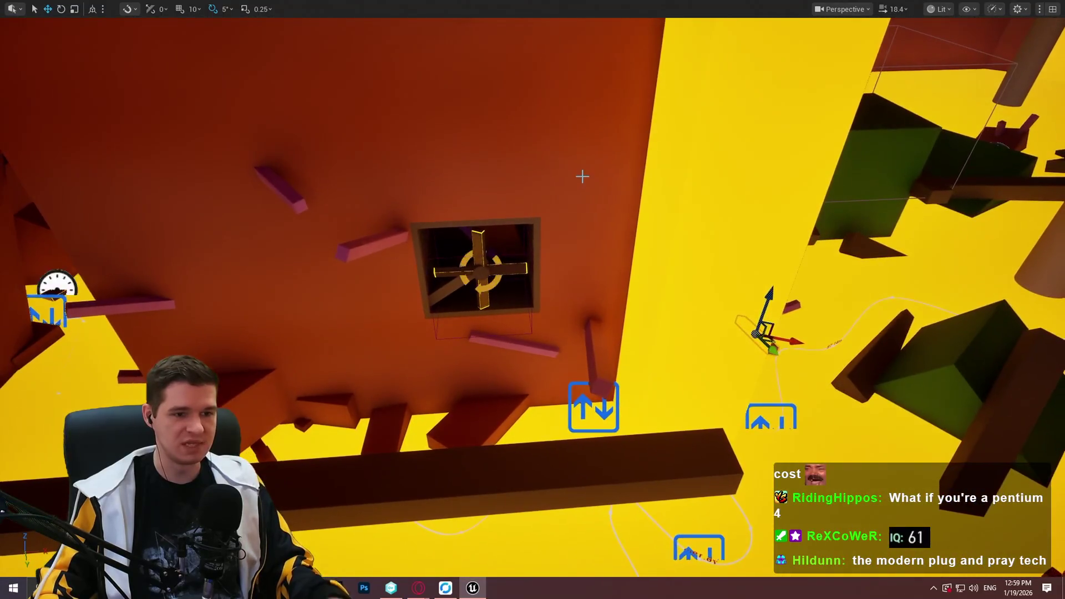
drag(652, 442, 652, 442)
scroll(652, 442, down, 2)
key(f)
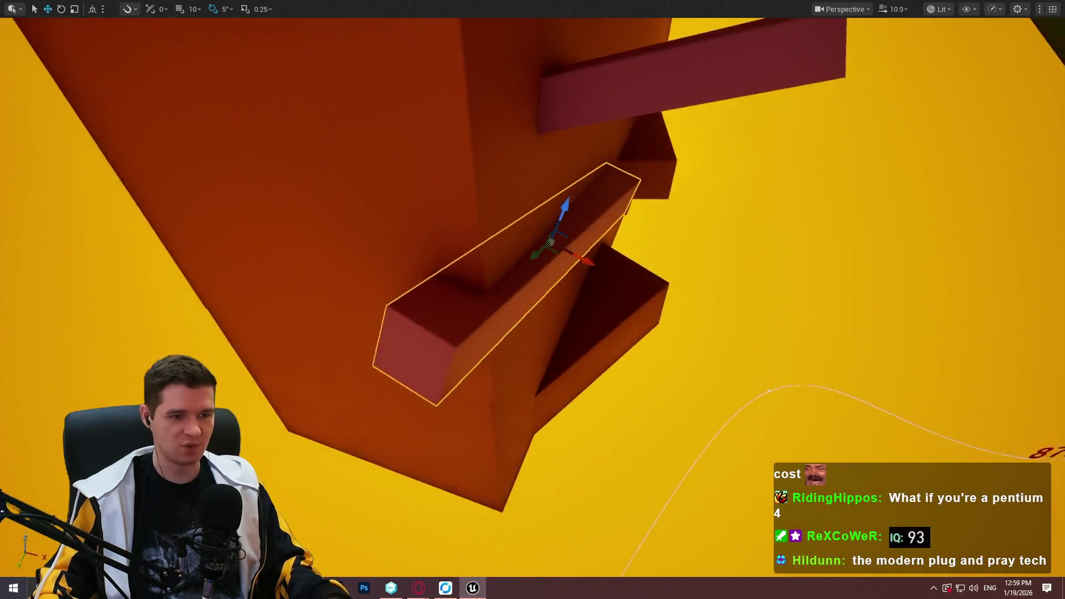
Play the level from the orange beam, stop the session, and bring up File Explorer.
right_click(441, 337)
click(547, 564)
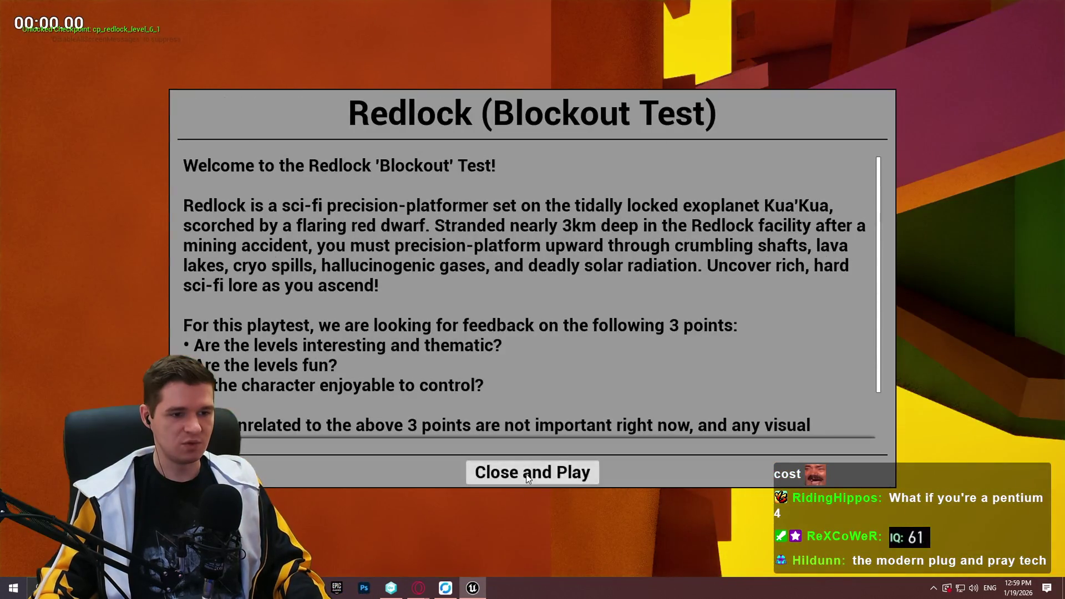
click(527, 473)
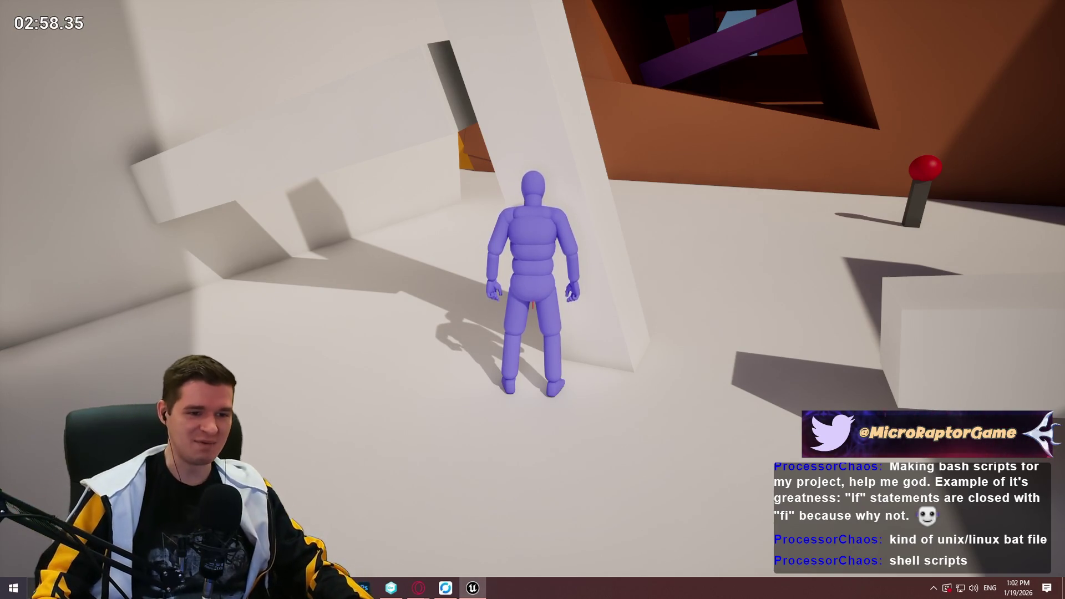
key(Escape)
key(super+e)
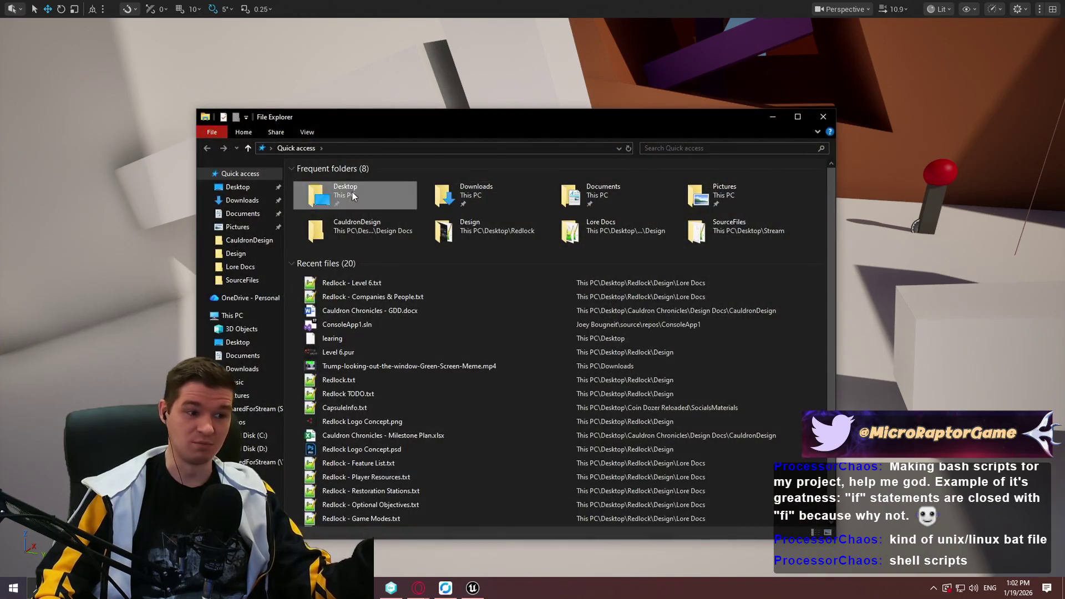
Browse to Desktop > Old Protos and select The Crypts of Woe.bat.
double_click(353, 197)
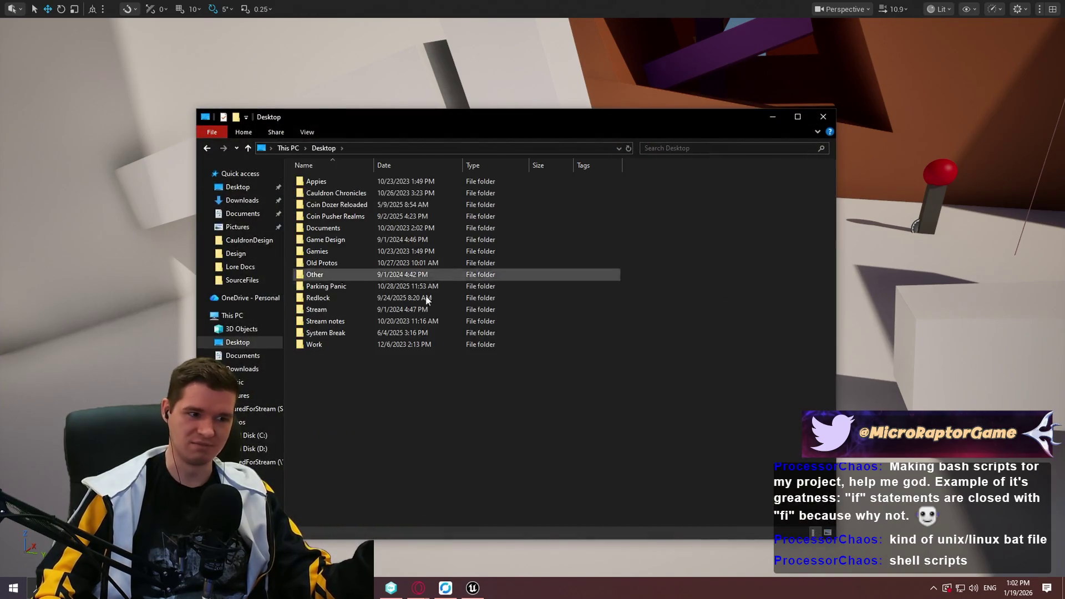
double_click(343, 264)
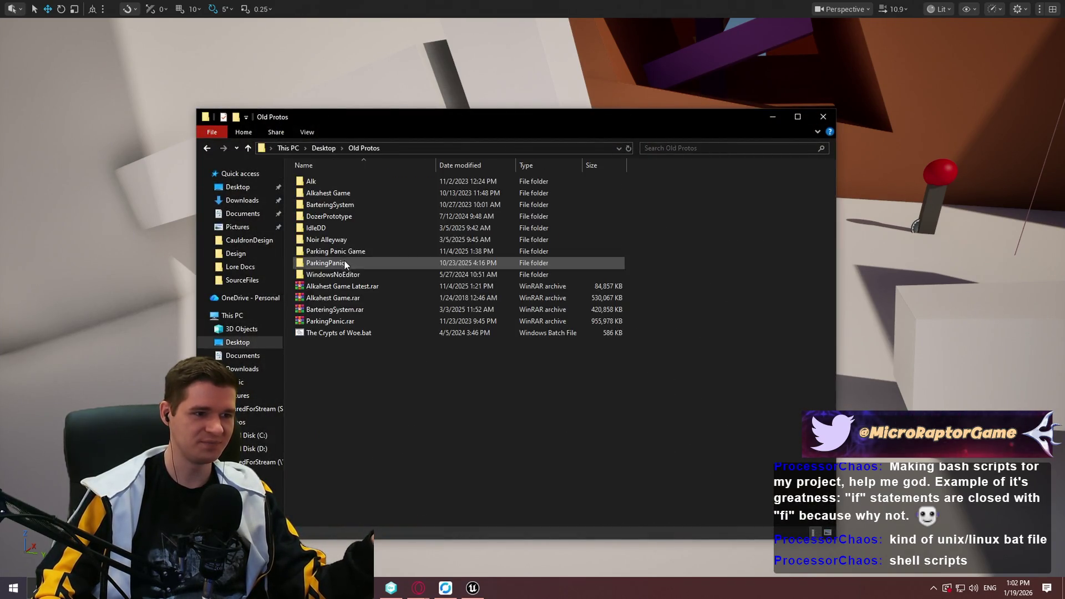
click(356, 336)
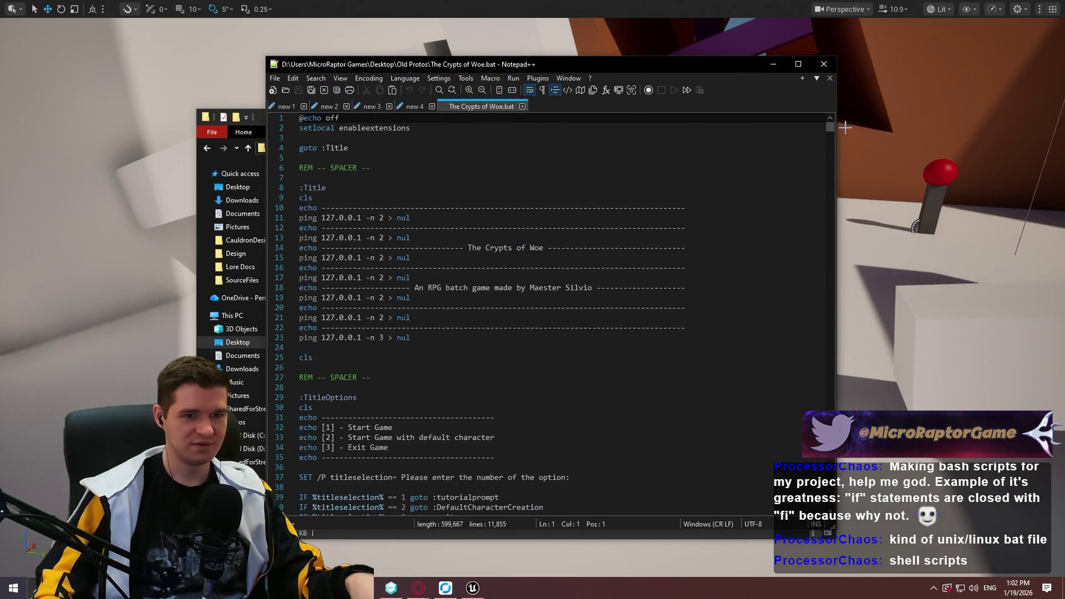
Scroll through The Crypts of Woe batch script in Notepad++, then return to Unreal Editor.
mouse_move(831, 127)
mouse_down()
mouse_move(811, 263)
mouse_move(761, 335)
mouse_move(830, 431)
mouse_move(830, 461)
mouse_move(826, 143)
mouse_up()
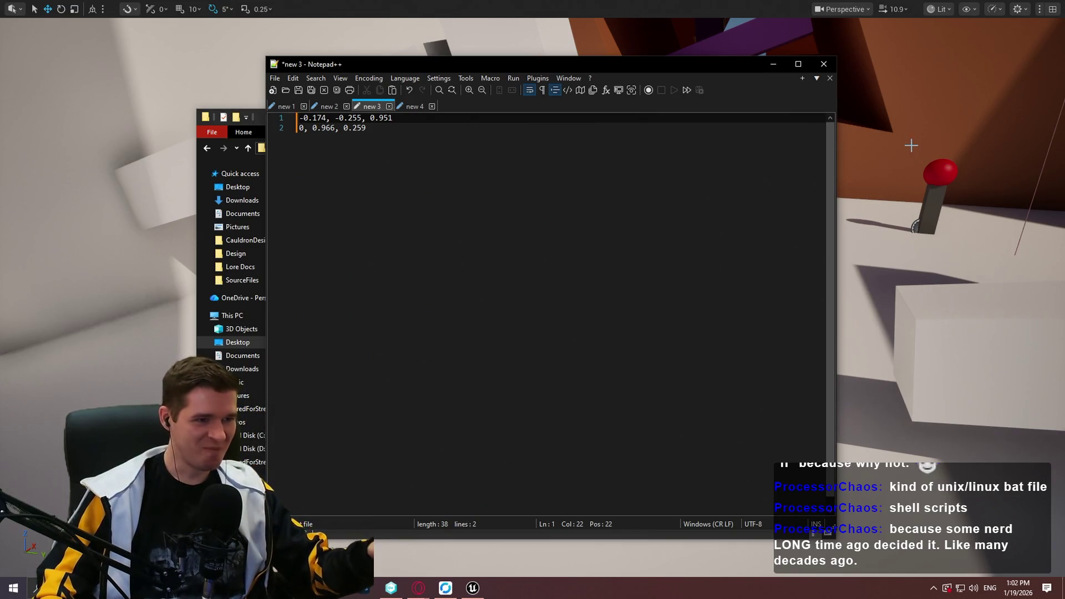
key(alt+Tab)
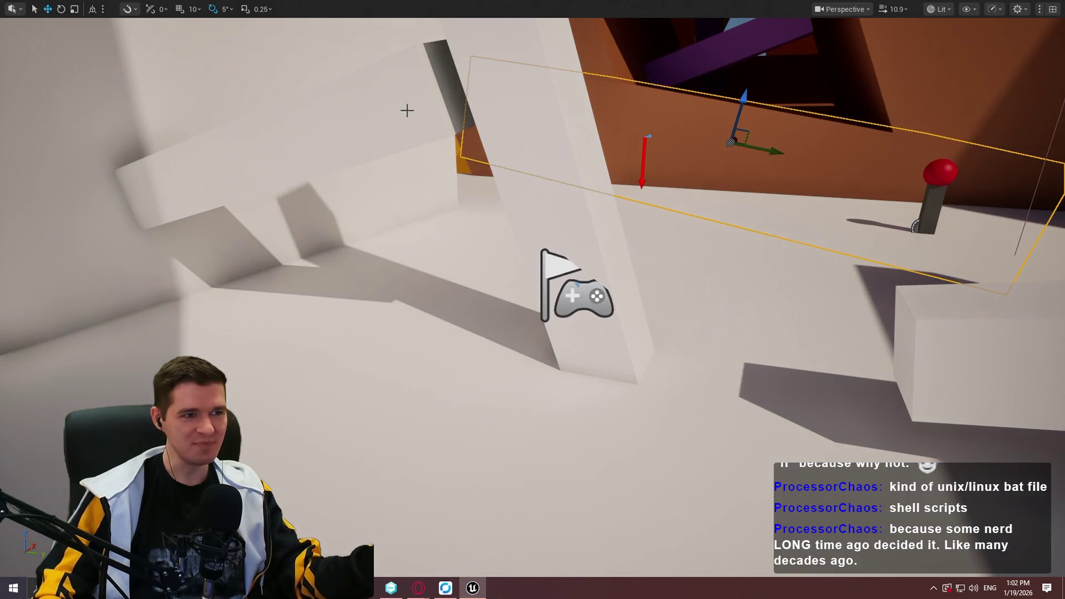
Restore the editor layout and playtest the ledges, jumping and mantling toward the red marker.
key(F11)
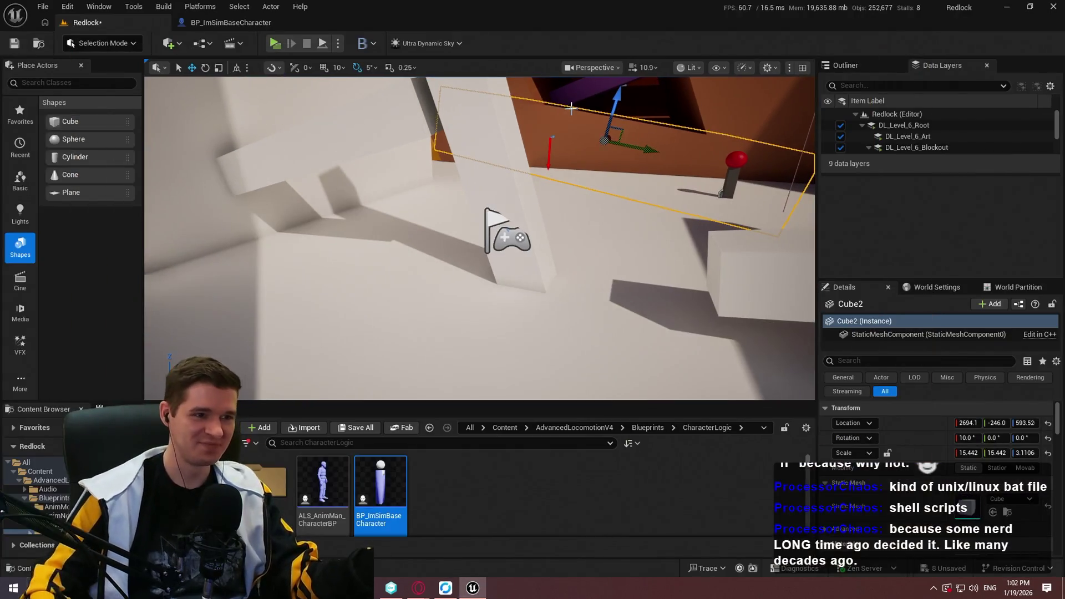
click(274, 45)
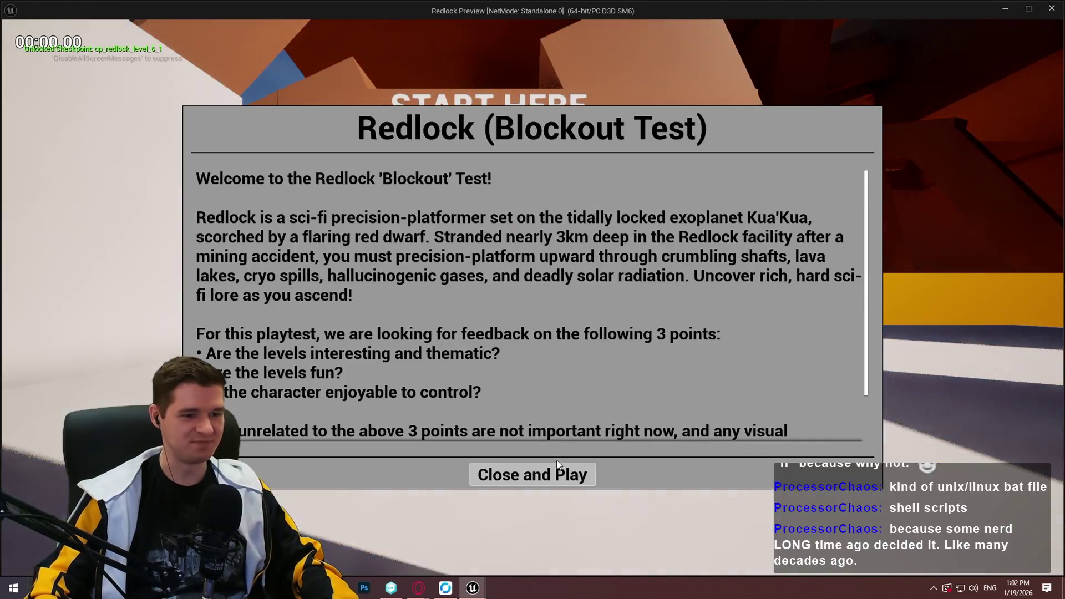
key(w)
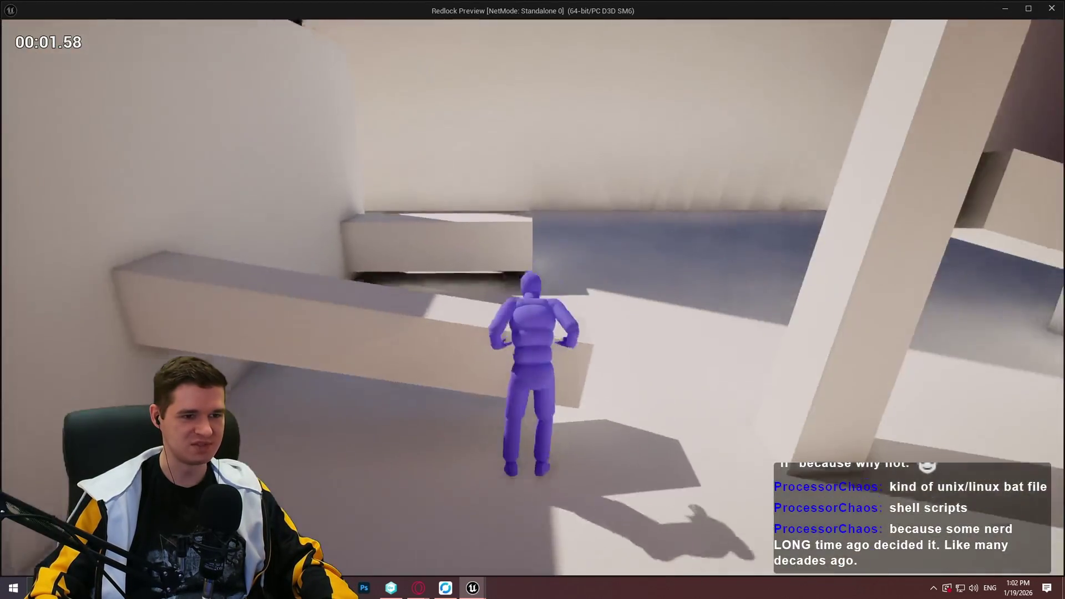
key(space)
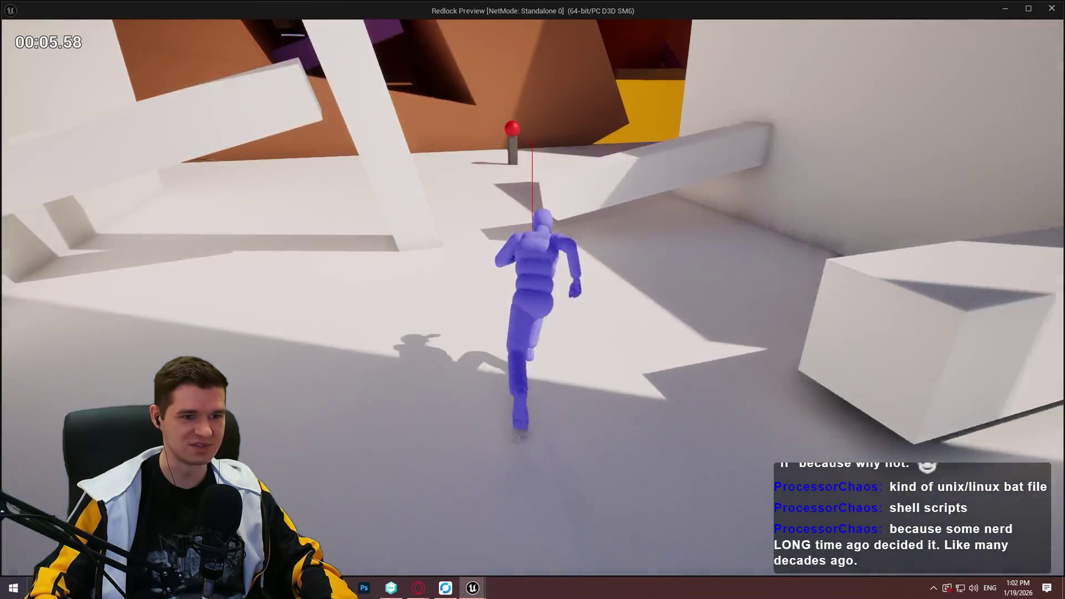
key(space)
key(w)
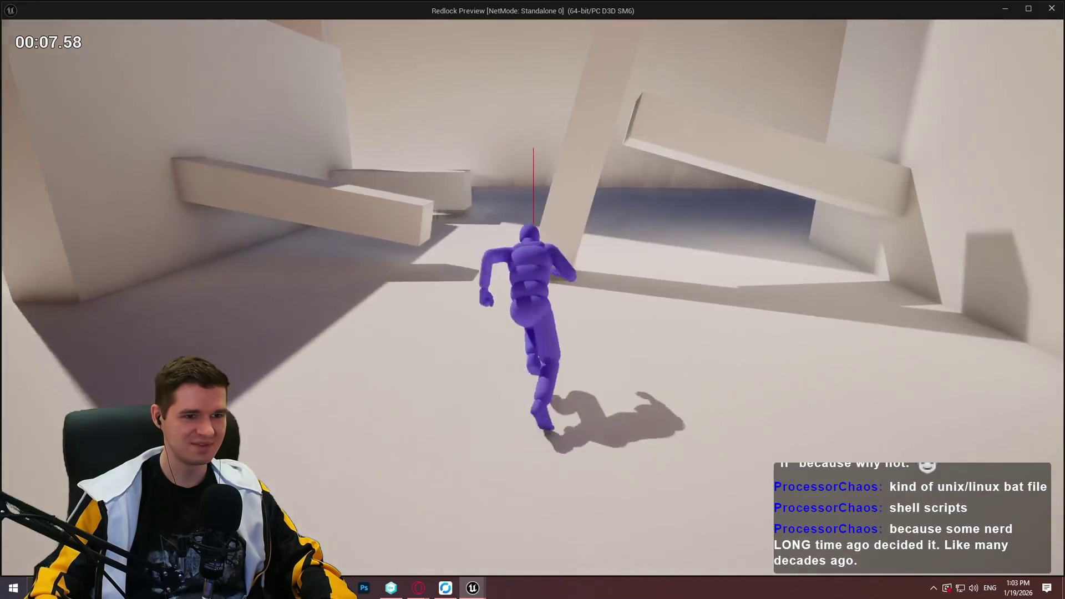
key(space)
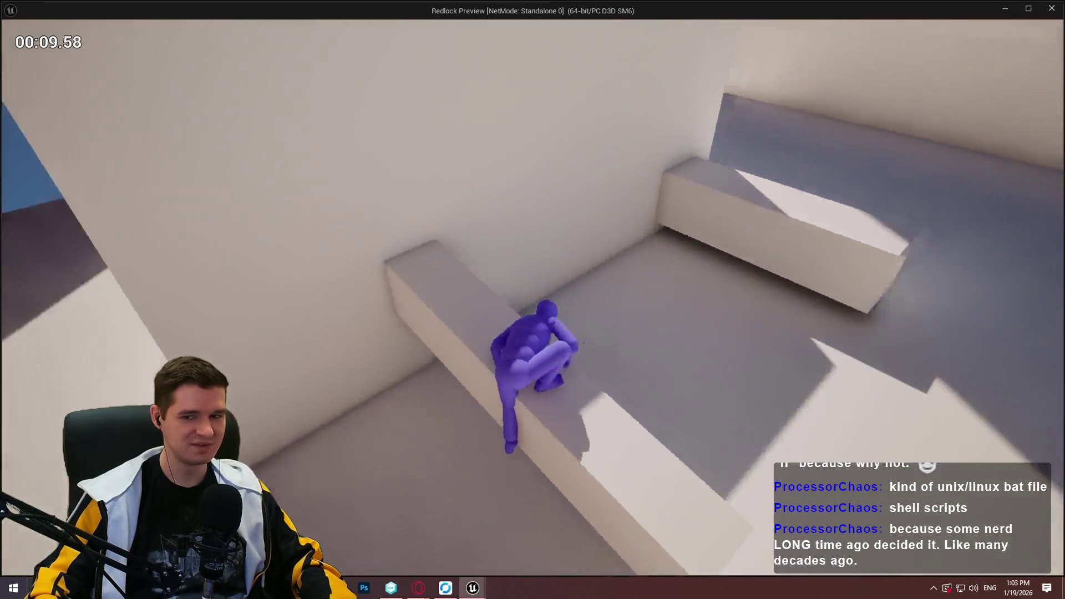
key(w)
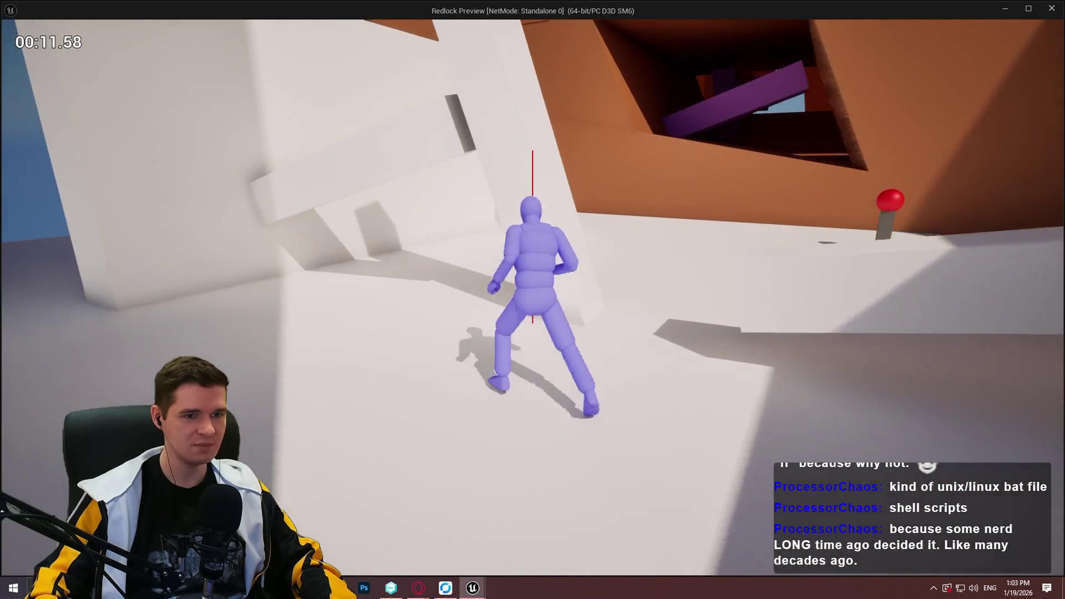
key(Escape)
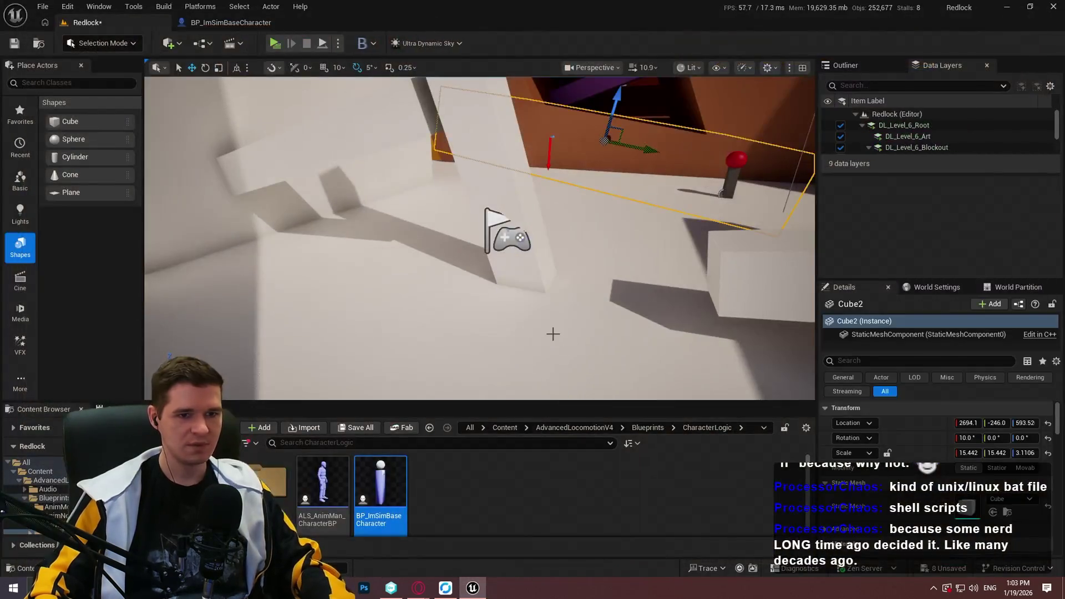
Fly the camera toward the two-pillar wall and relaunch the playtest with Alt+P.
scroll(479, 238, down, 5)
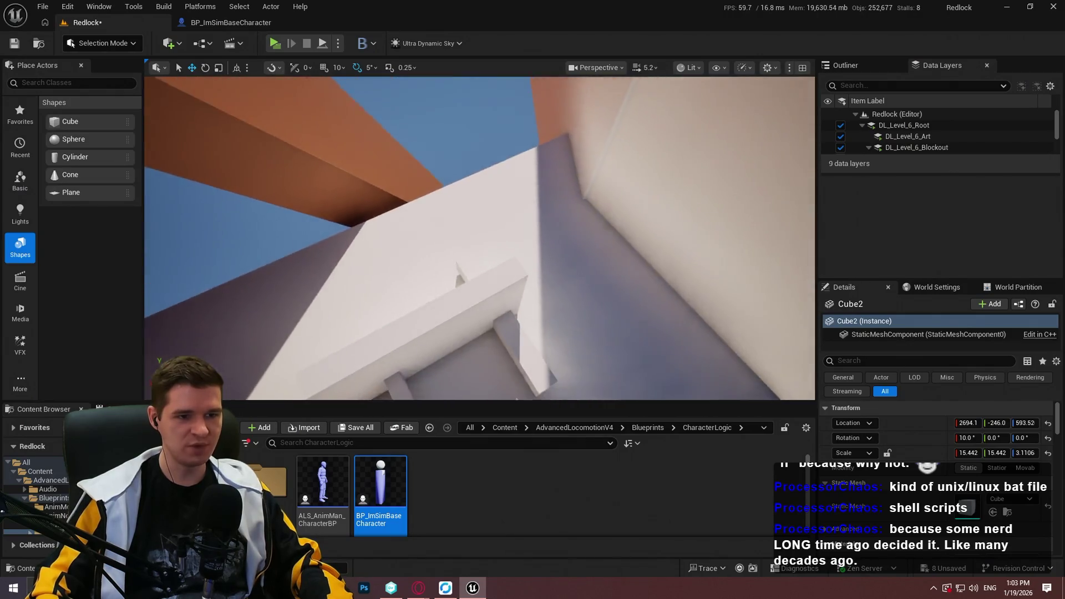
key(w)
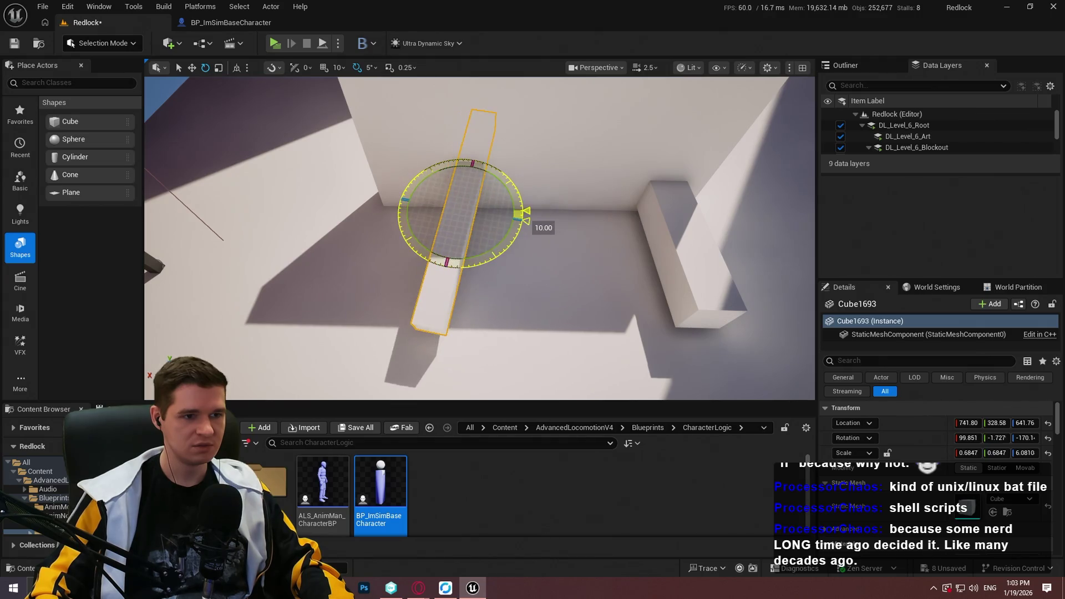
key(alt+p)
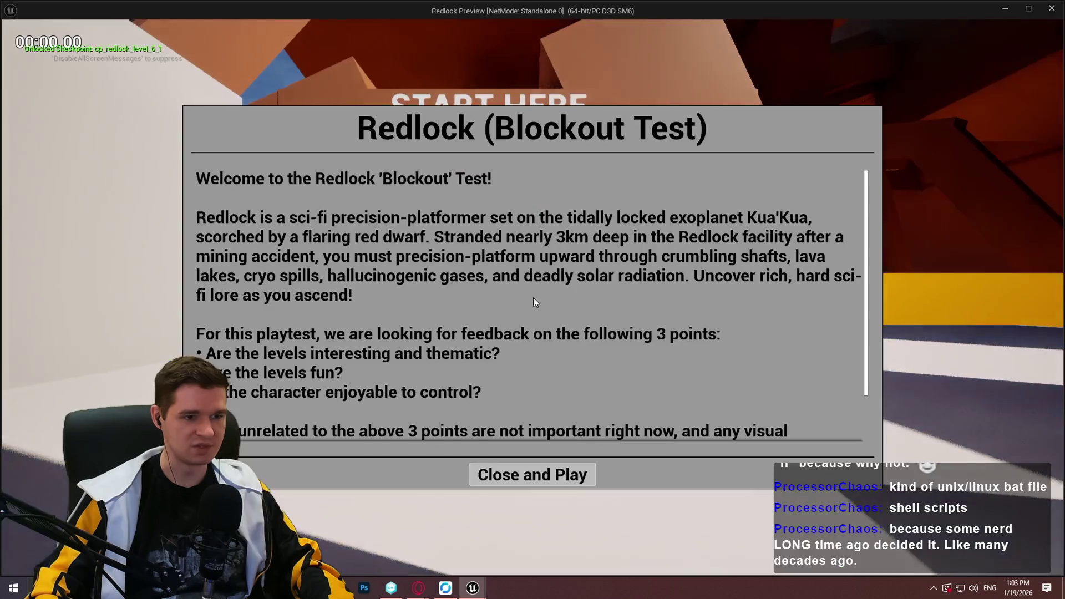
click(516, 469)
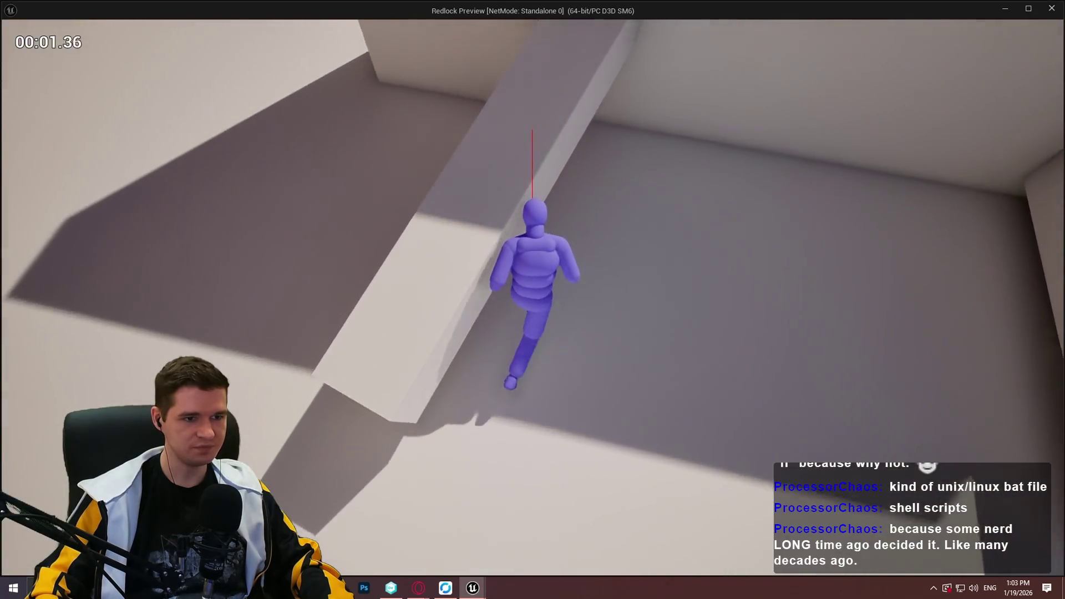
Retest mantling onto the beam and walking along it, then start a fresh session.
key(w)
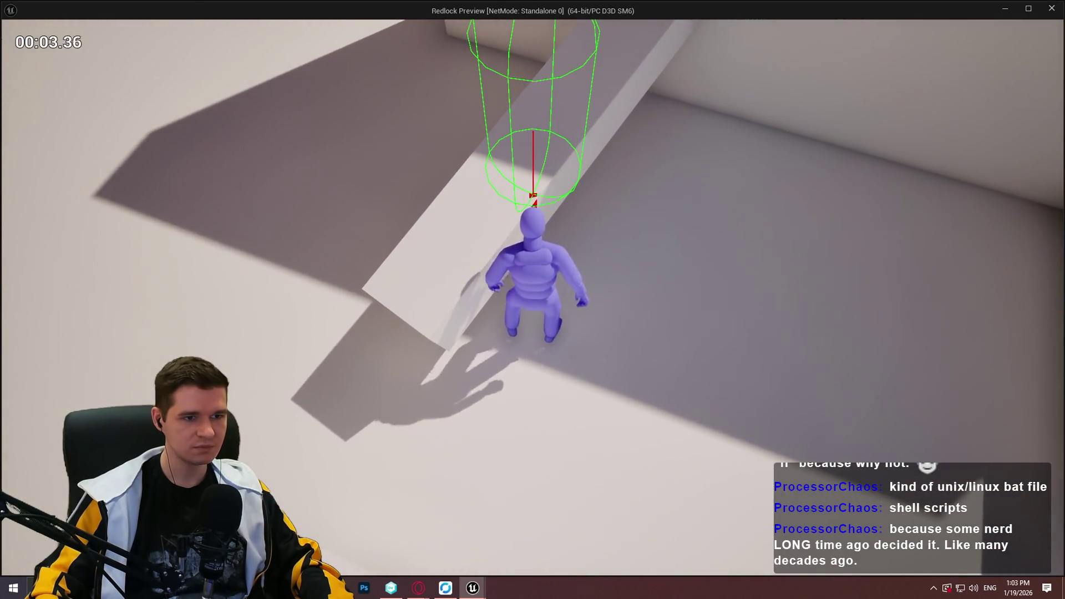
key(w)
key(w)
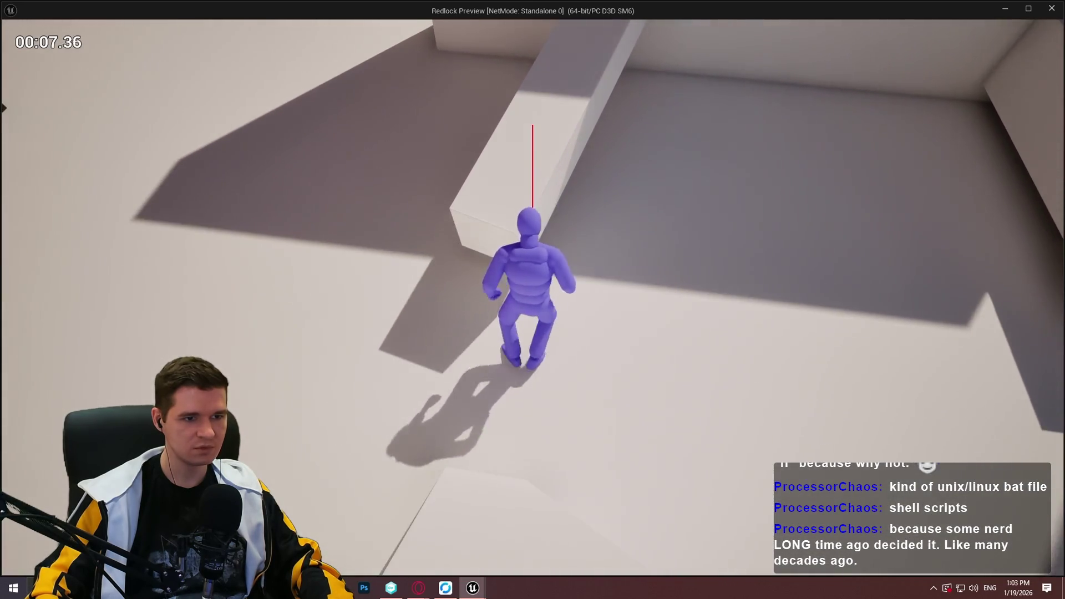
key(w)
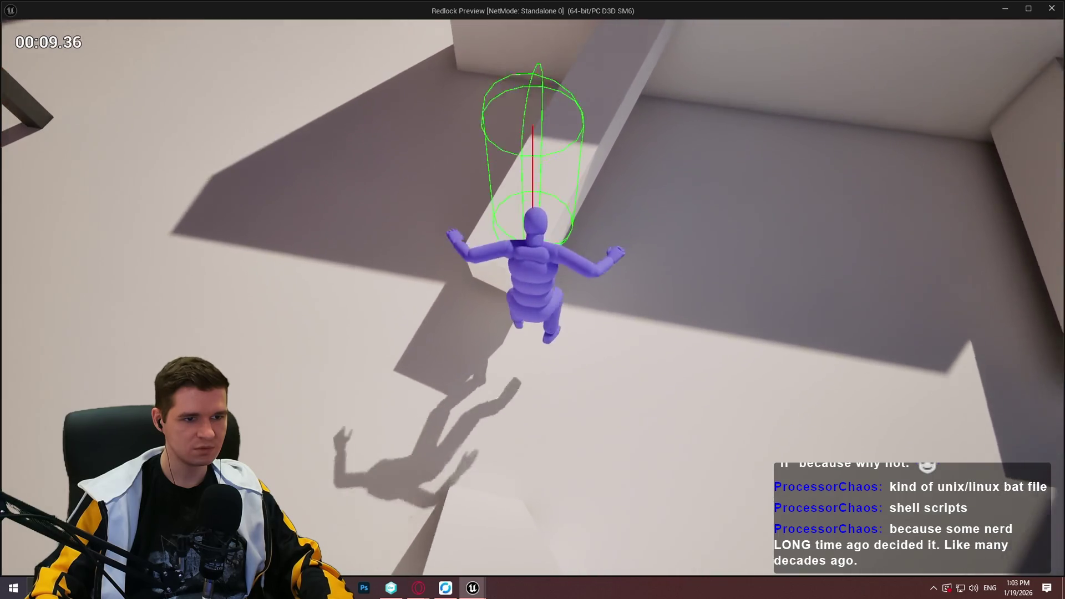
key(w)
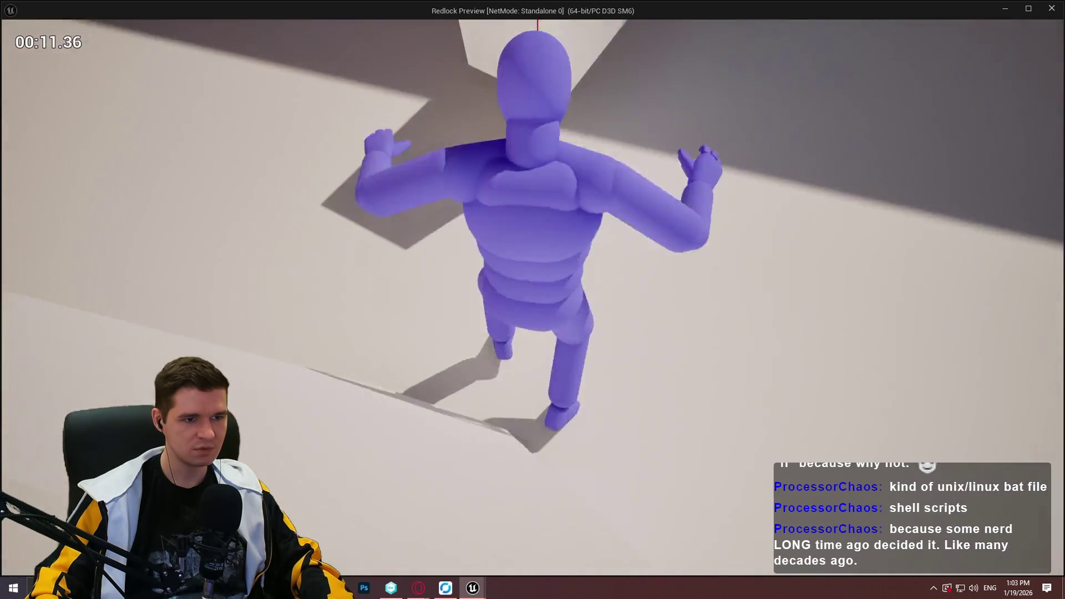
key(w)
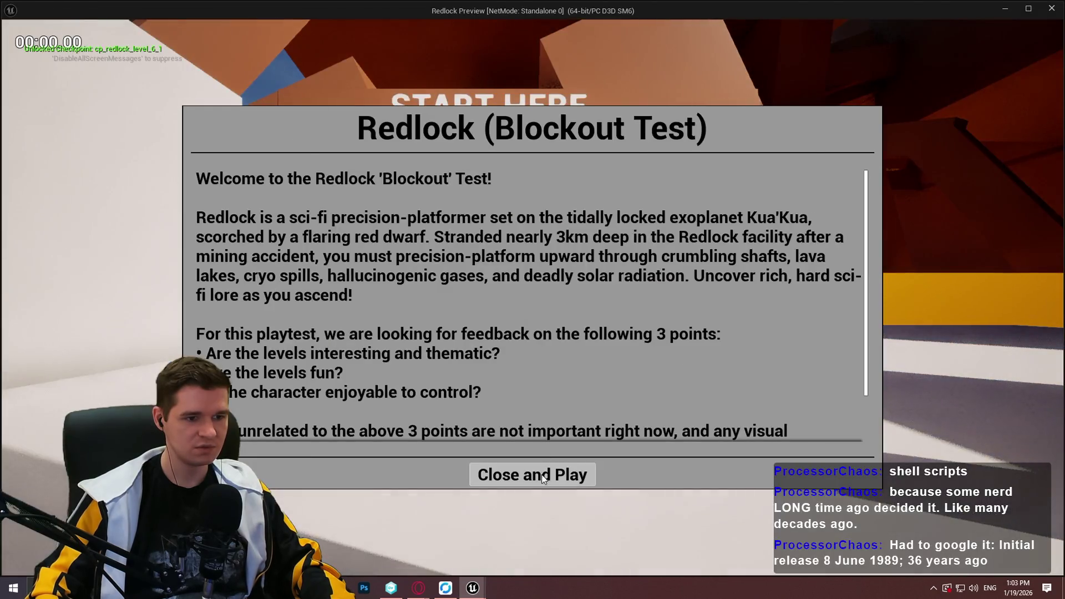
click(543, 476)
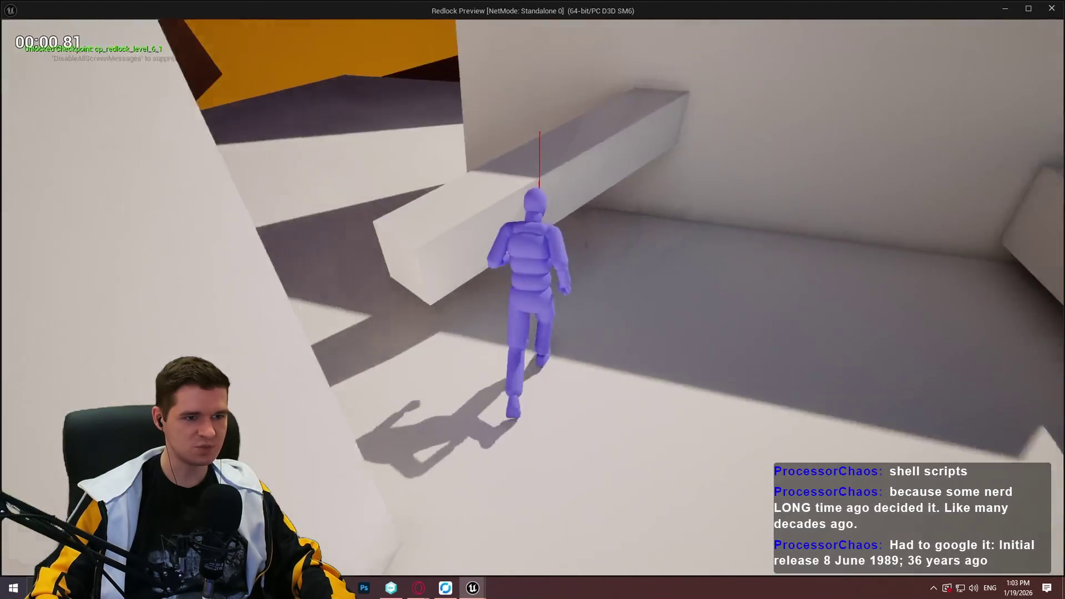
Mantle onto the ledge and run along the white ledges, then stop the preview.
key(space)
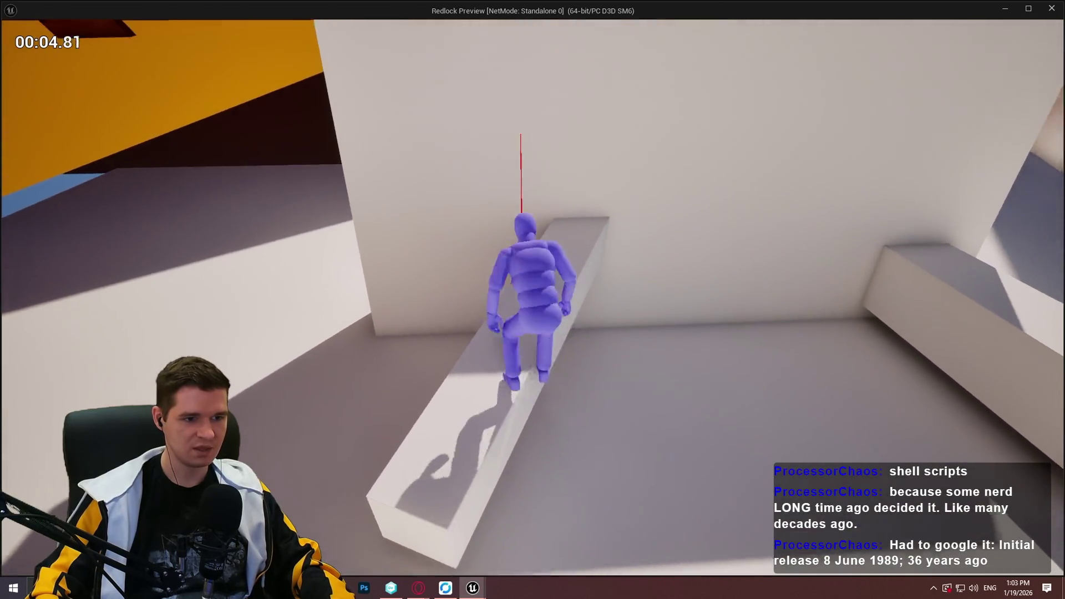
key(w)
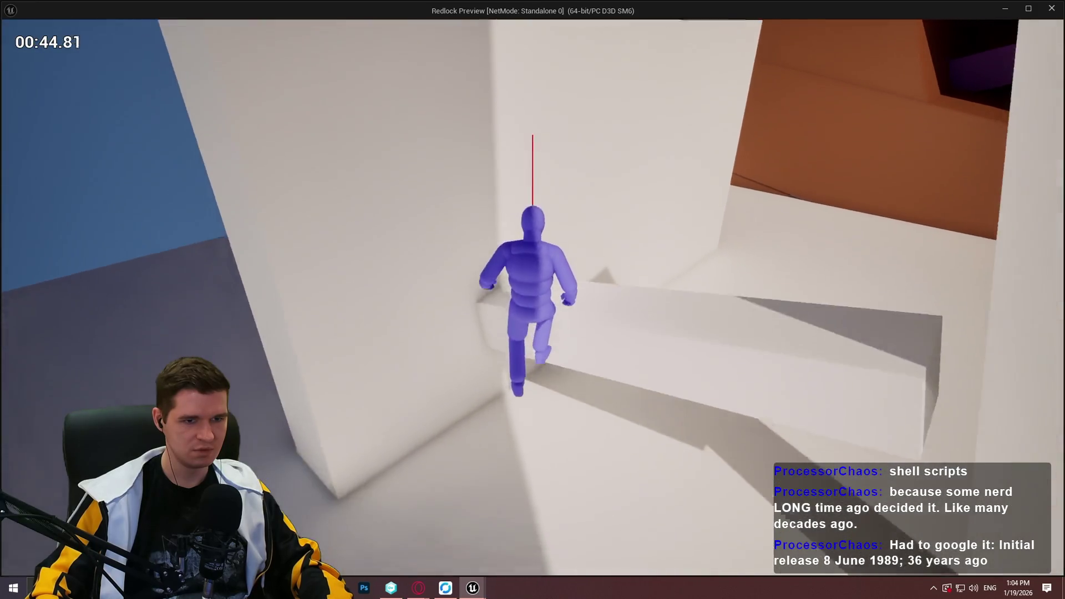
key(Escape)
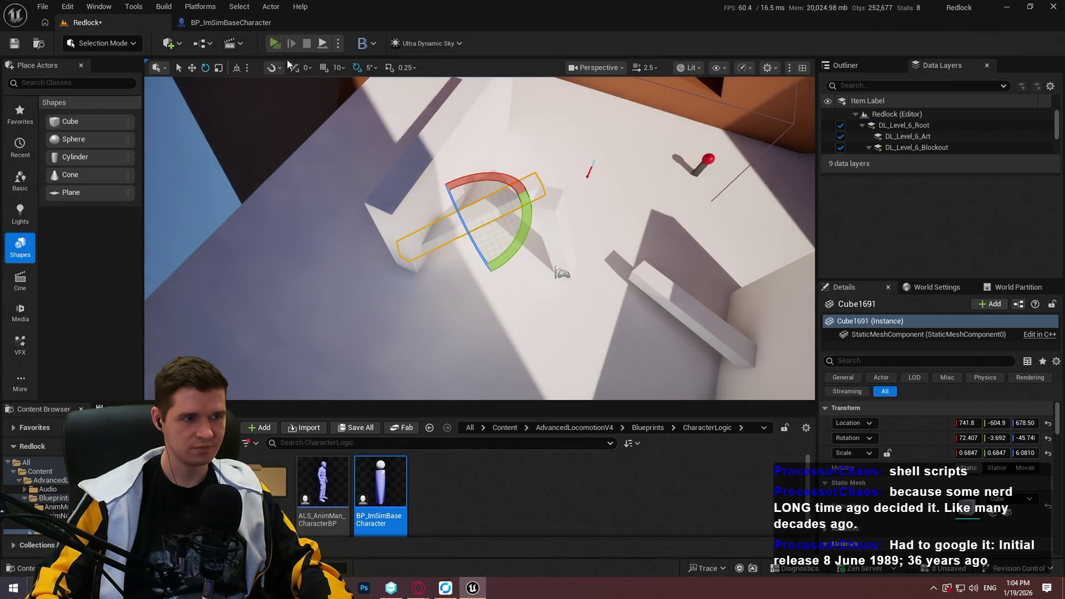
Launch a new playtest and climb the first walls, hanging on and mantling up the ledge.
key(Return)
key(w)
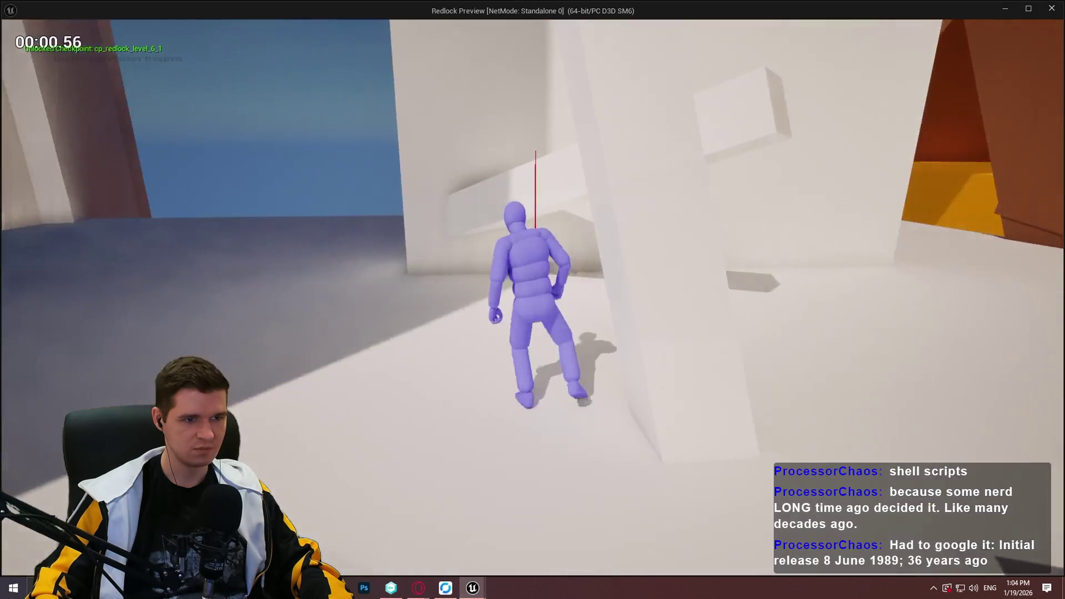
key(space)
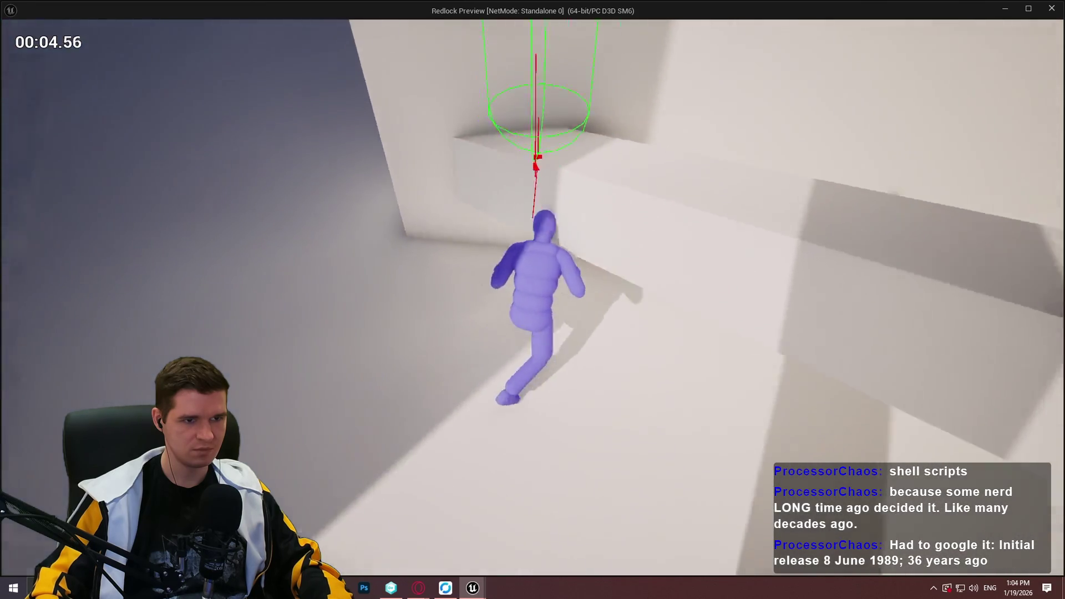
key(space)
key(space)
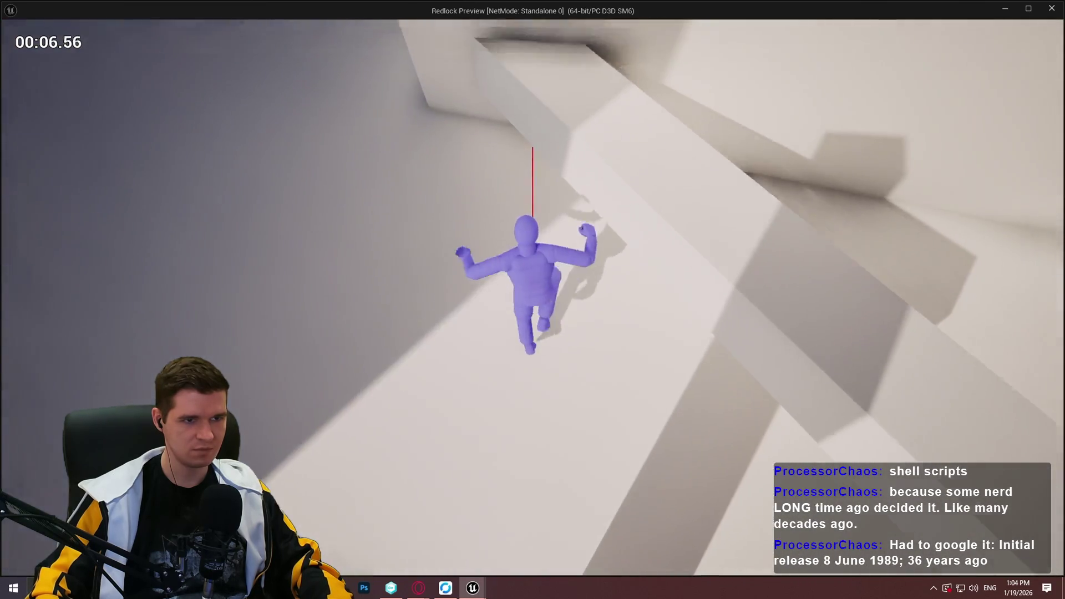
key(space)
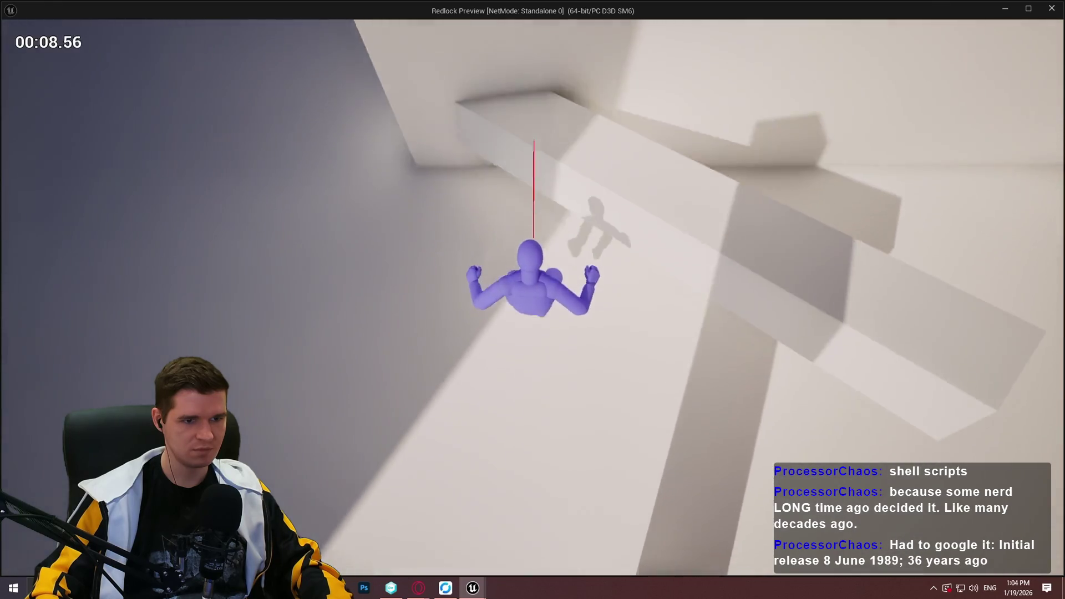
key(space)
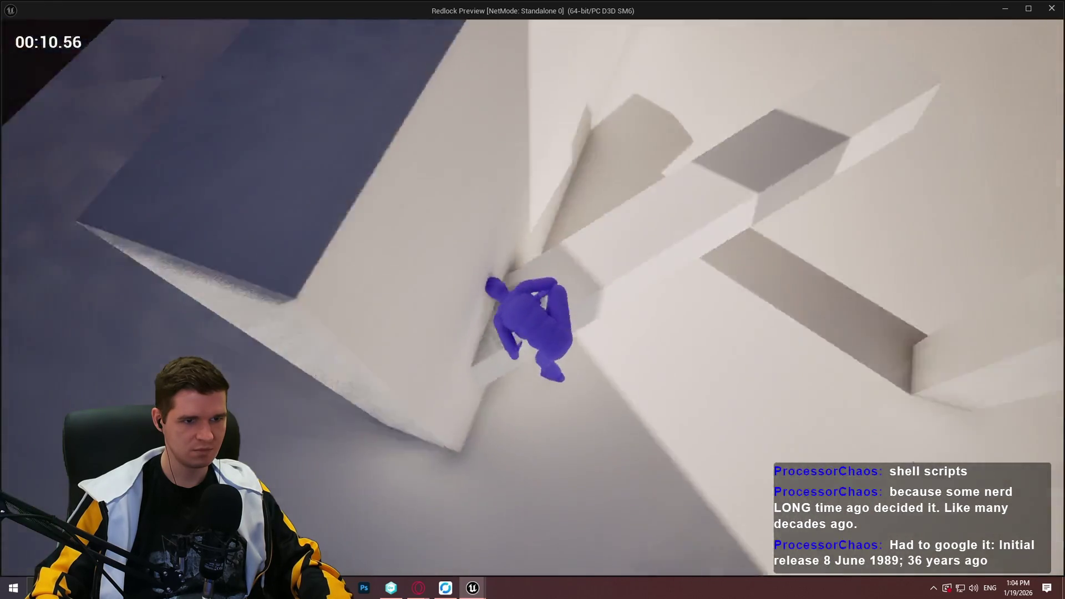
key(space)
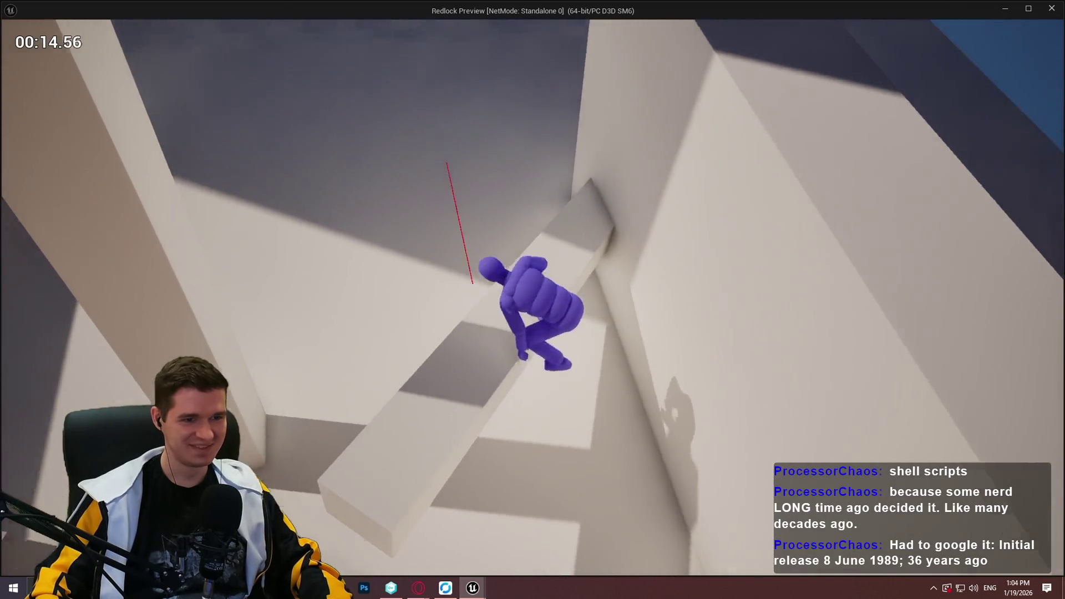
Climb from the beam up the following walls and ledges, then stop the playtest.
key(space)
key(space)
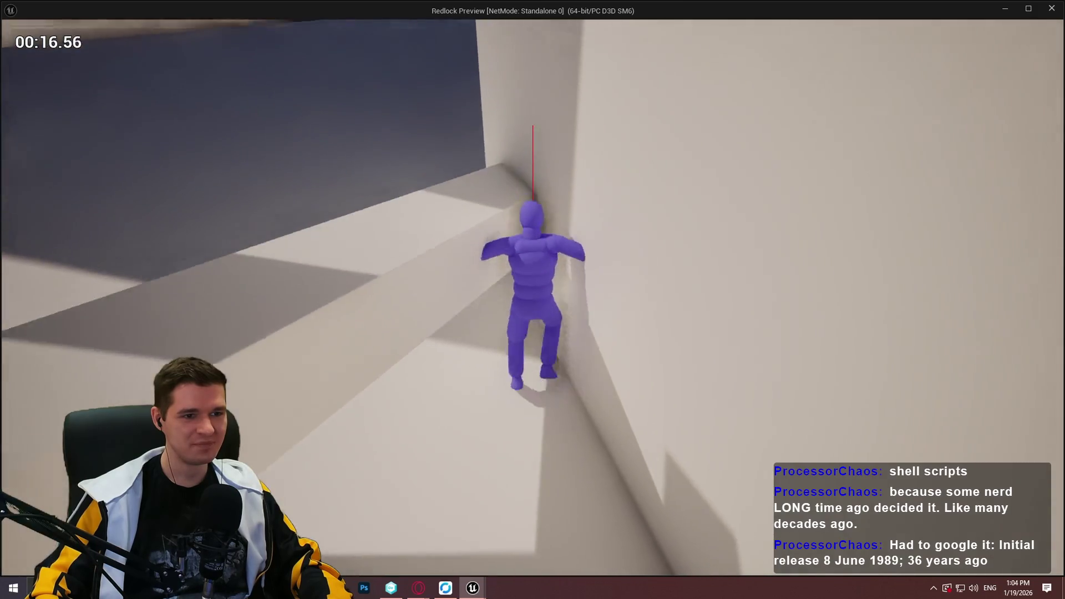
key(space)
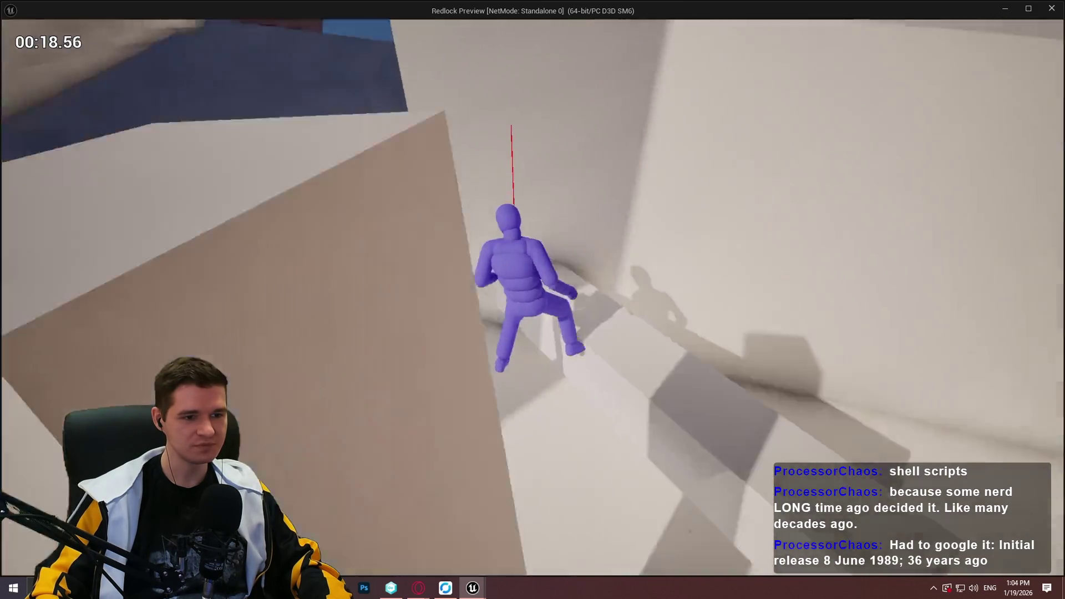
key(space)
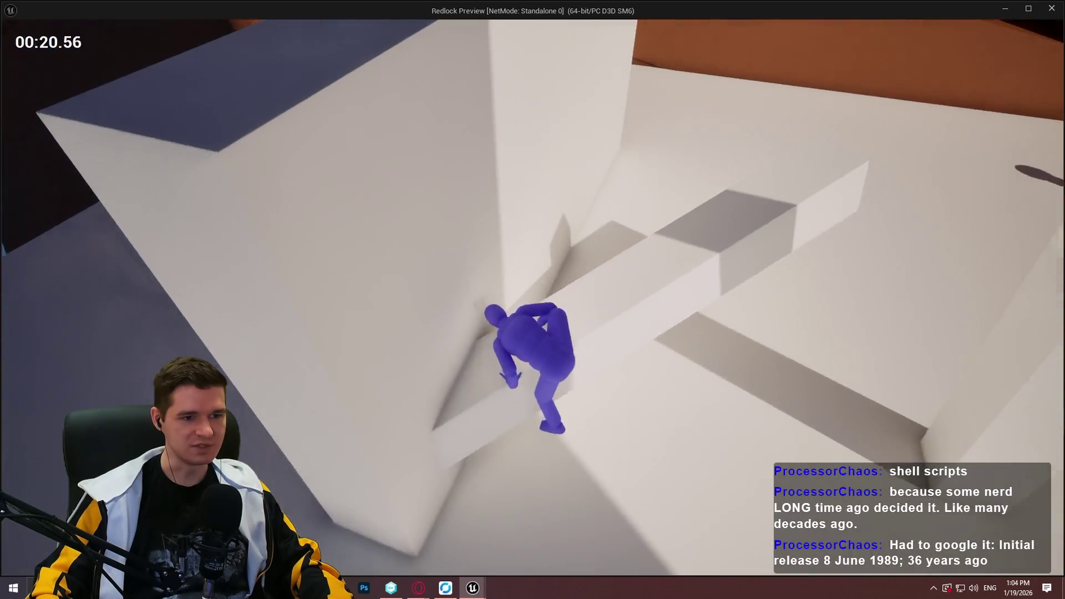
key(w)
key(space)
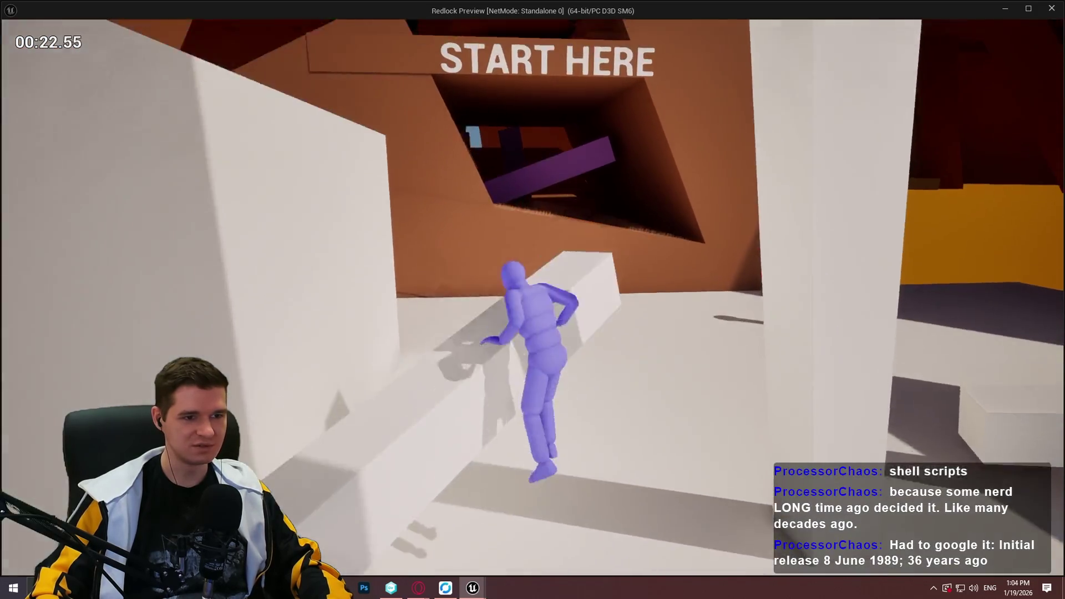
key(w)
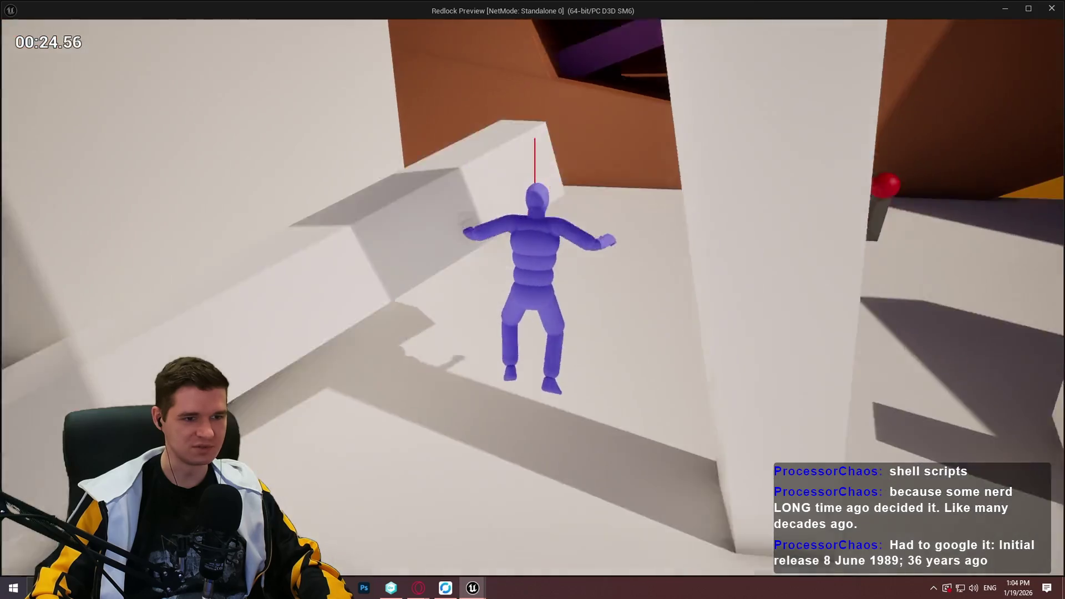
key(space)
key(w)
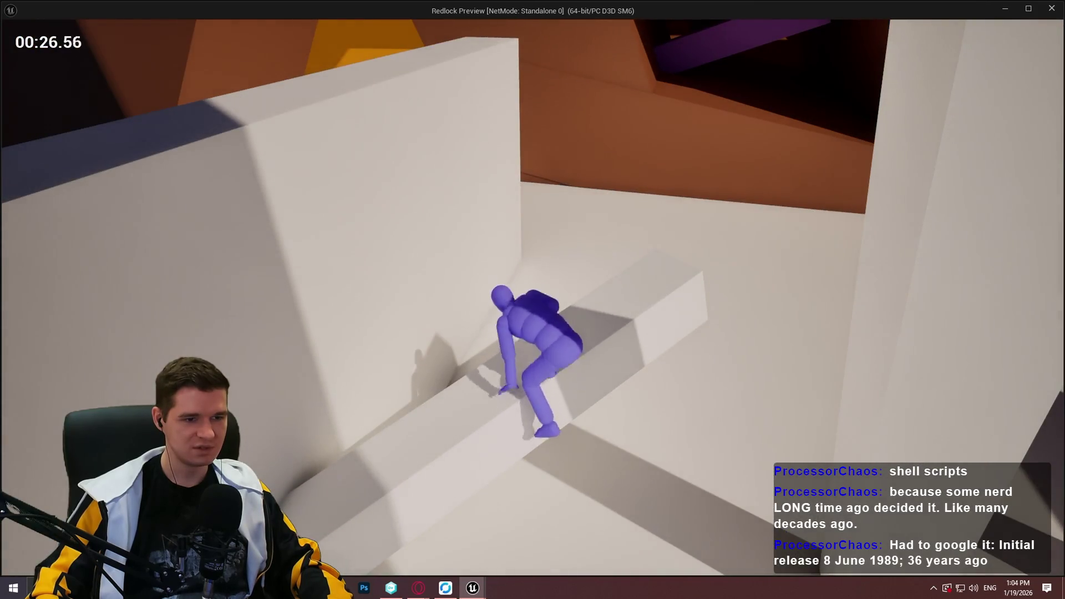
key(w)
key(space)
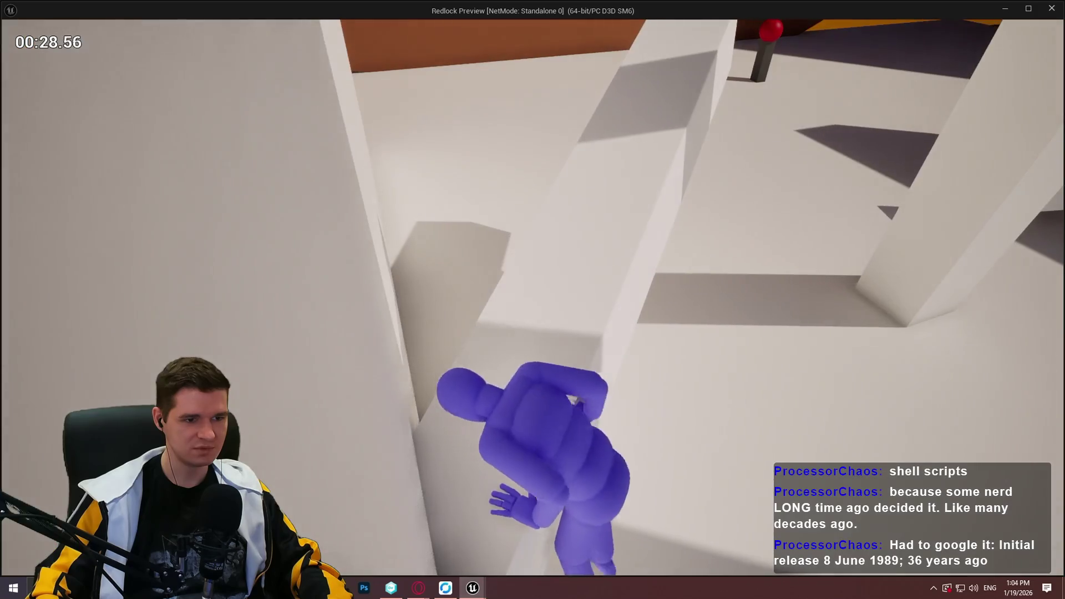
key(Escape)
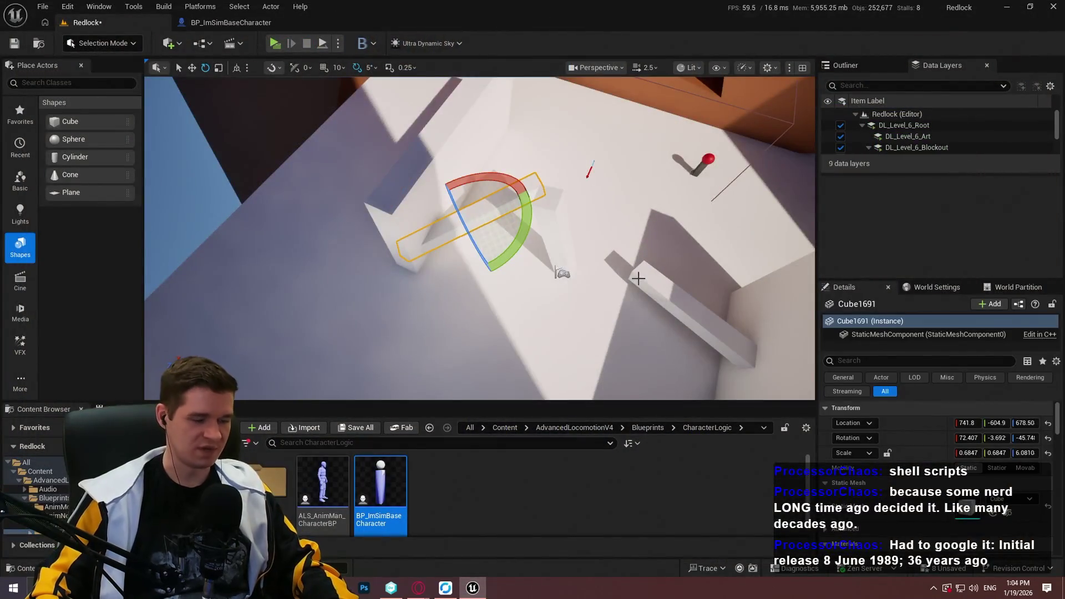
Go fullscreen in the viewport and briefly playtest the orange shaft with Alt+P.
key(F11)
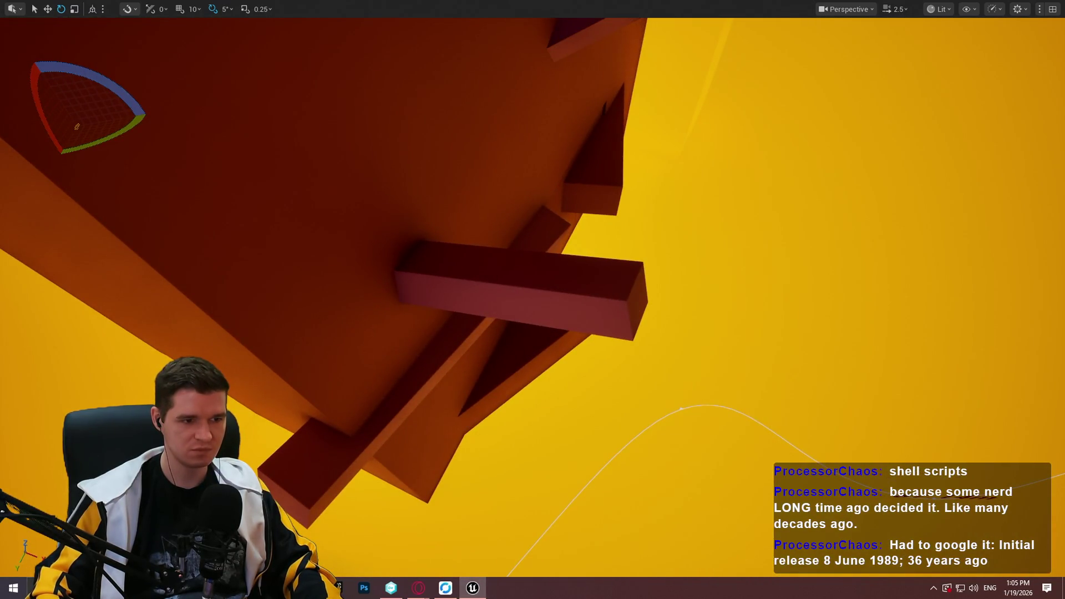
key(alt+p)
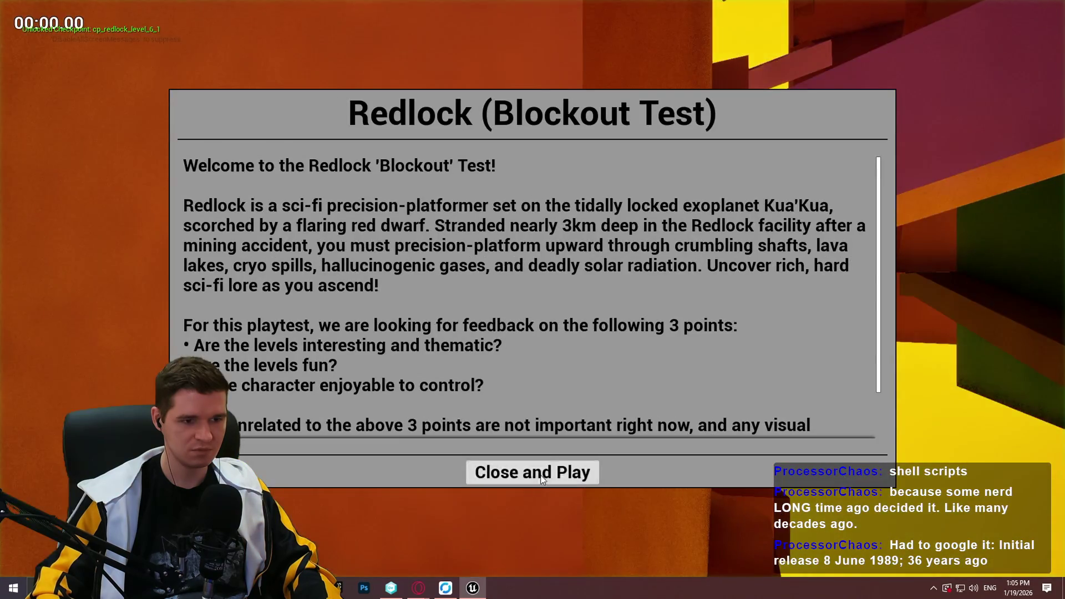
click(533, 471)
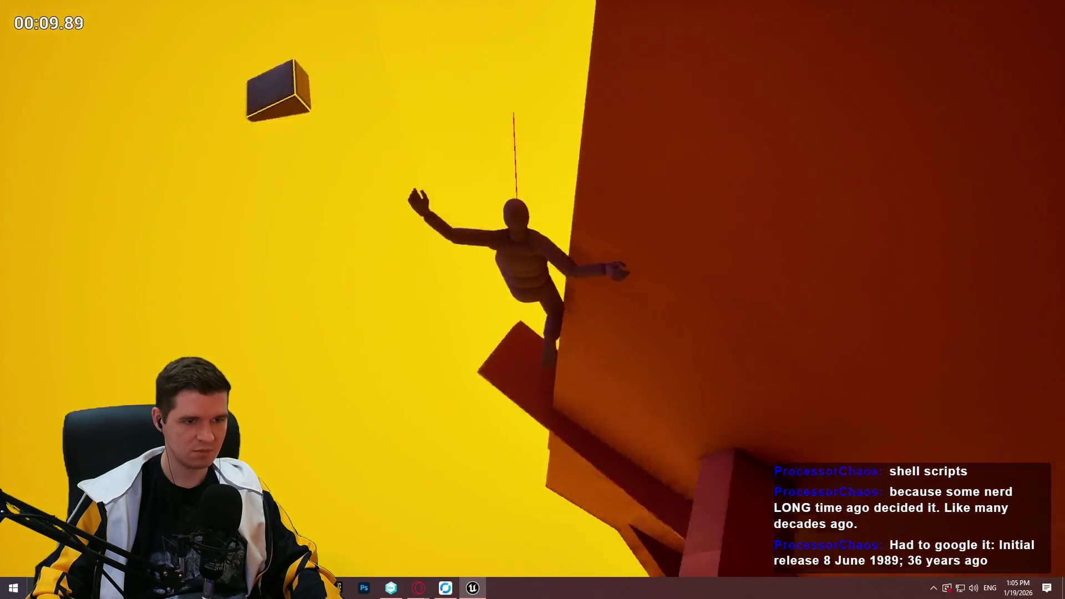
key(Escape)
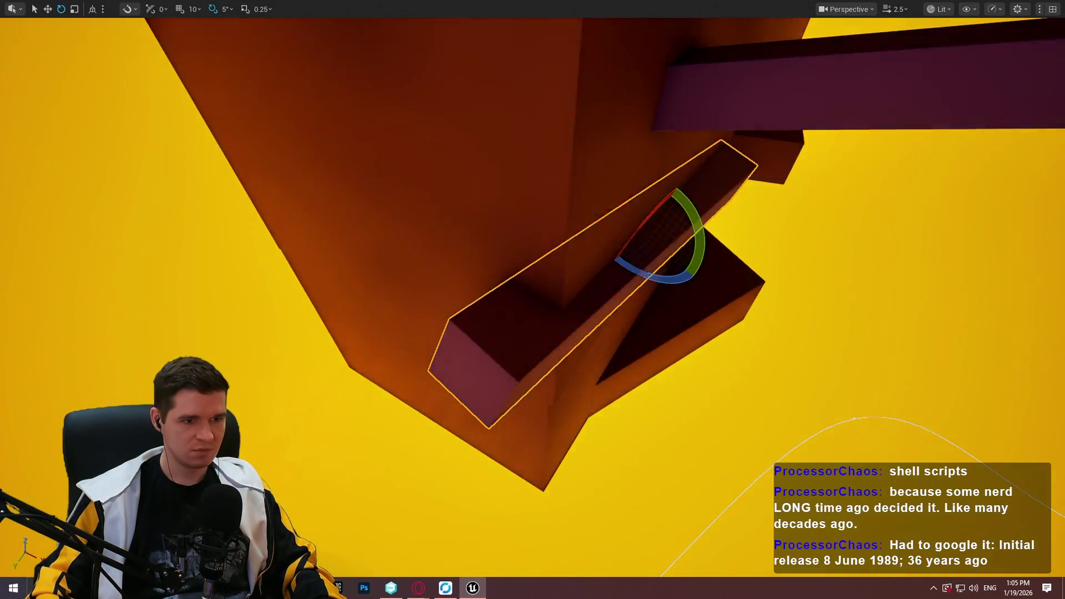
Start another play session beside the selected beam.
right_click(491, 184)
key(Escape)
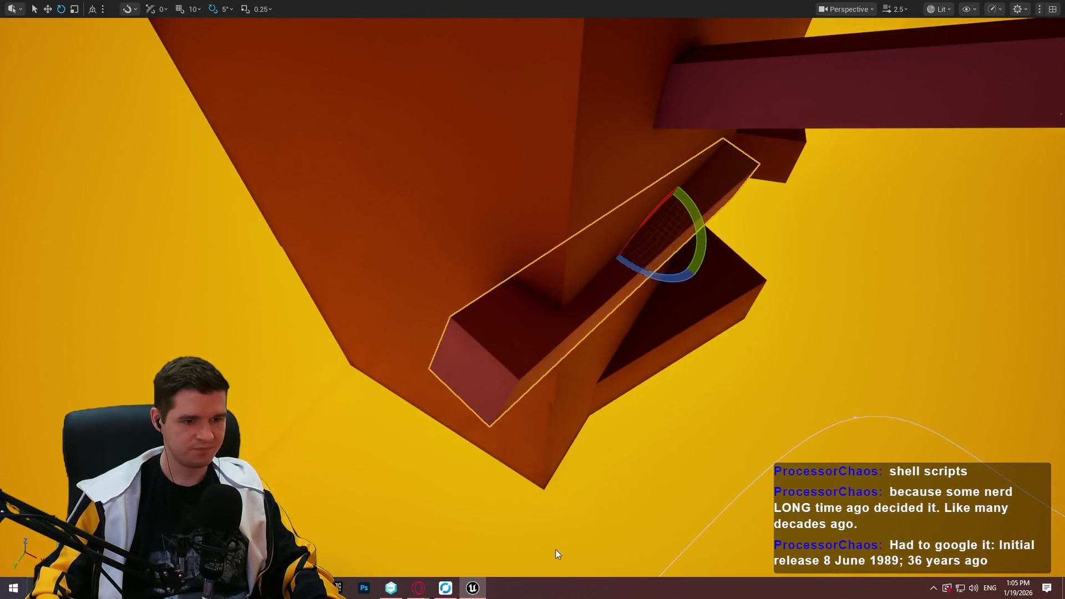
key(alt+p)
click(568, 482)
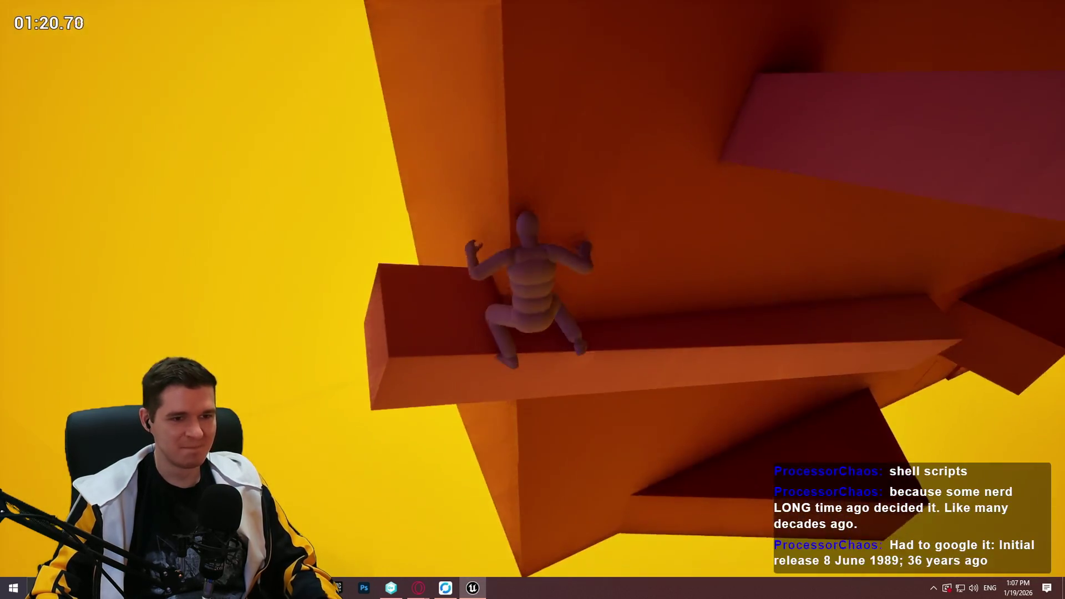
End the session, select the pink slab and set the transform gizmo to World coordinates.
key(F8)
click(844, 295)
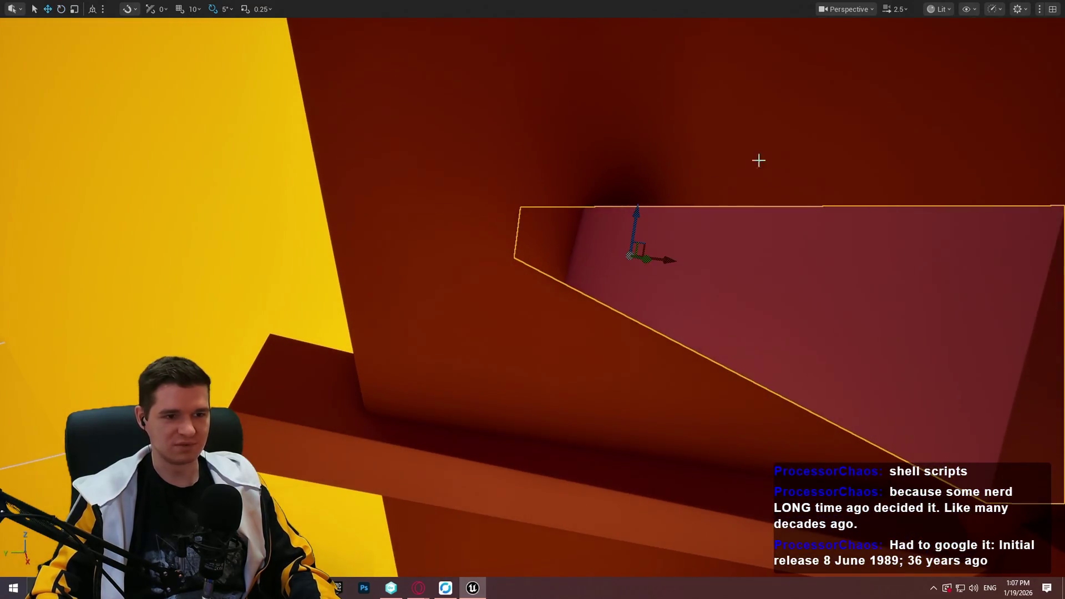
click(20, 10)
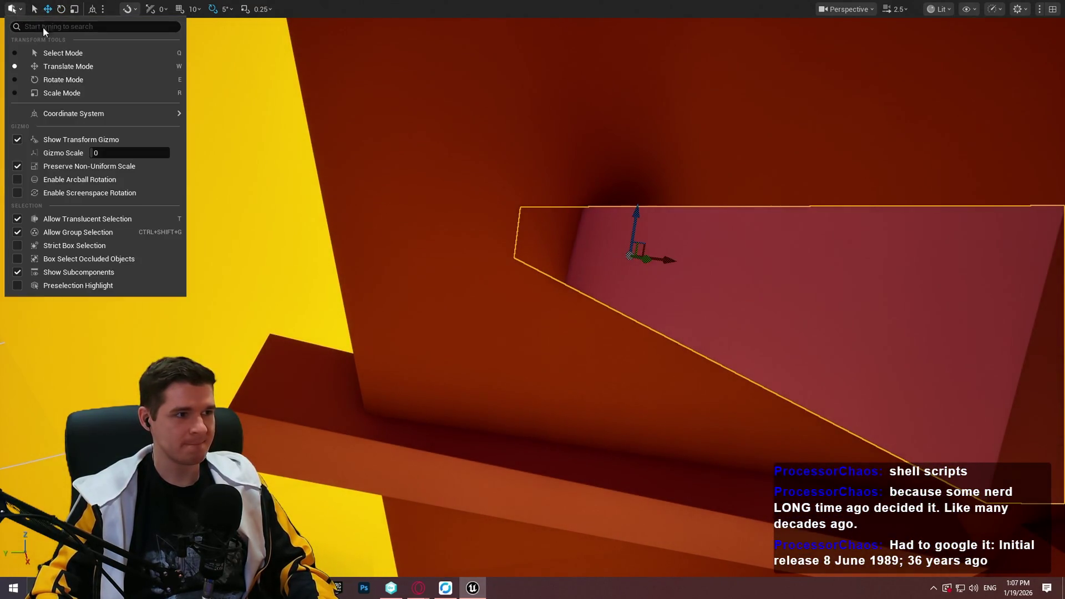
click(91, 9)
Drag the pink and orange slabs down along Z, then Play From Here in the shaft.
drag(636, 219, 628, 270)
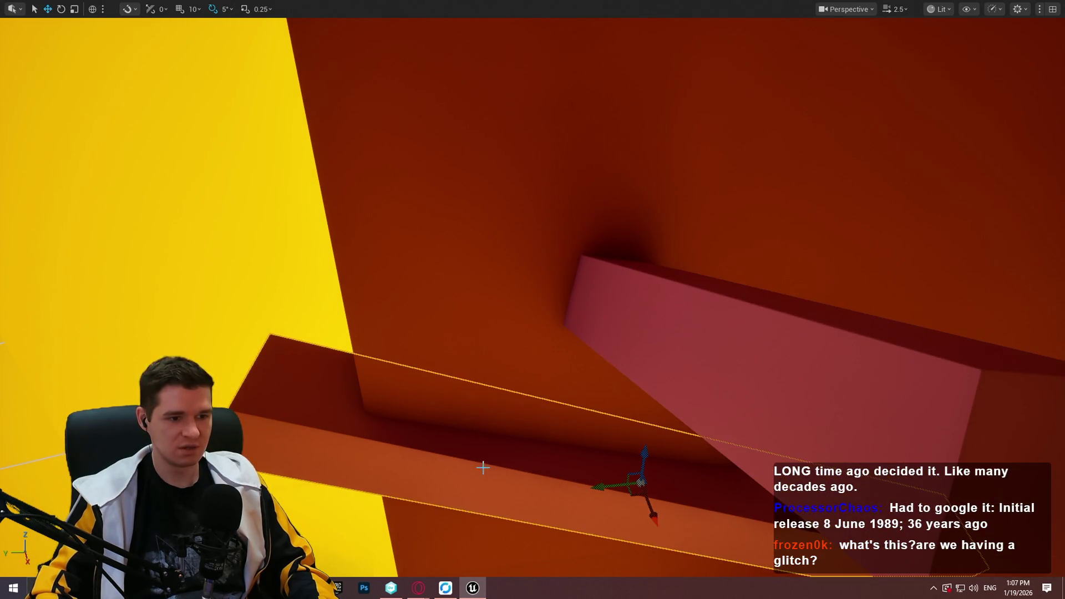
drag(637, 498, 638, 519)
right_click(414, 446)
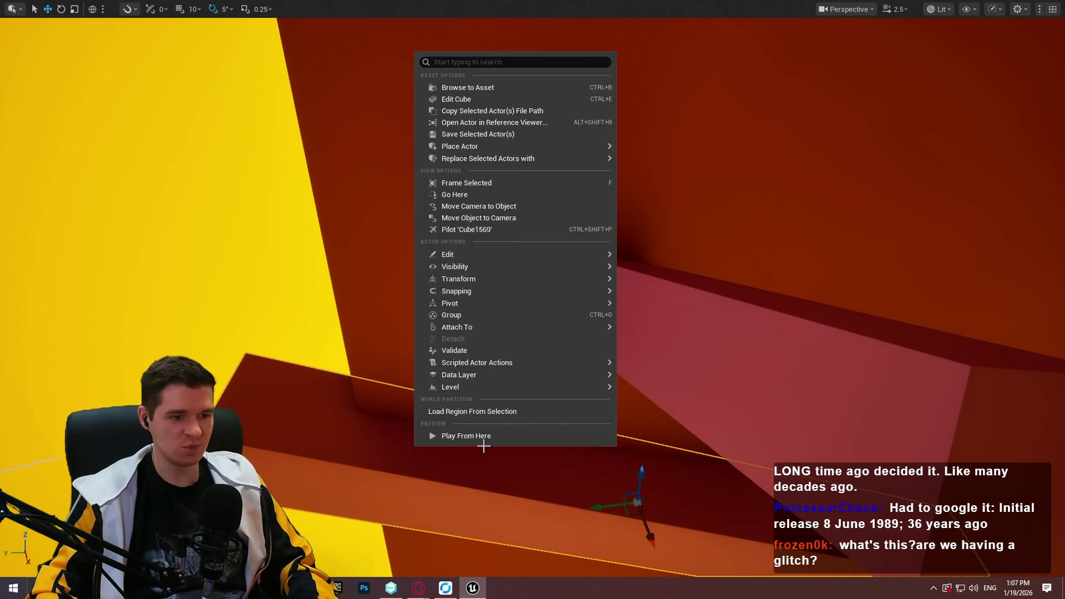
click(481, 440)
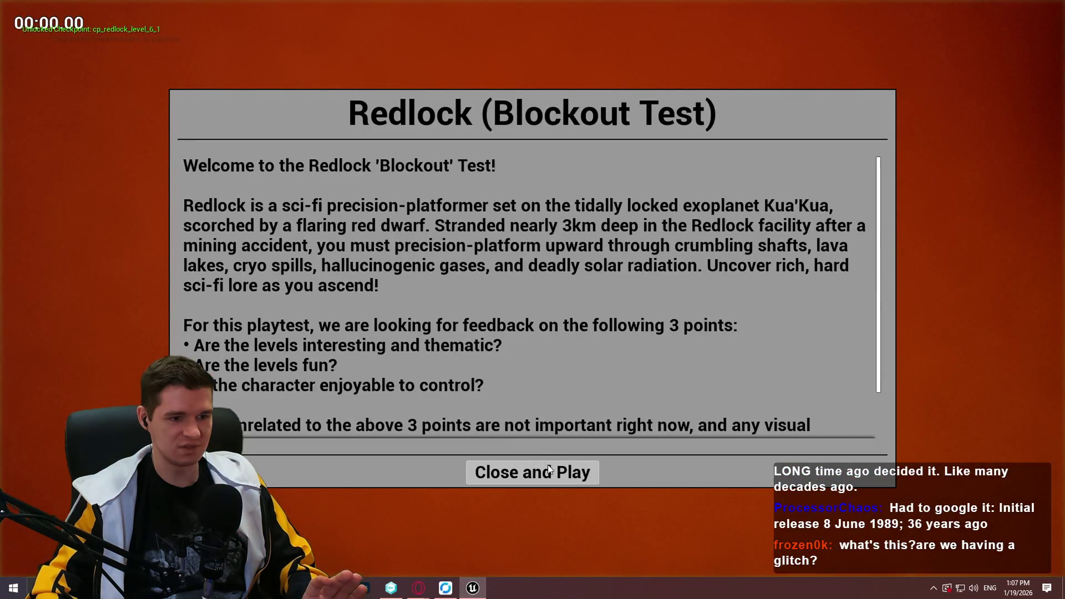
Climb the shaft over the lowered slabs for about 1:46, then stop the playtest.
click(532, 472)
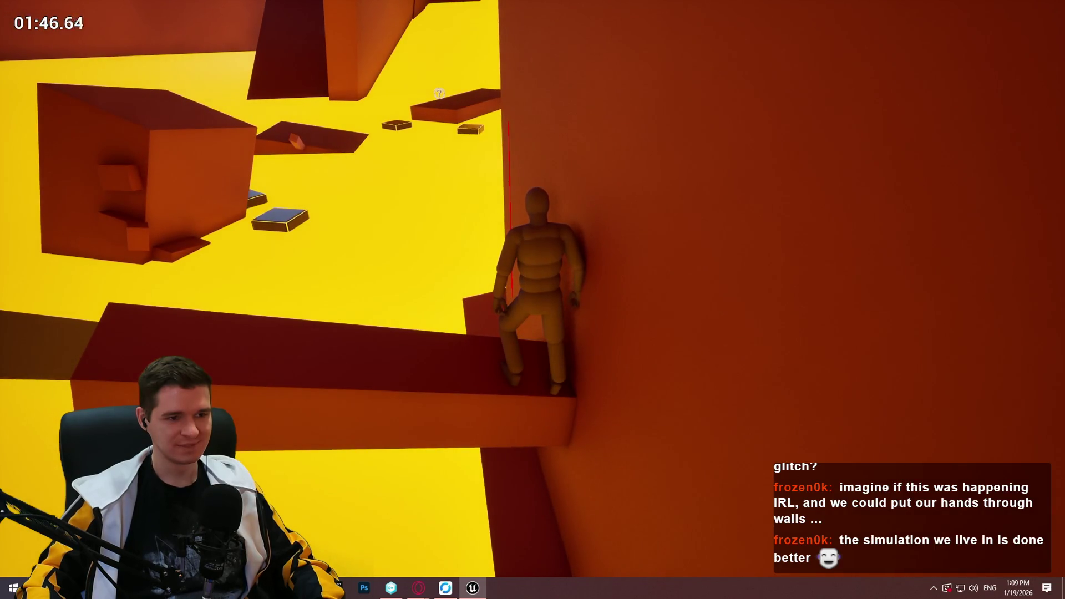
key(Escape)
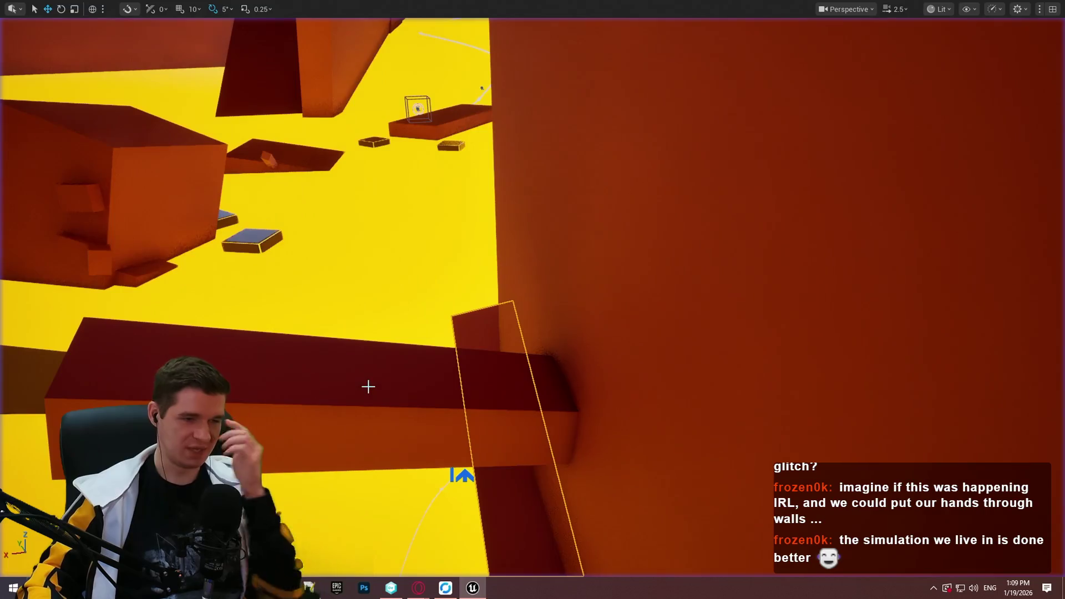
Restore the editor layout and open MantleCheck in BP_ImSimBaseCharacter.
drag(361, 300, 400, 289)
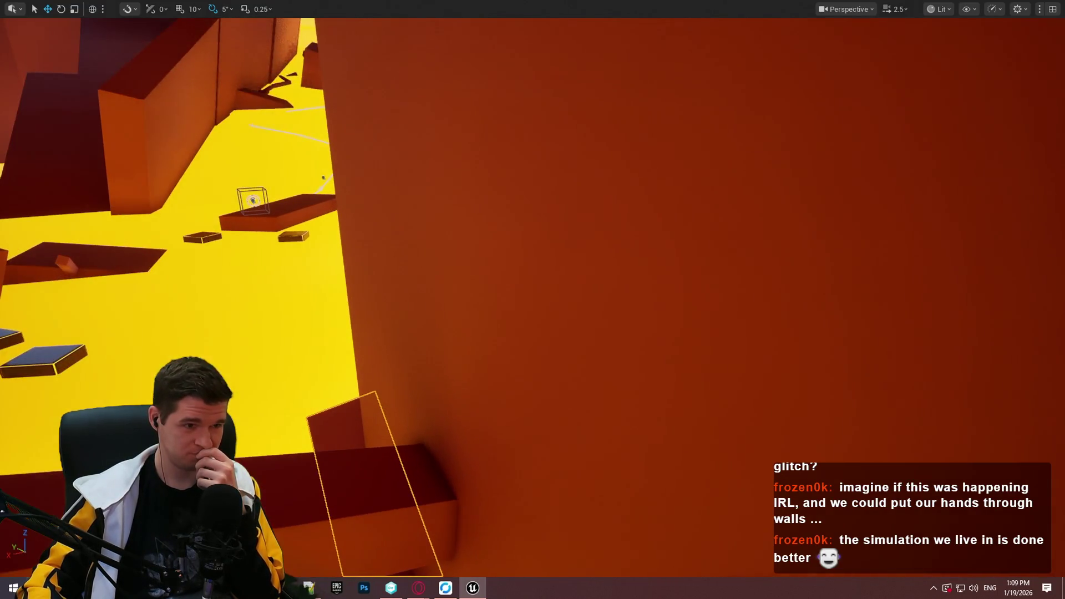
key(F11)
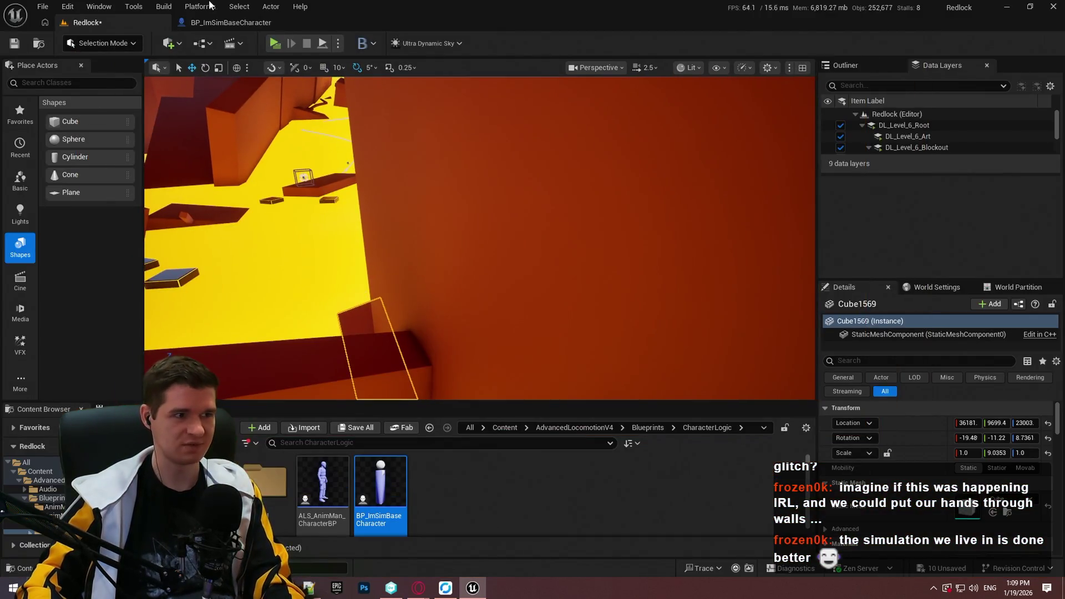
click(220, 24)
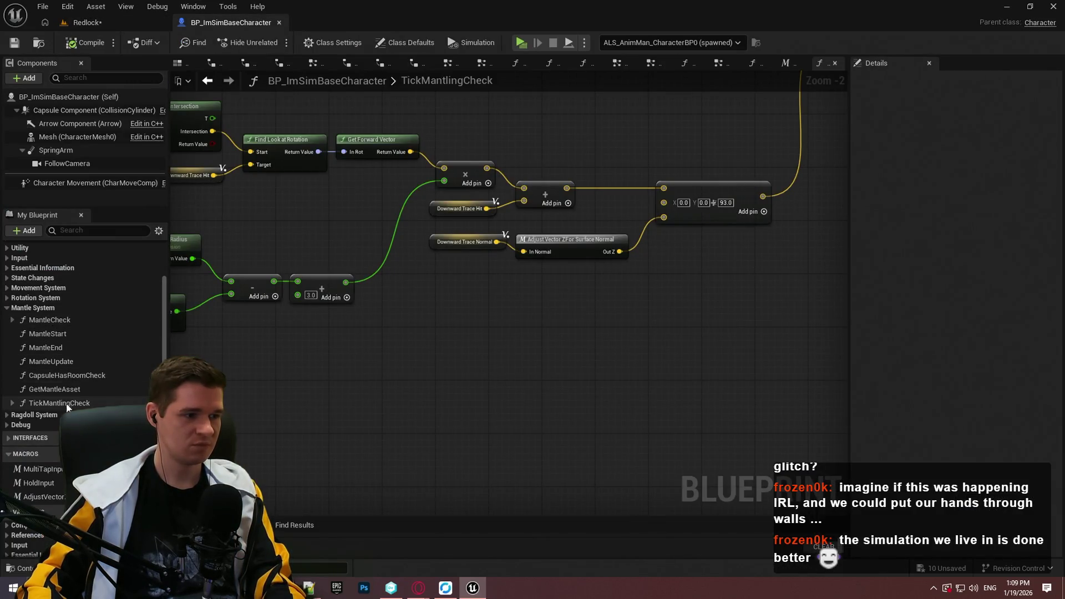
double_click(54, 321)
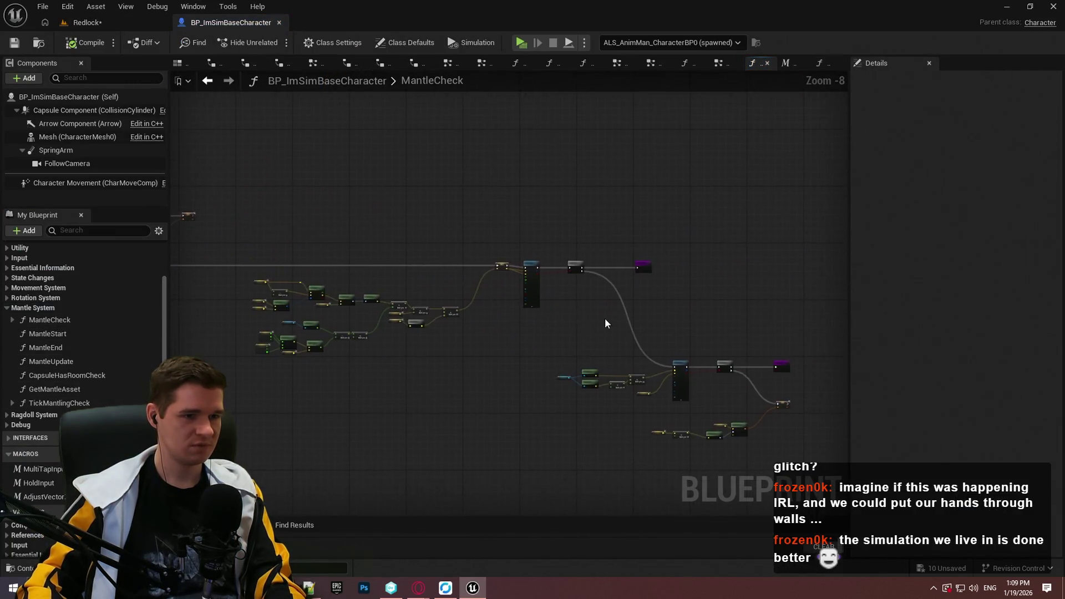
Set the Line Trace By Channel's Draw Debug Type to For One Frame, trying undo and redo.
scroll(504, 291, up, 3)
scroll(505, 290, down, 1)
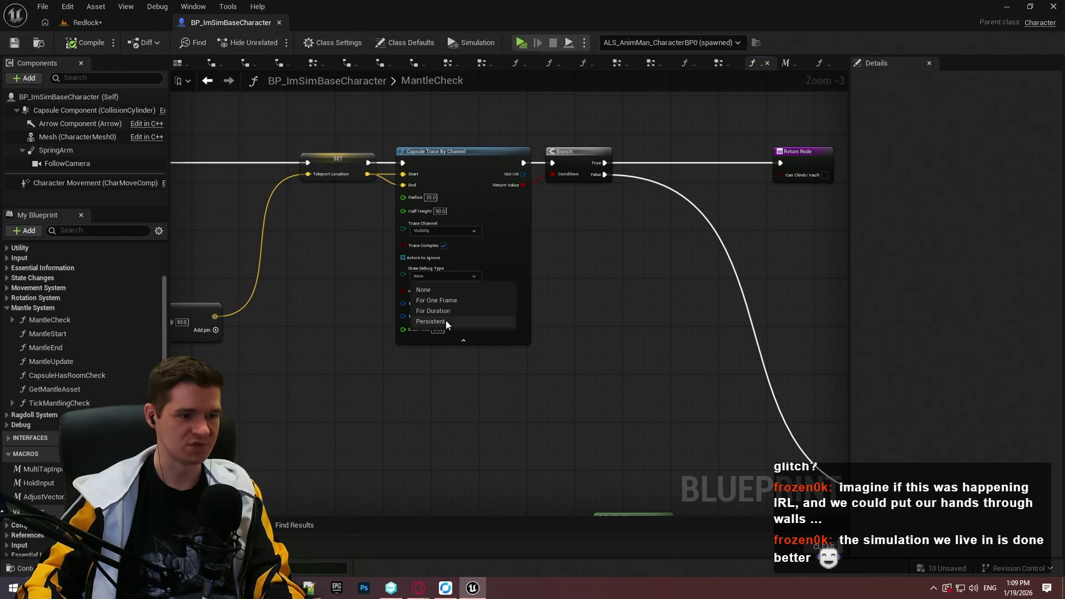
click(444, 300)
key(ctrl+z)
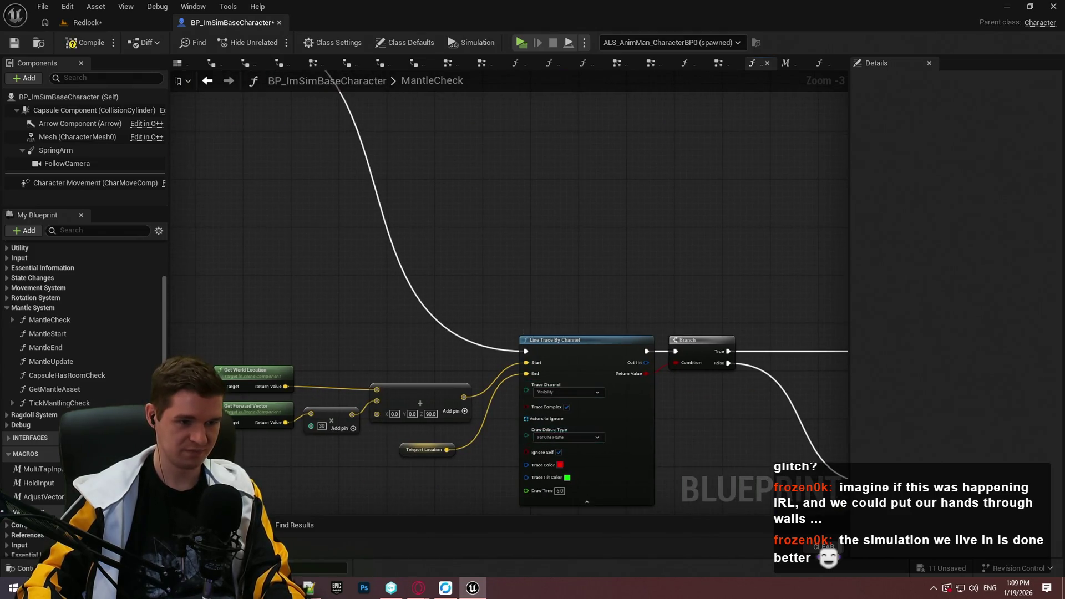
scroll(503, 238, down, 2)
key(ctrl+y)
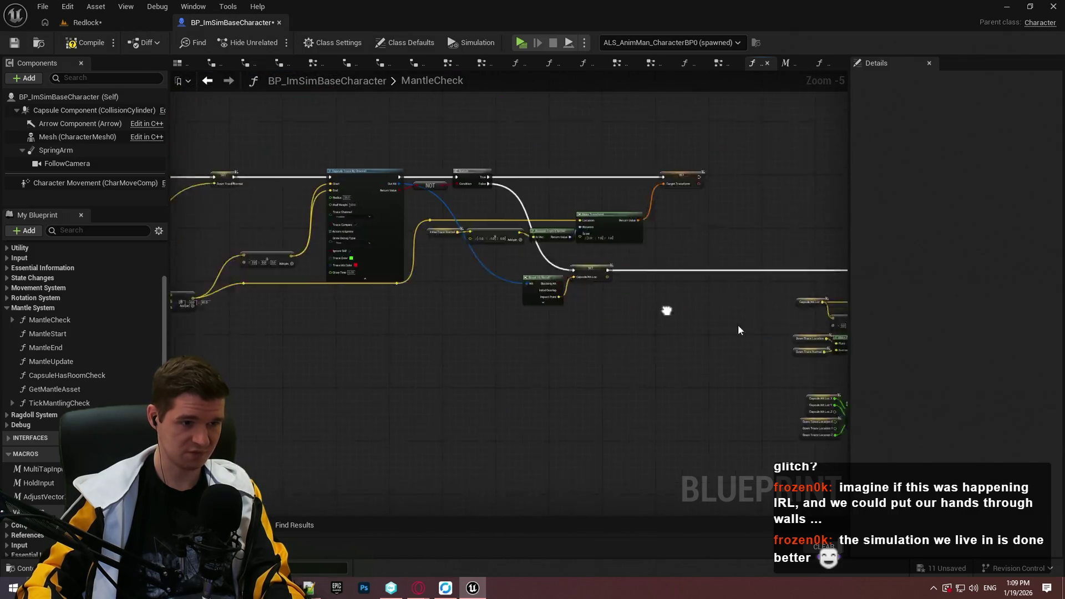
scroll(441, 248, up, 3)
key(ctrl+z)
scroll(318, 341, down, 4)
scroll(246, 178, up, 4)
Recheck the trace's debug drawing options and close them unchanged.
click(246, 179)
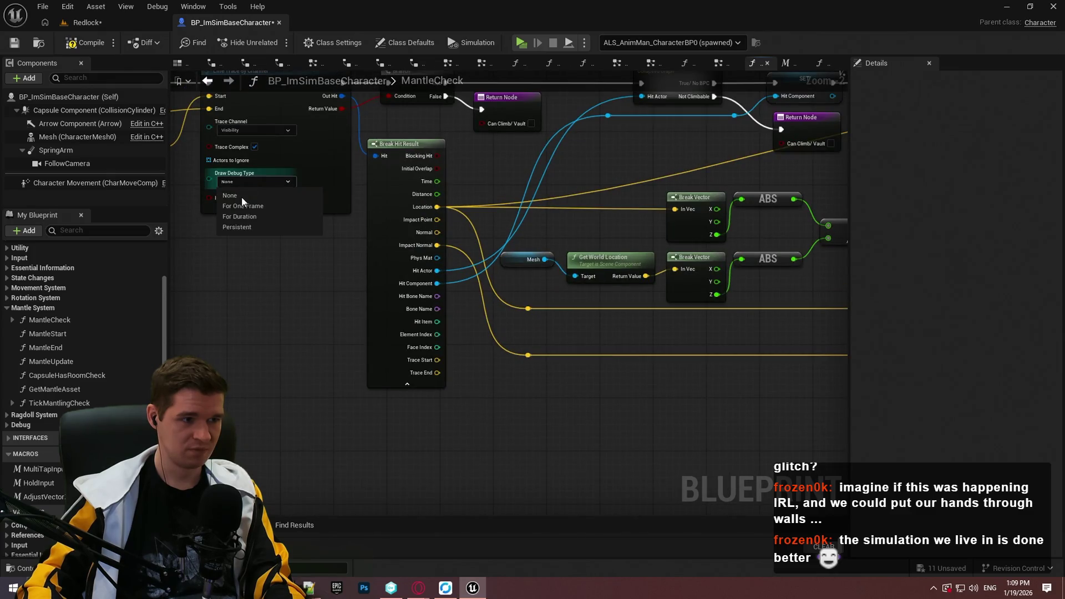
click(248, 225)
scroll(311, 348, down, 4)
scroll(661, 368, up, 5)
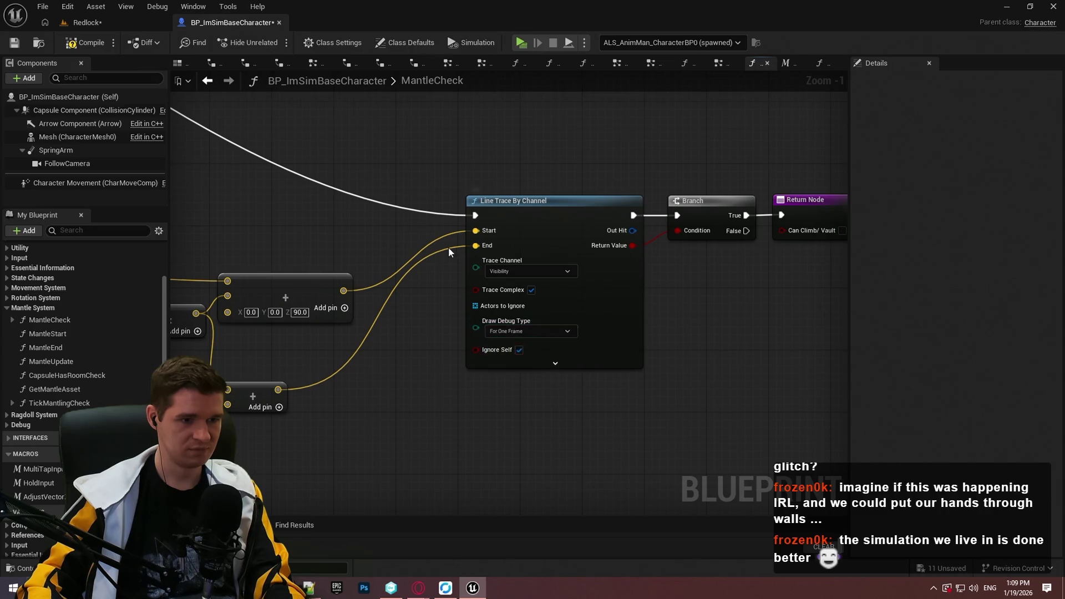
scroll(451, 256, down, 5)
scroll(696, 316, up, 5)
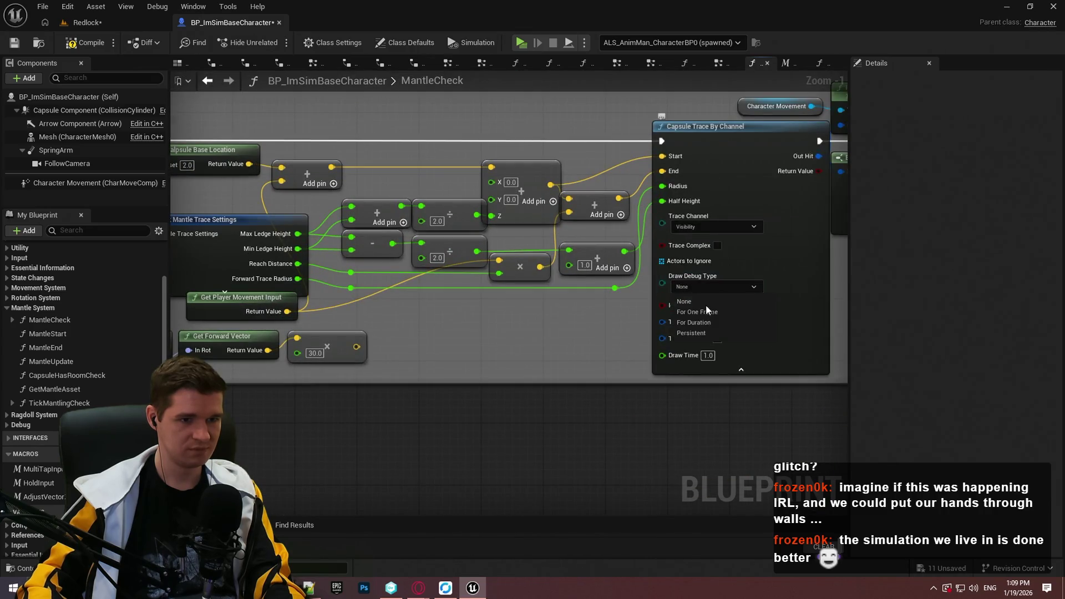
scroll(688, 323, down, 5)
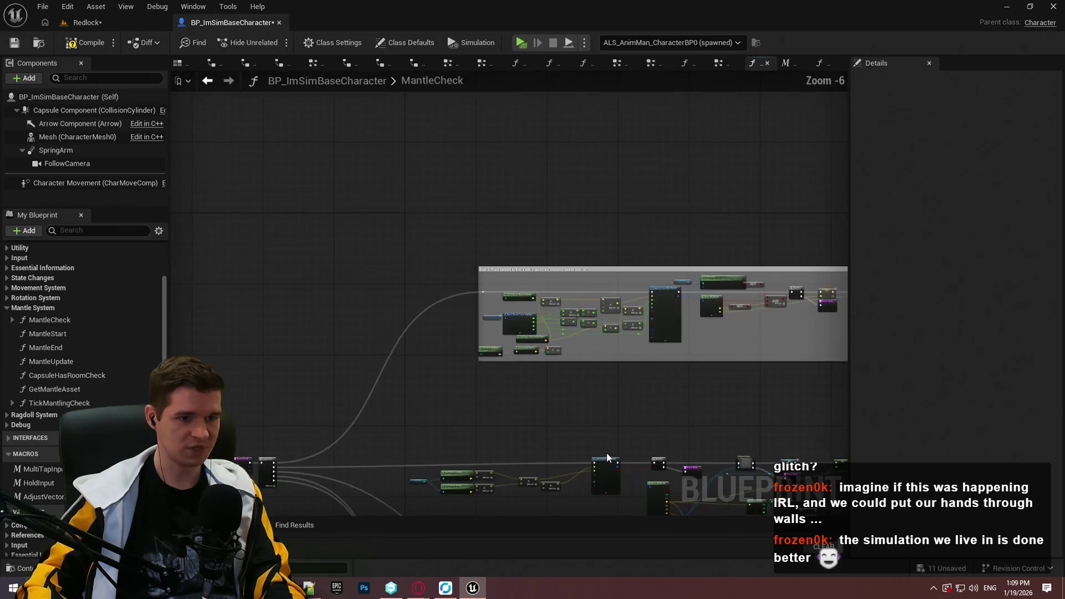
scroll(578, 376, up, 5)
Bring the Step 5 Mantle Start section into view and save BP_ImSimBaseCharacter.
drag(578, 376, 558, 149)
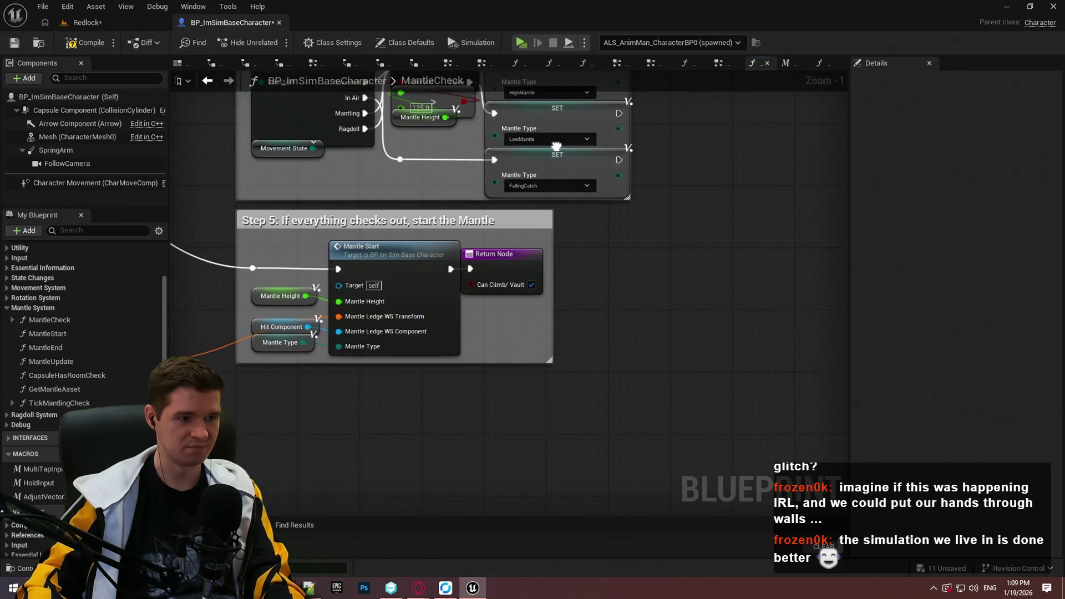
scroll(624, 318, down, 1)
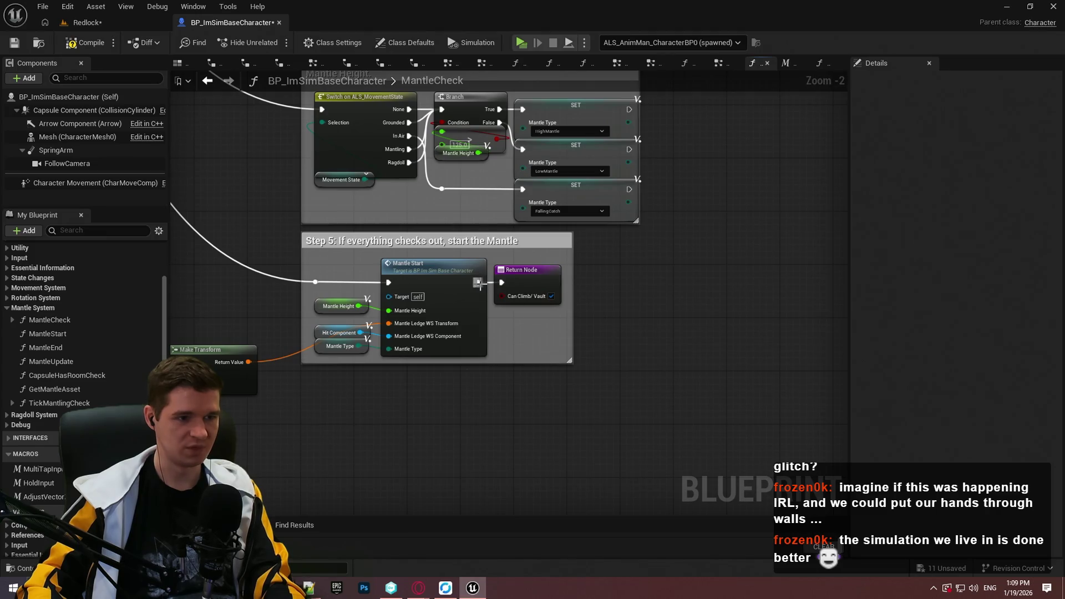
click(15, 47)
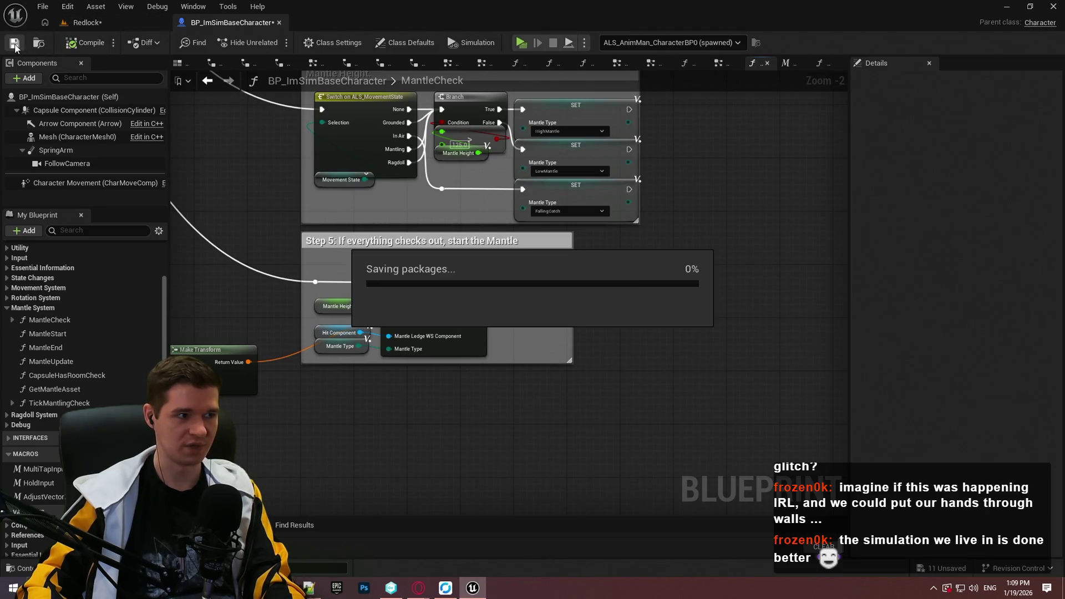
click(128, 22)
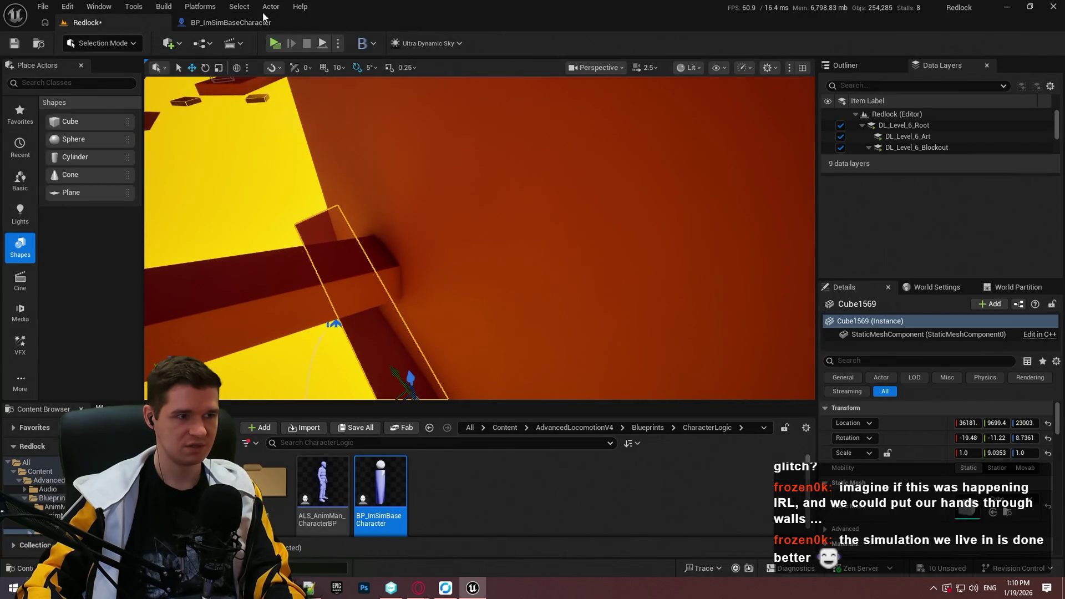
Wire a Set Game Paused node off Mantle Start's exec output by searching 'pause'.
click(236, 22)
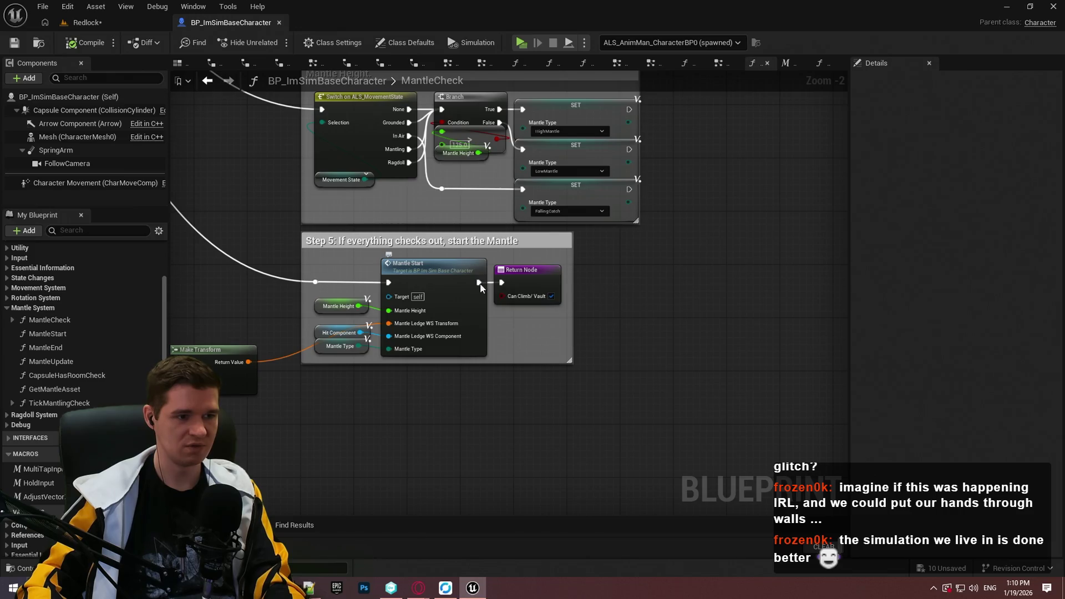
drag(503, 342, 504, 341)
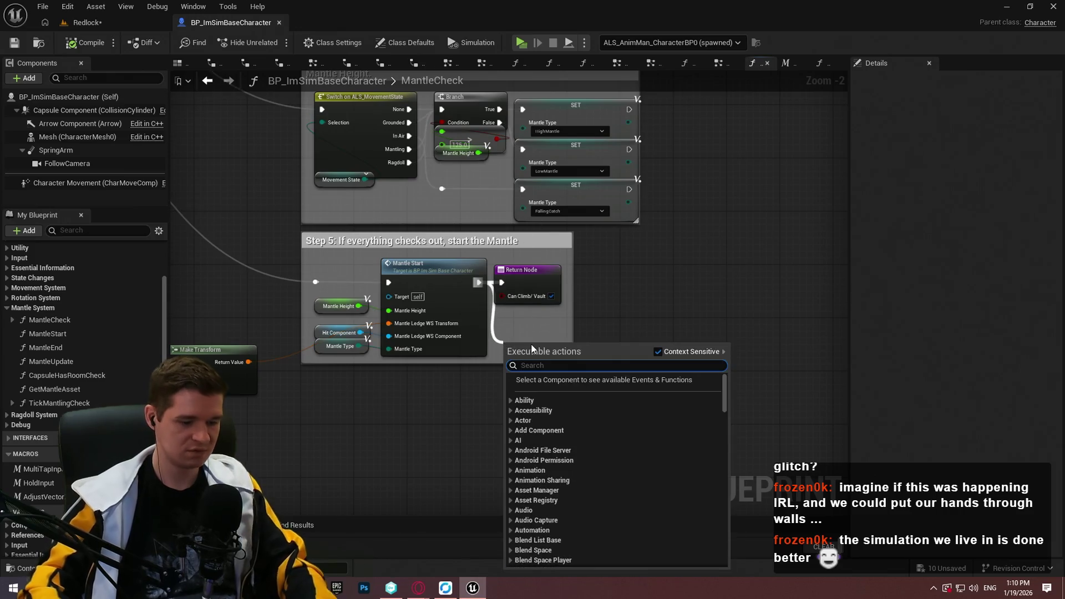
text(PAUSE)
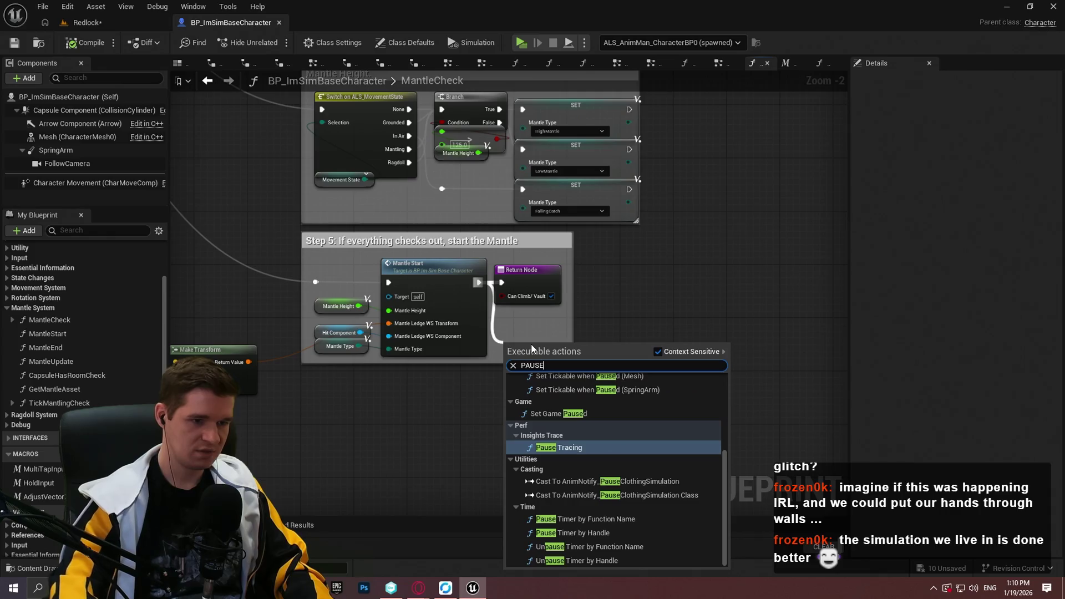
key(Up)
key(Up)
key(Up)
key(Return)
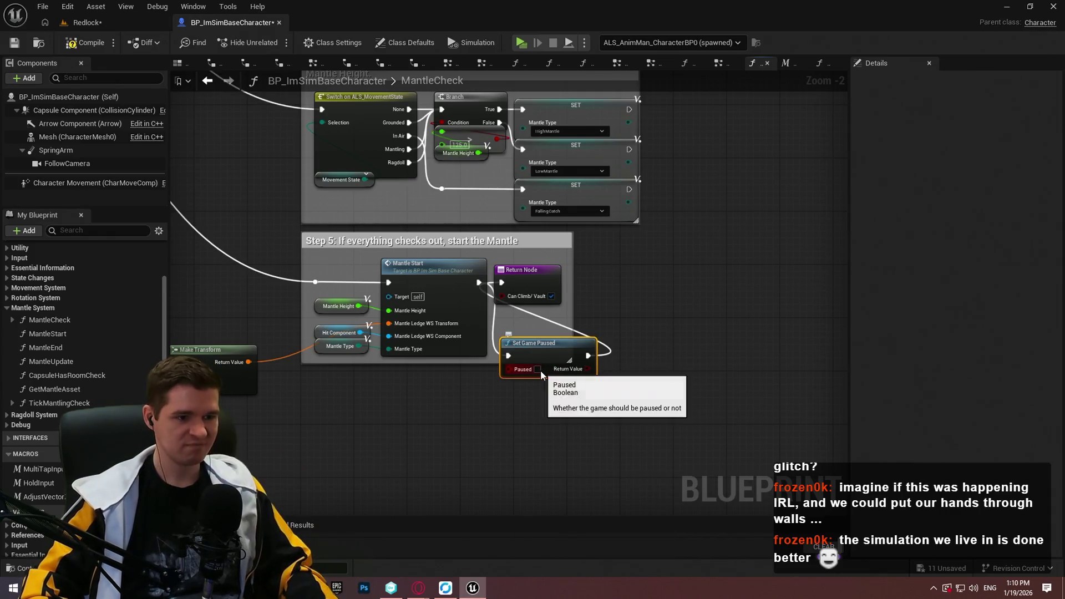
click(111, 29)
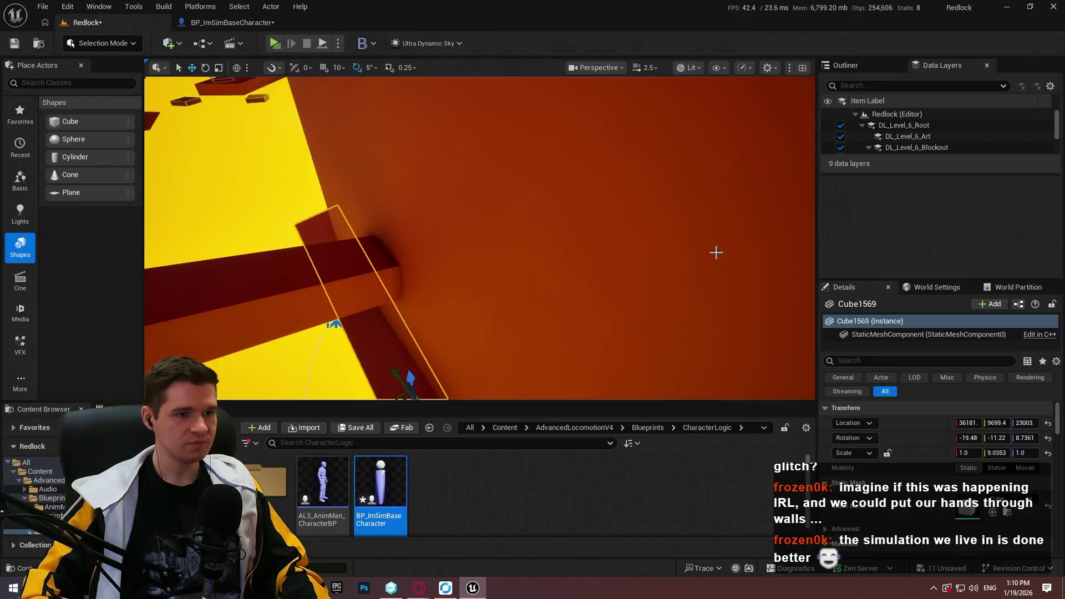
Play From Here on the Cube1569 ledge, pause at 00:13.10 mid-mantle, then stop.
right_click(390, 311)
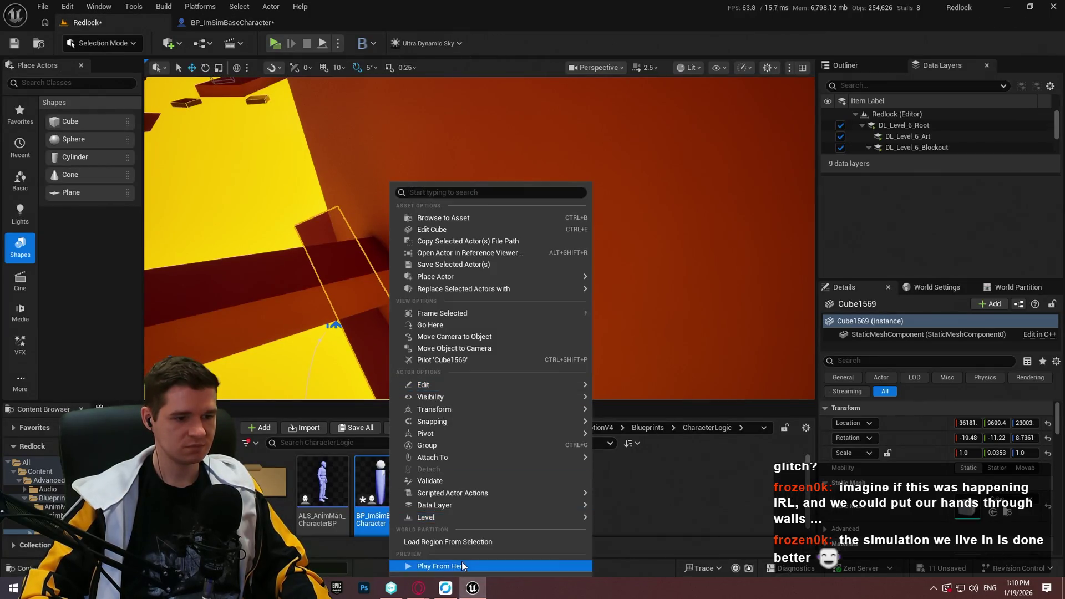
click(462, 565)
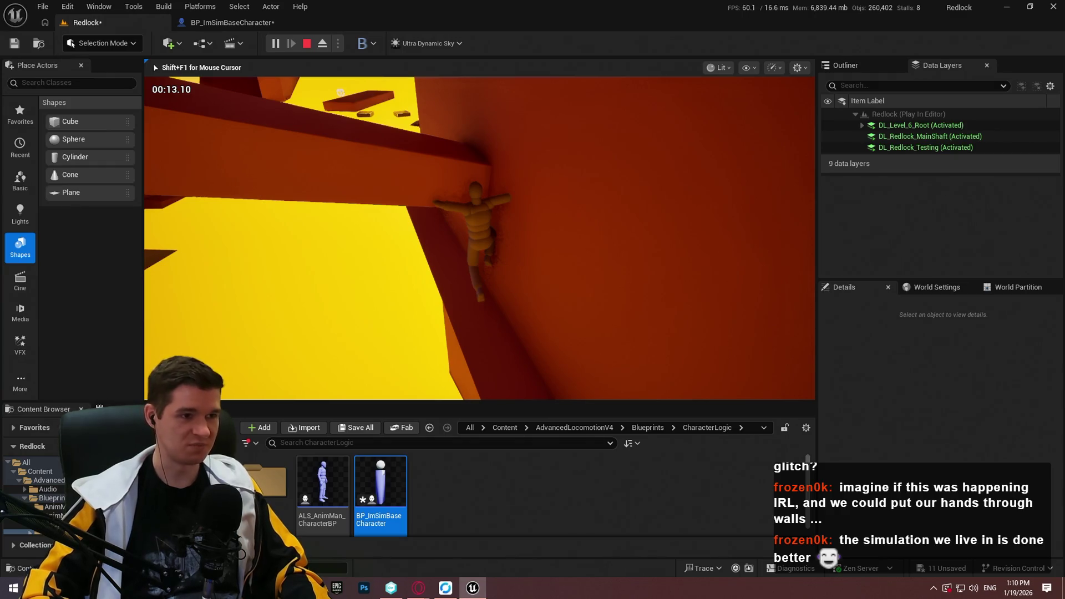
key(super)
click(277, 44)
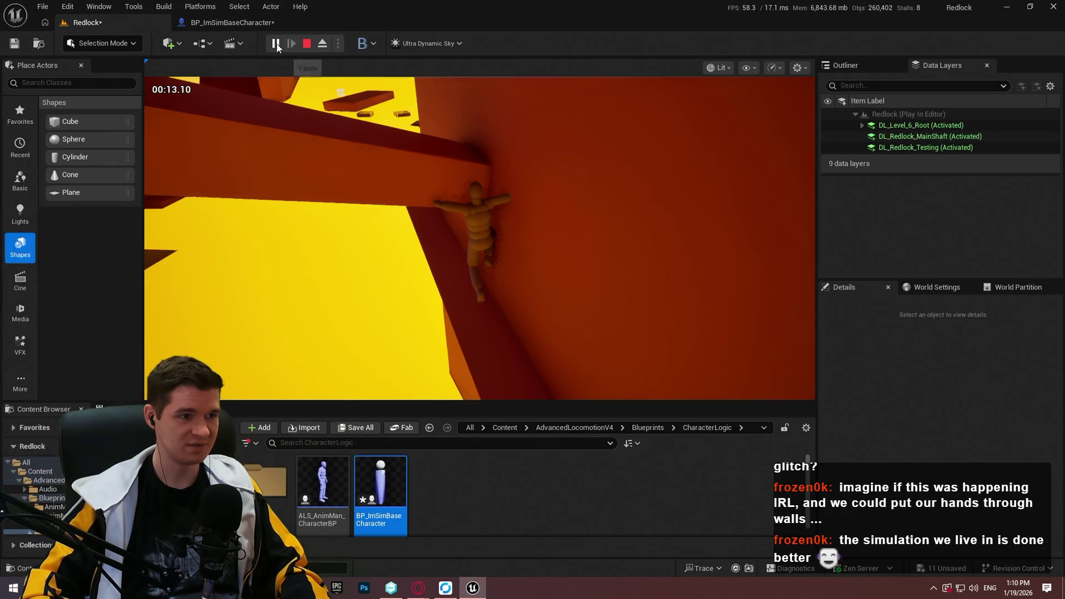
key(super)
key(Escape)
key(Escape)
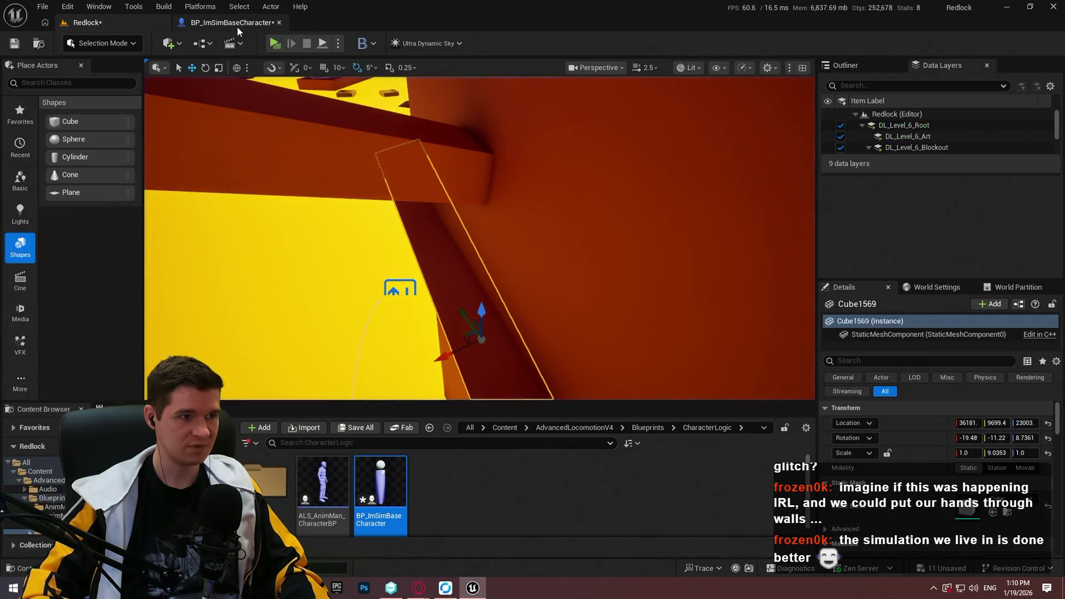
Recompile and save the character blueprint, then playtest fullscreen from Cube1569, jumping the character onto the ledge.
click(237, 25)
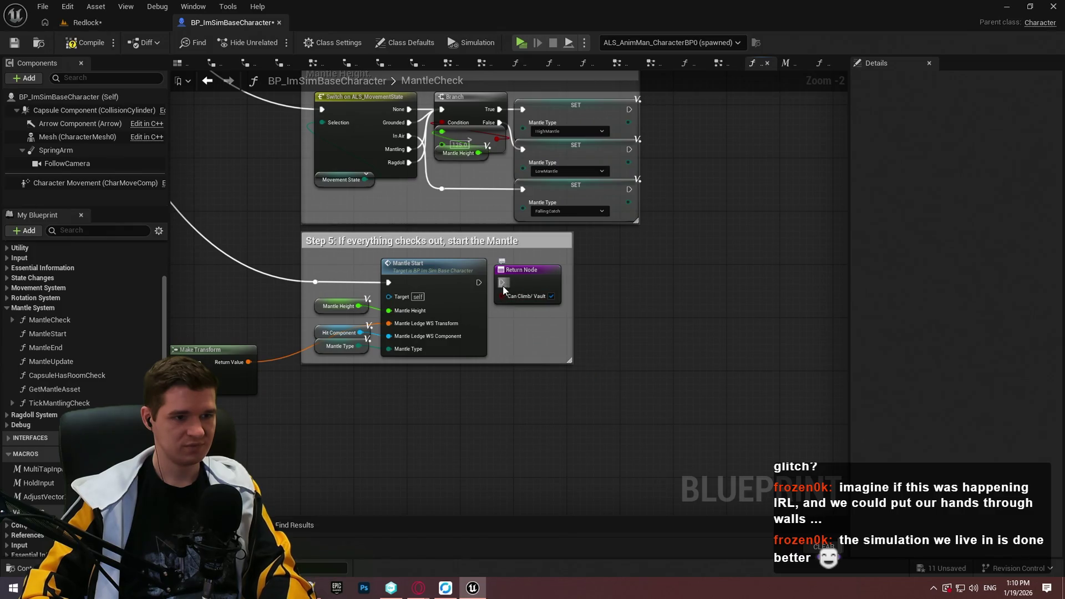
click(9, 44)
click(122, 26)
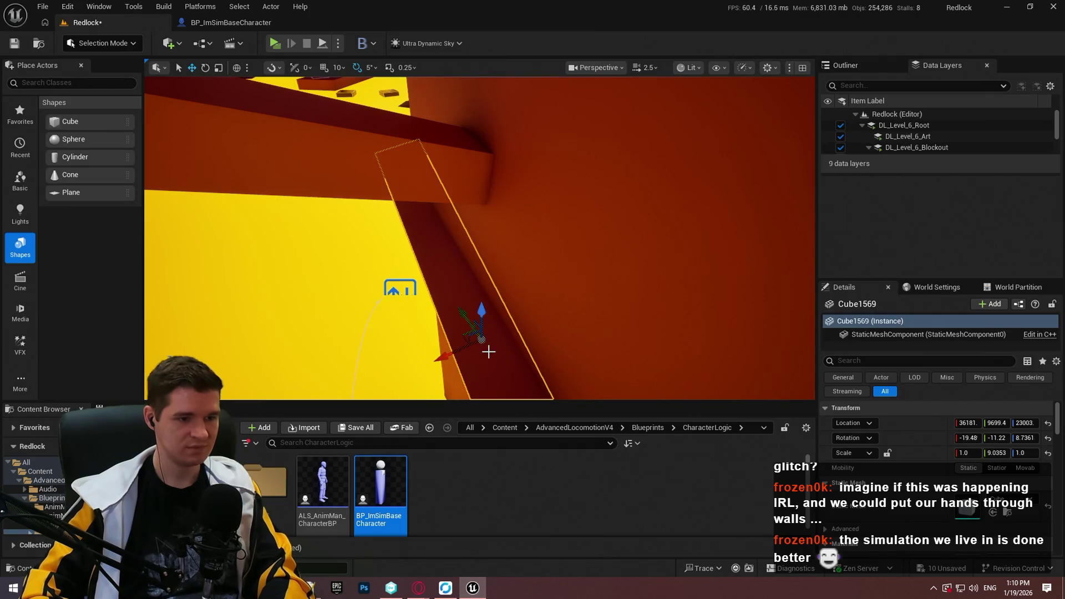
right_click(488, 352)
click(554, 567)
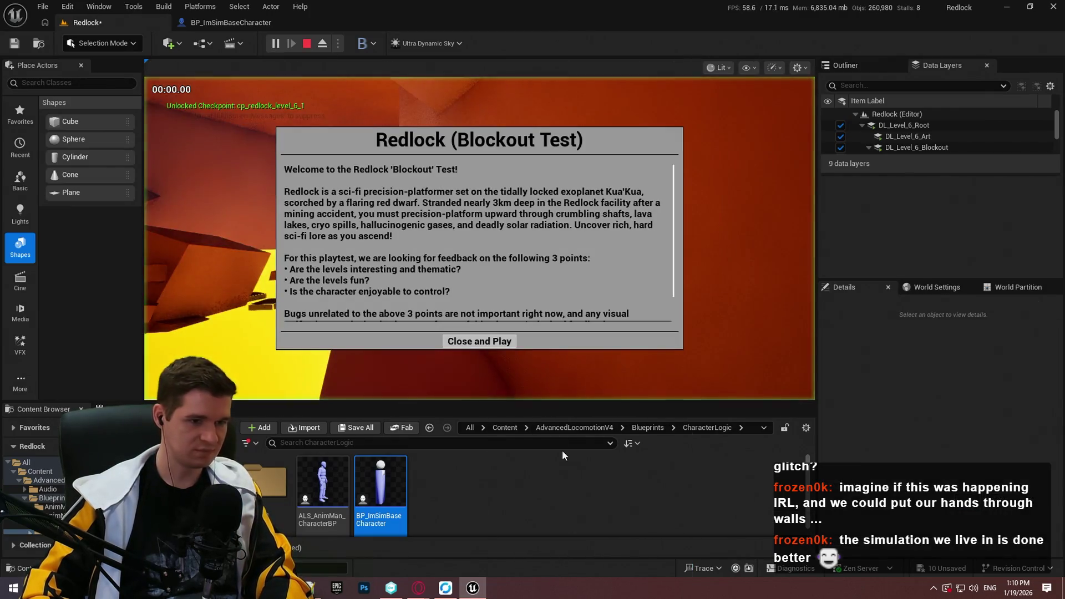
click(489, 340)
key(F11)
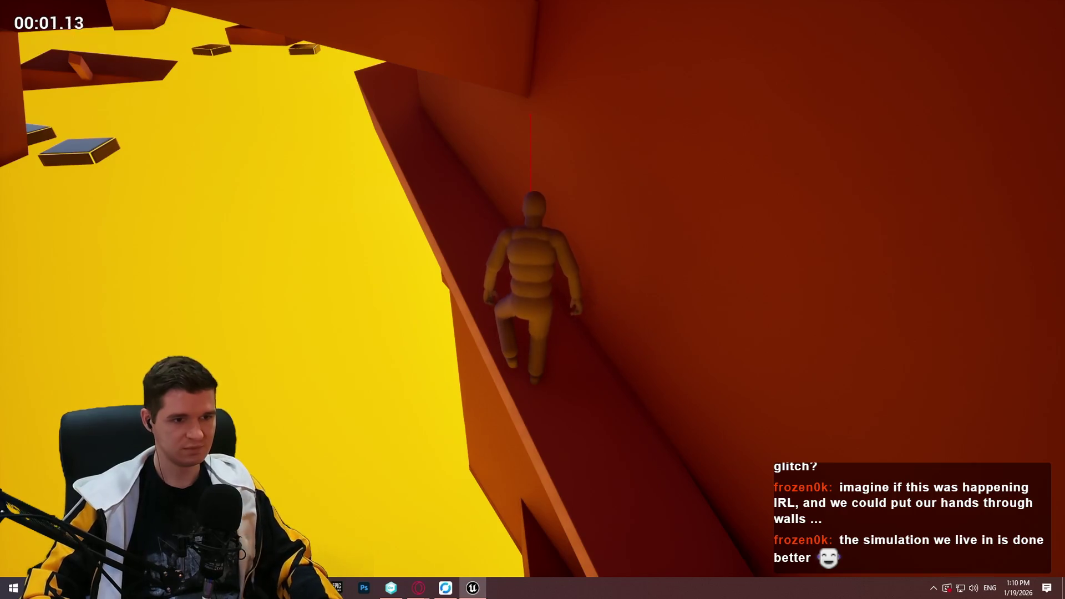
key(space)
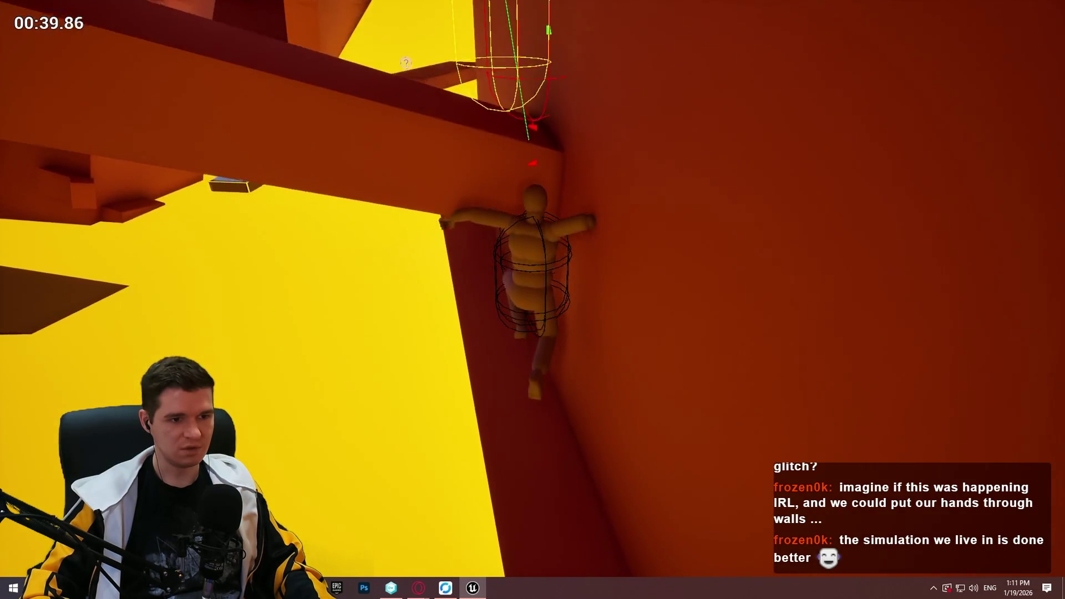
key(Escape)
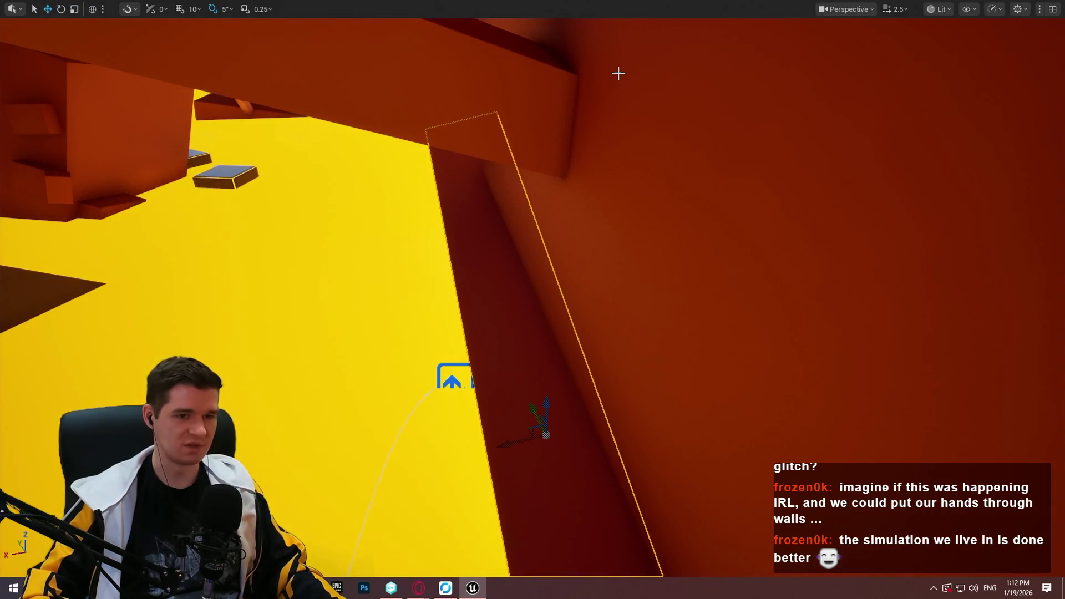
Set the walkability capsule trace's Draw Debug Type to None in MantleCheck.
key(F11)
click(186, 21)
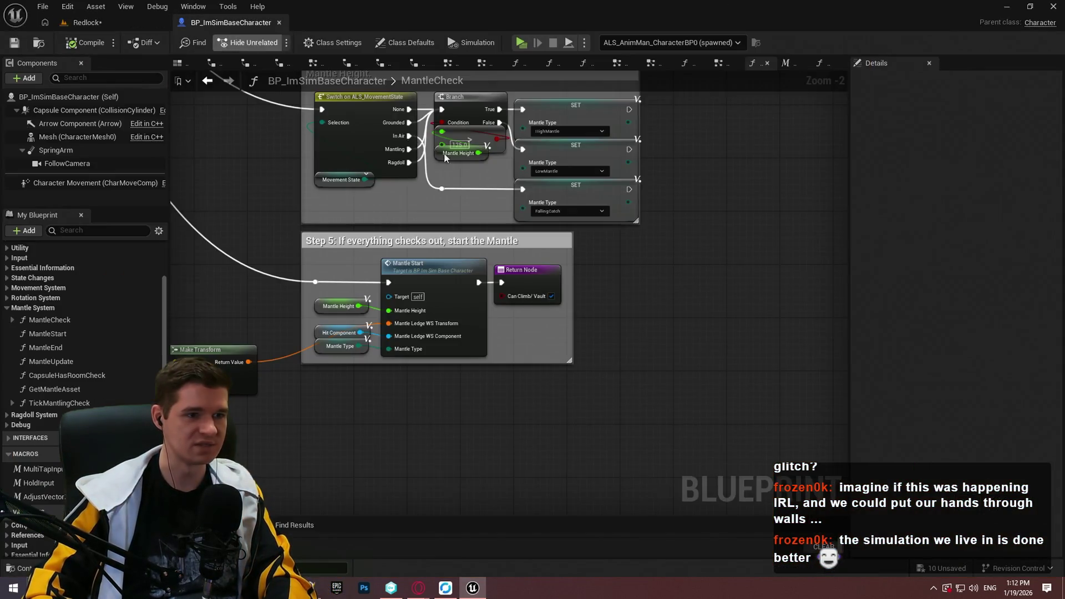
scroll(618, 348, up, 2)
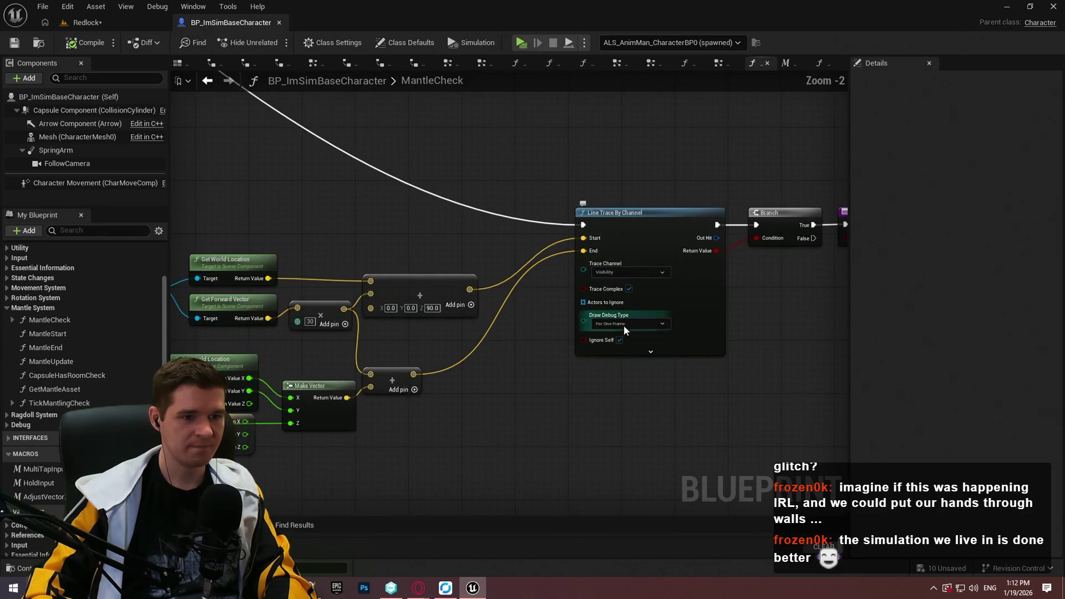
scroll(629, 371, down, 4)
scroll(464, 384, up, 4)
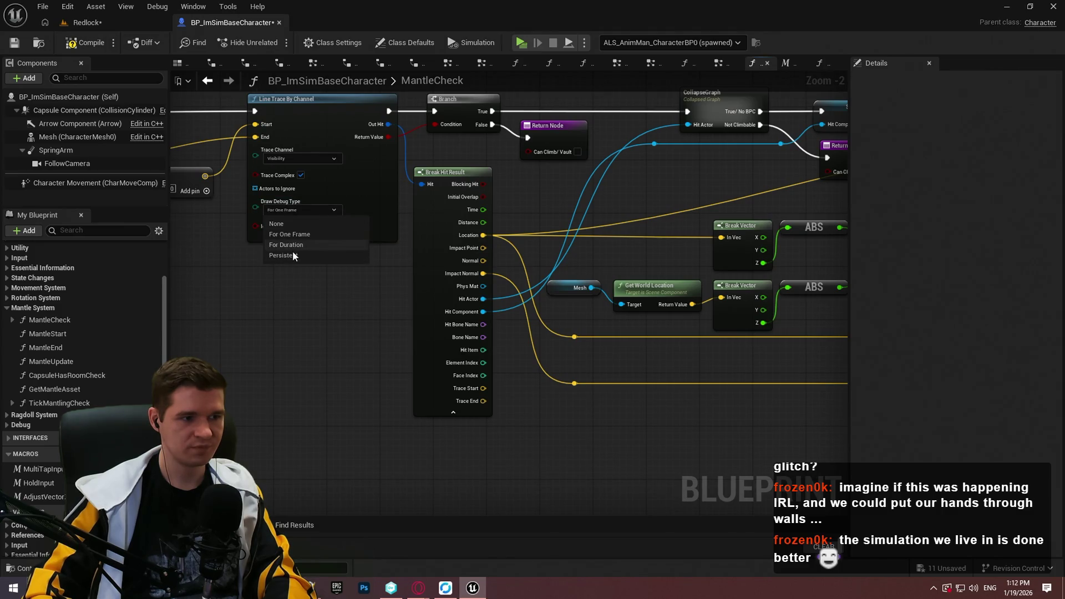
scroll(321, 297, down, 4)
scroll(380, 341, up, 4)
scroll(381, 343, up, 2)
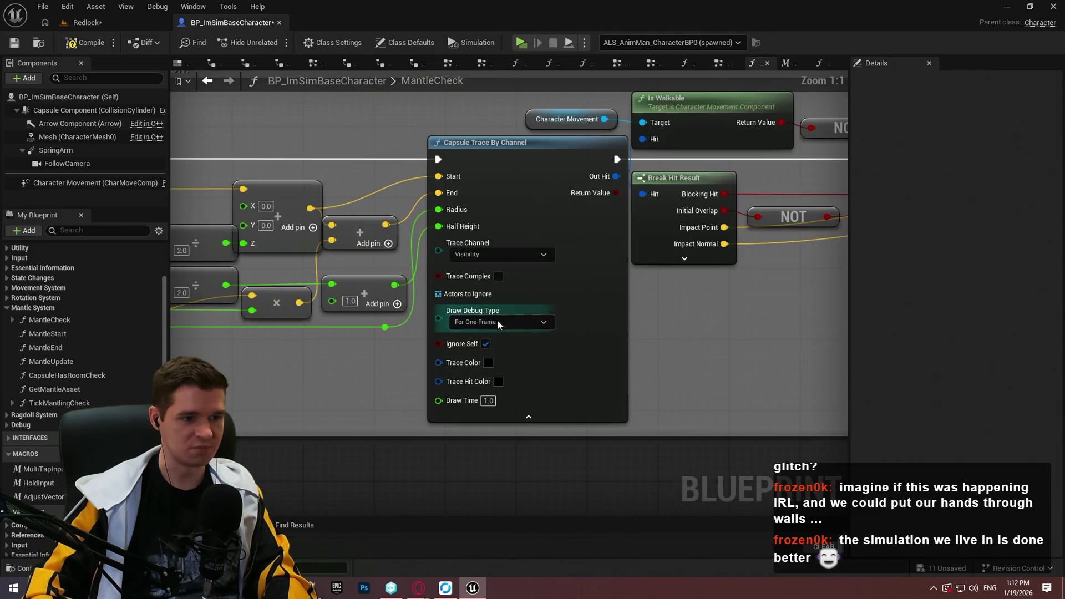
click(497, 322)
click(494, 338)
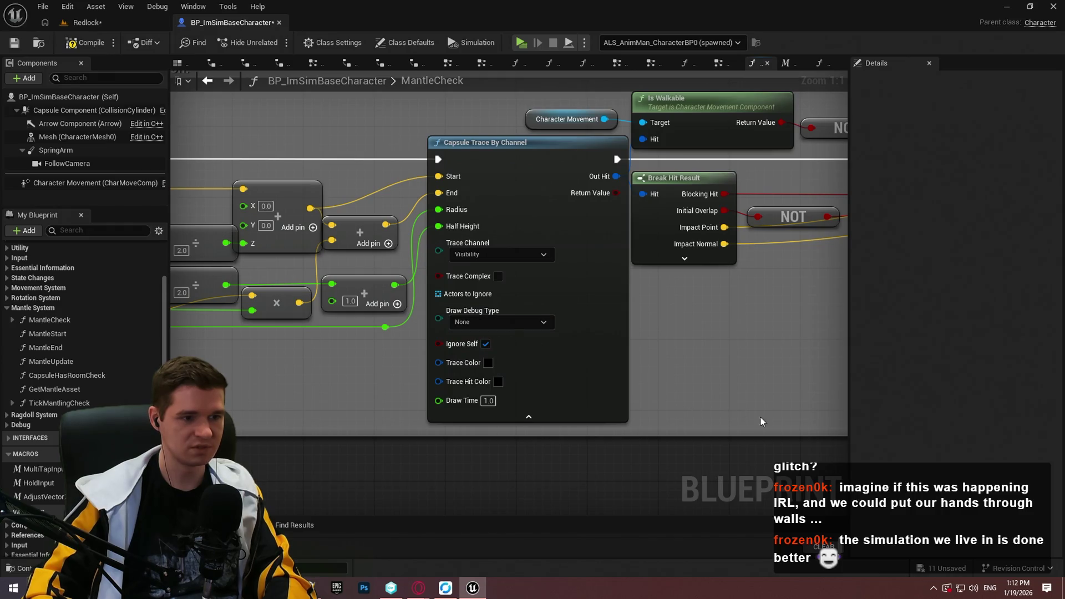
Make the ledge capsule trace draw Persistent debug shapes and return to the ledge block in Redlock.
scroll(532, 311, down, 5)
scroll(585, 357, up, 4)
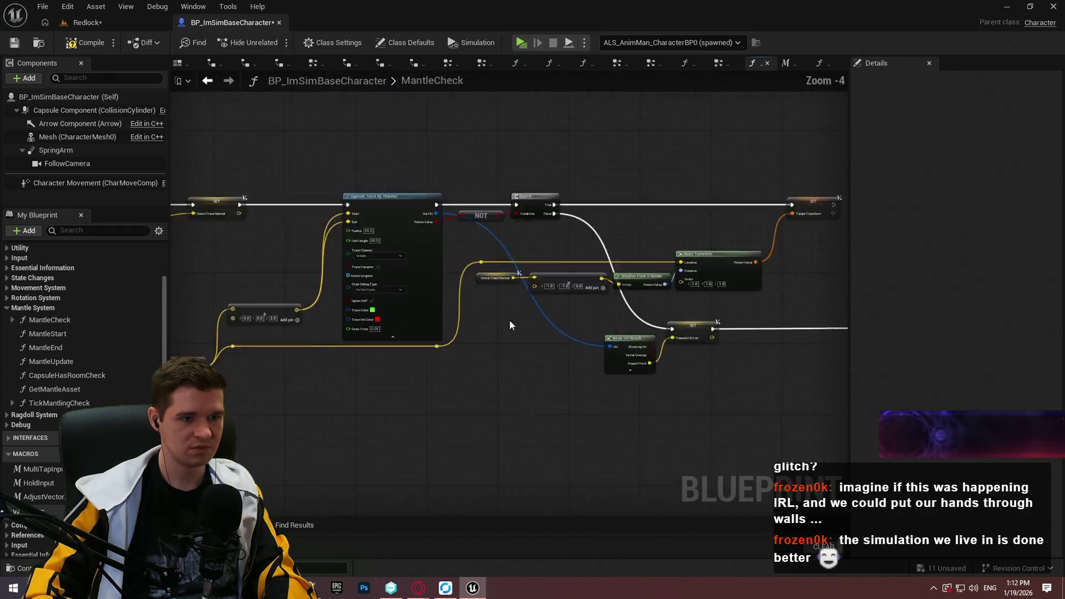
click(258, 313)
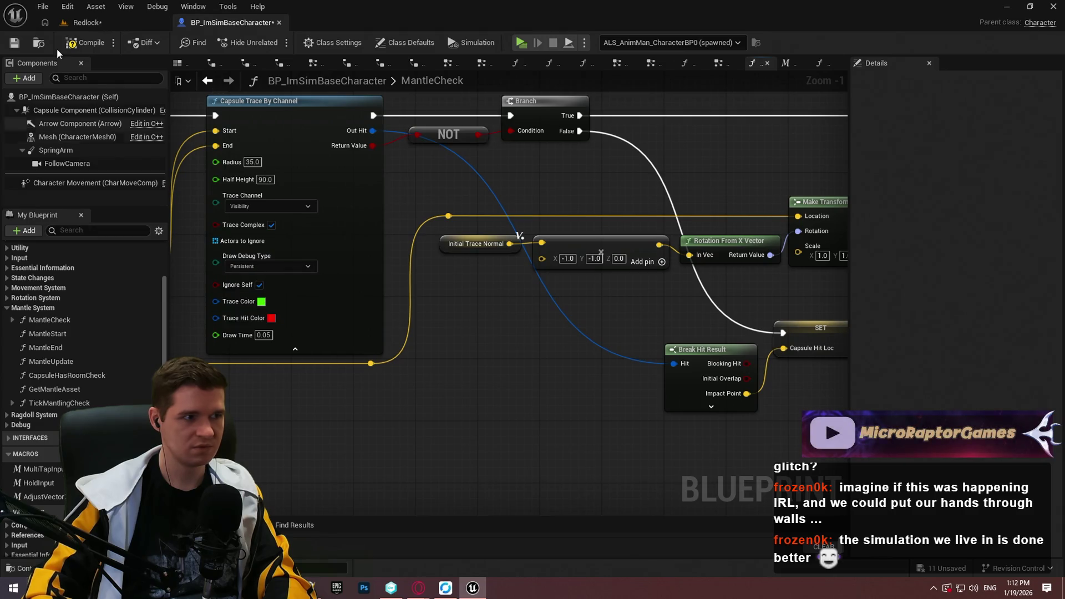
click(86, 22)
right_click(515, 376)
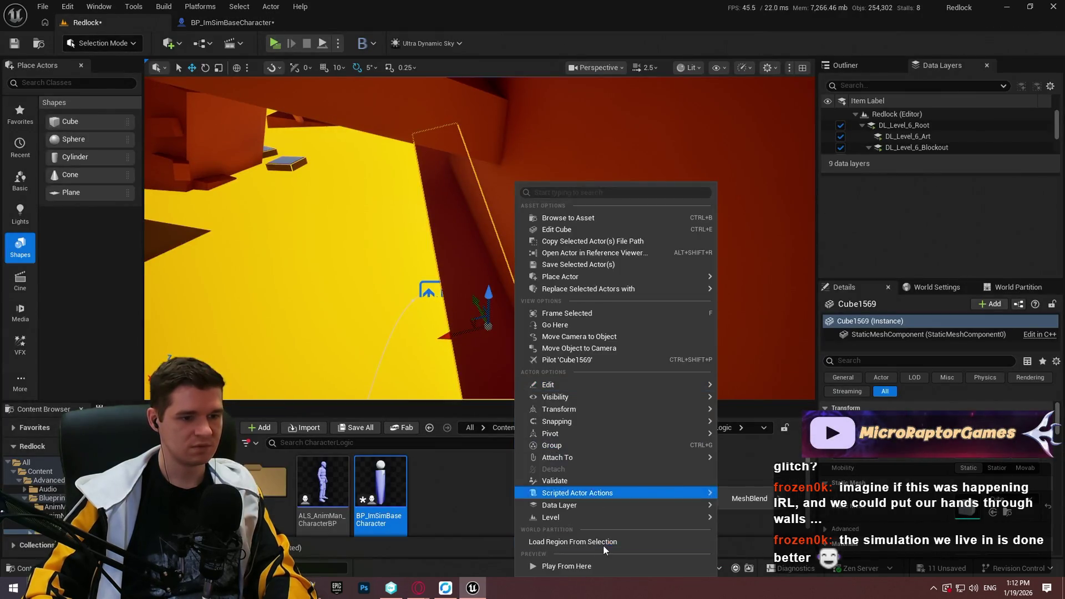
Run a brief fullscreen playtest from the ledge spot, then stop it.
click(592, 566)
click(472, 339)
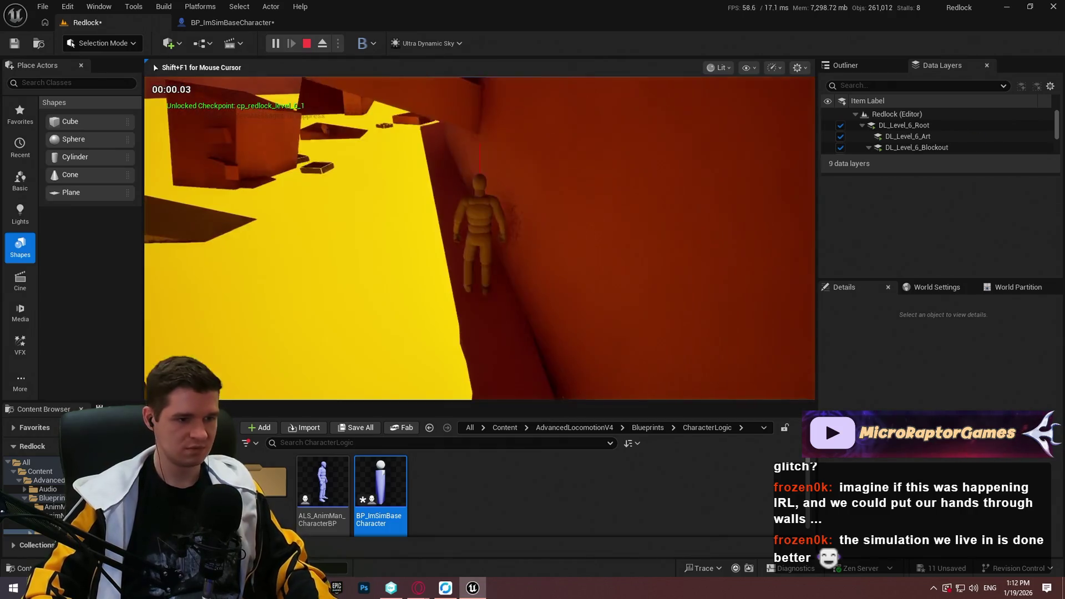
key(F11)
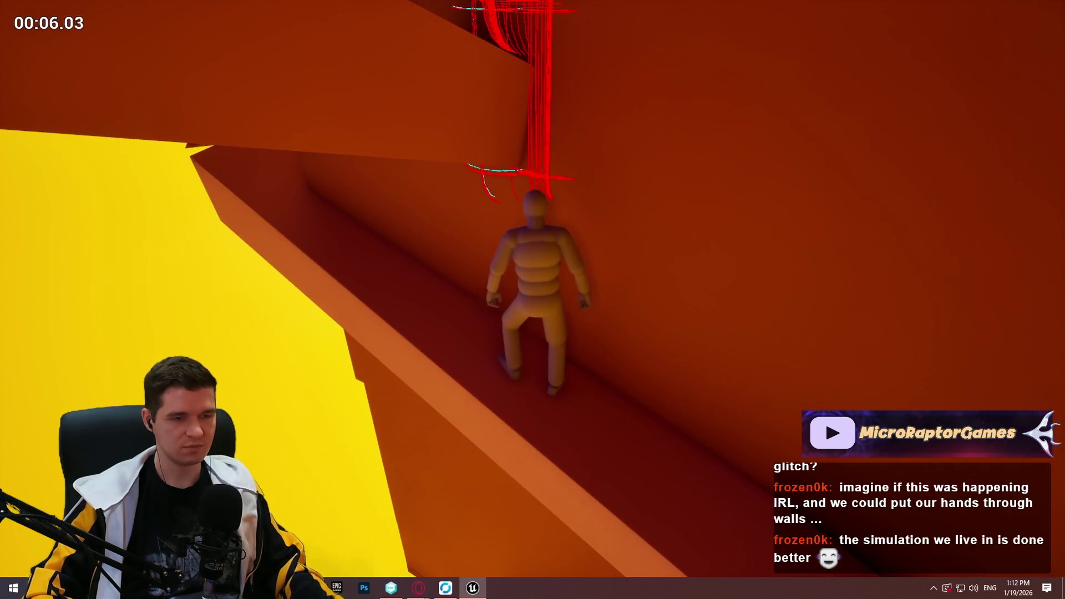
key(Escape)
Replay from the ledge and walk the character forward to the wall, then open the console.
right_click(579, 332)
click(618, 411)
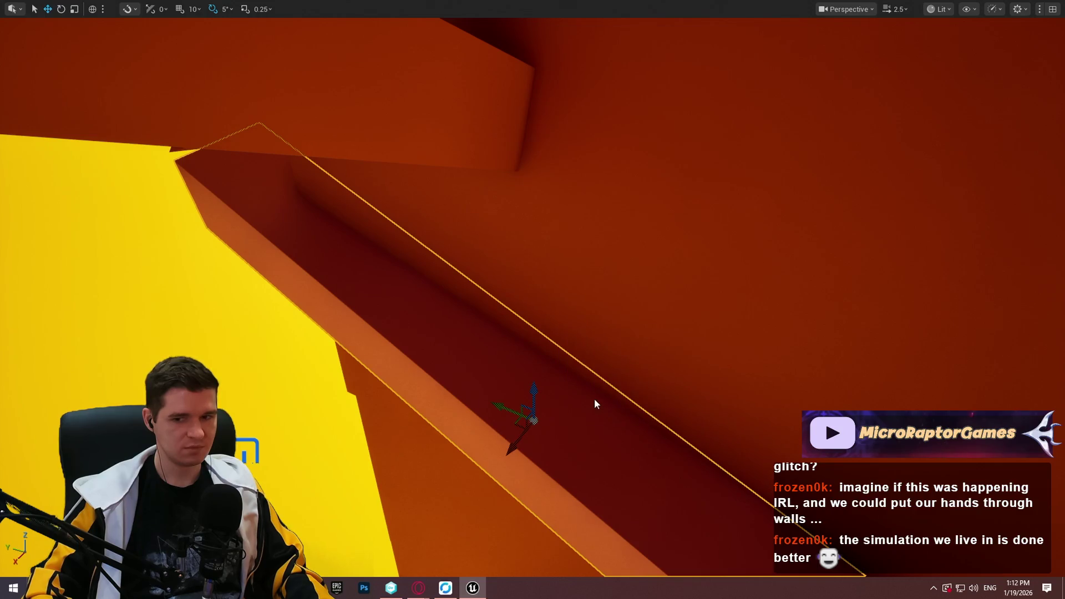
key(Return)
key(w)
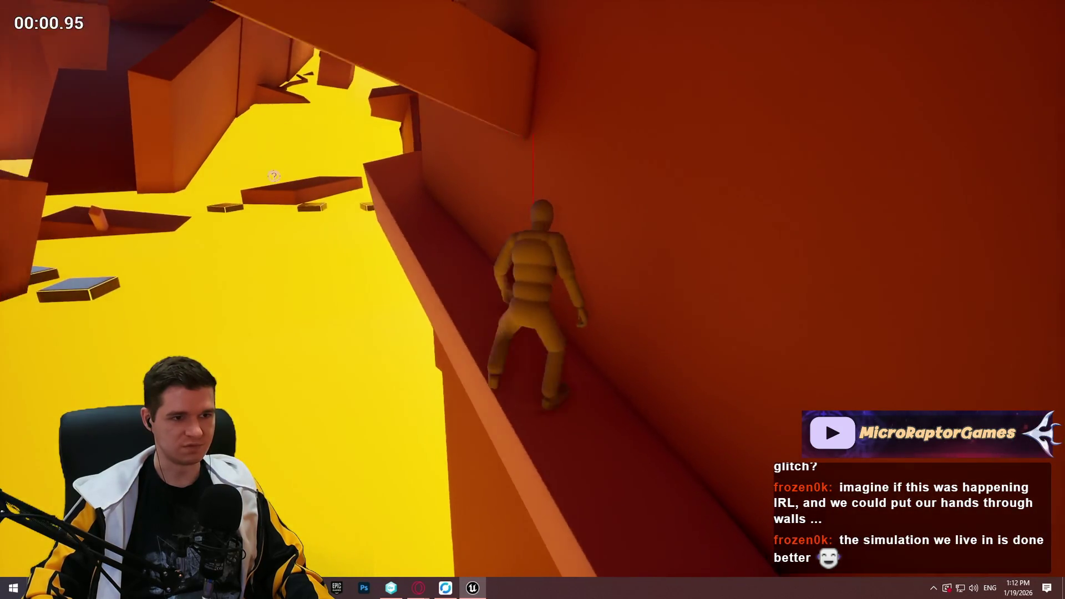
key(w)
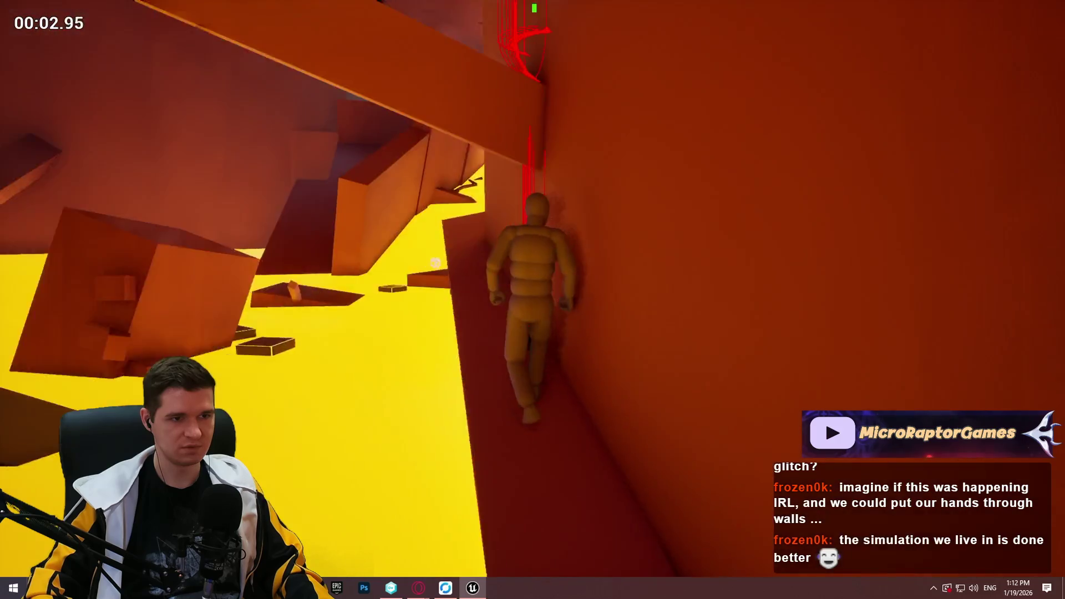
key(w)
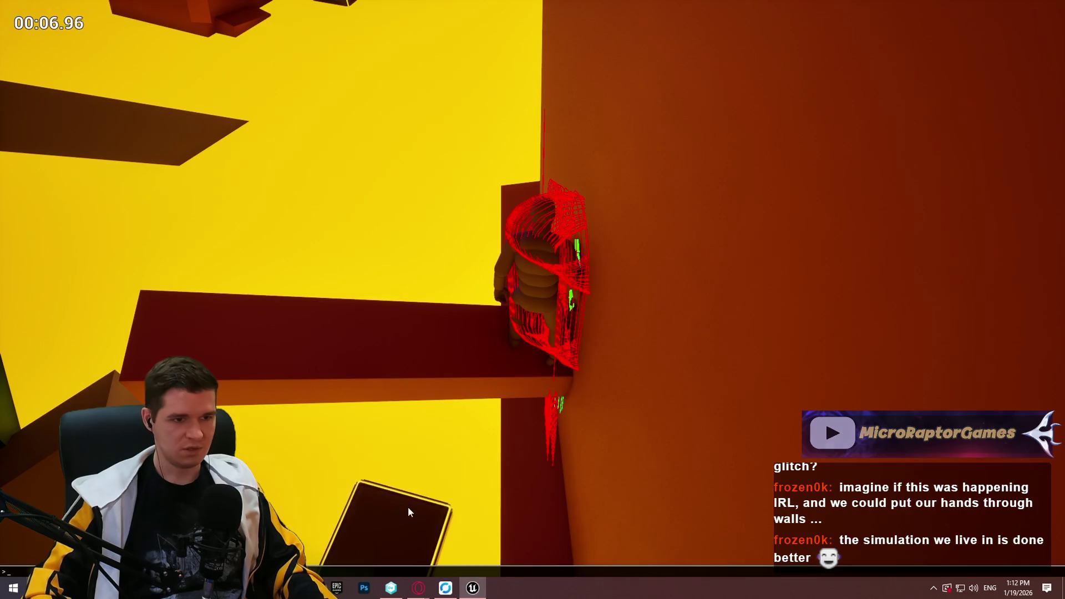
key(grave)
Switch to the free debug camera with the ToggleDebugCamera console command.
text(togglede)
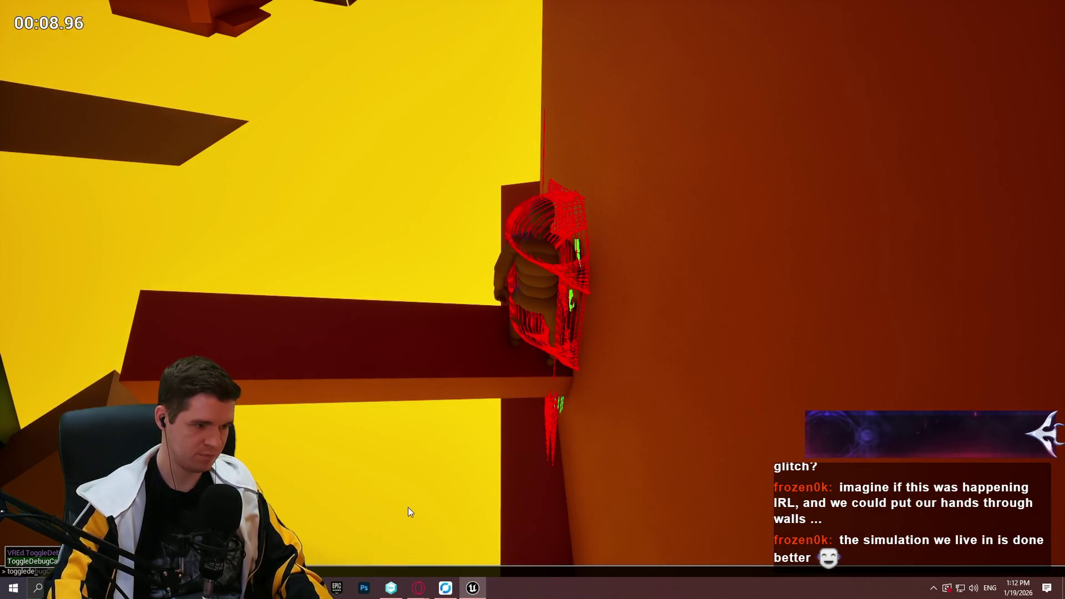
key(Tab)
key(Return)
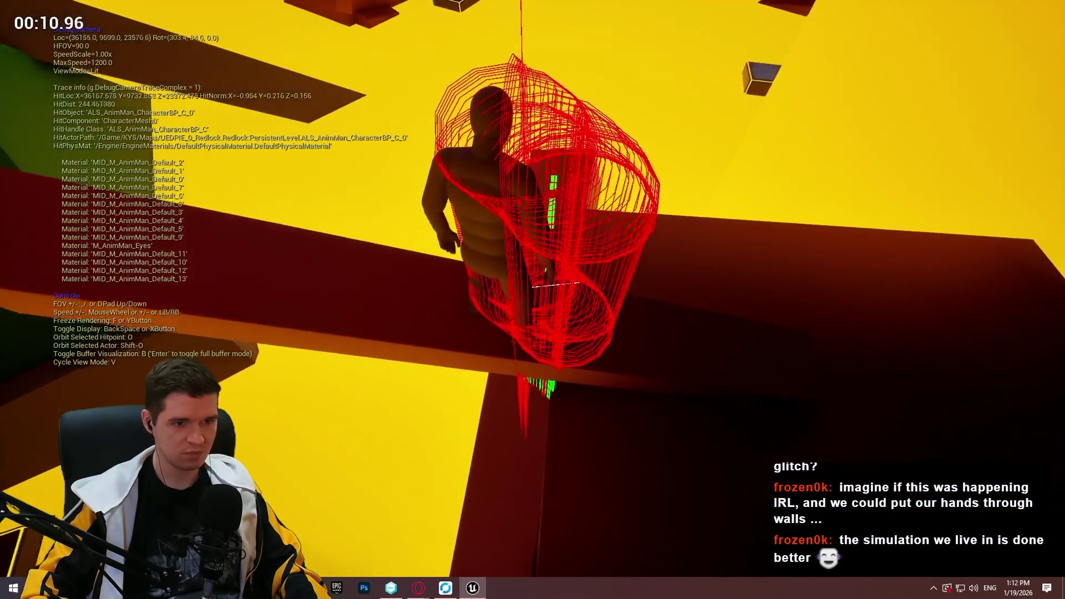
Fly the debug camera around the character to inspect the wall traces, then end the playtest.
key(w)
key(a)
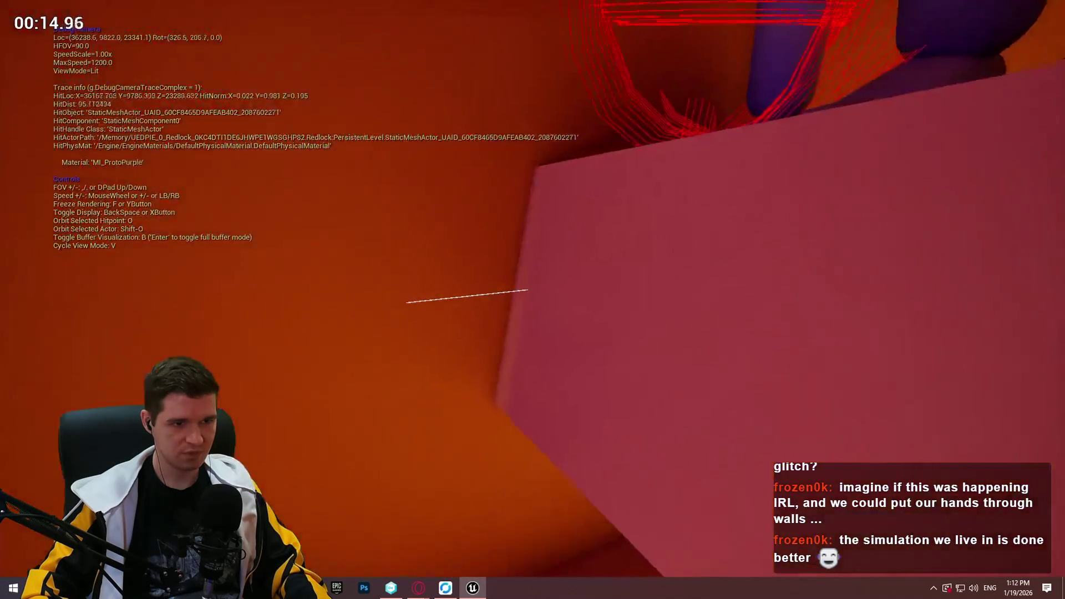
key(d)
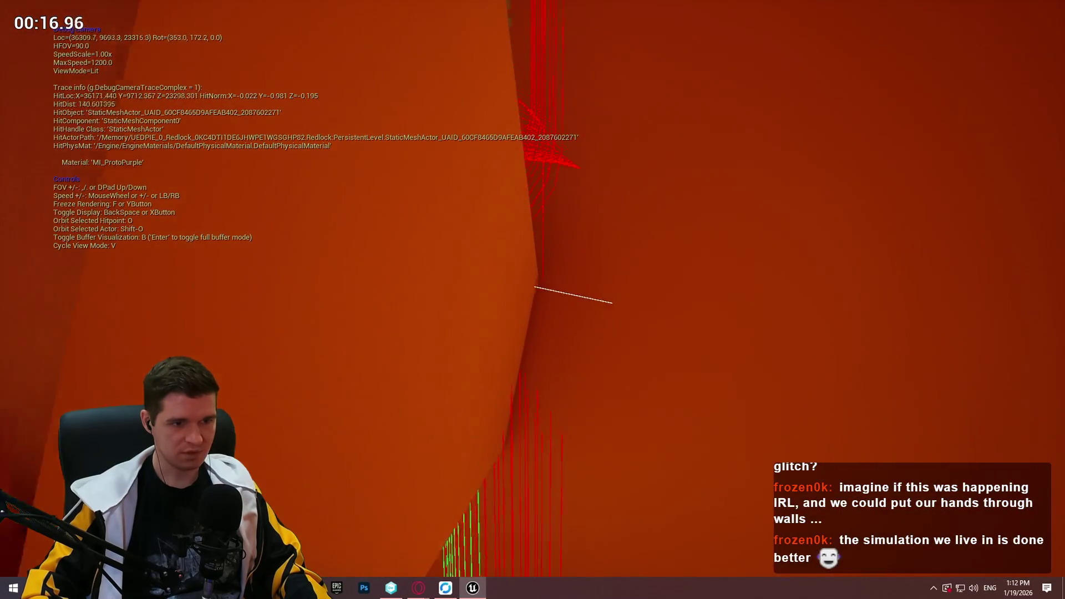
key(w)
key(d)
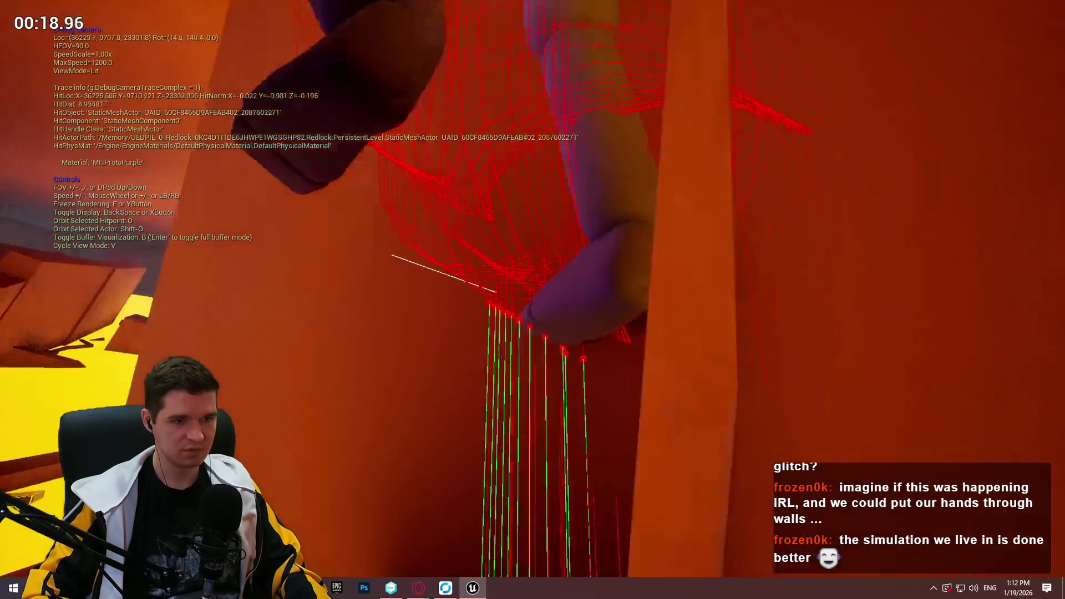
key(w)
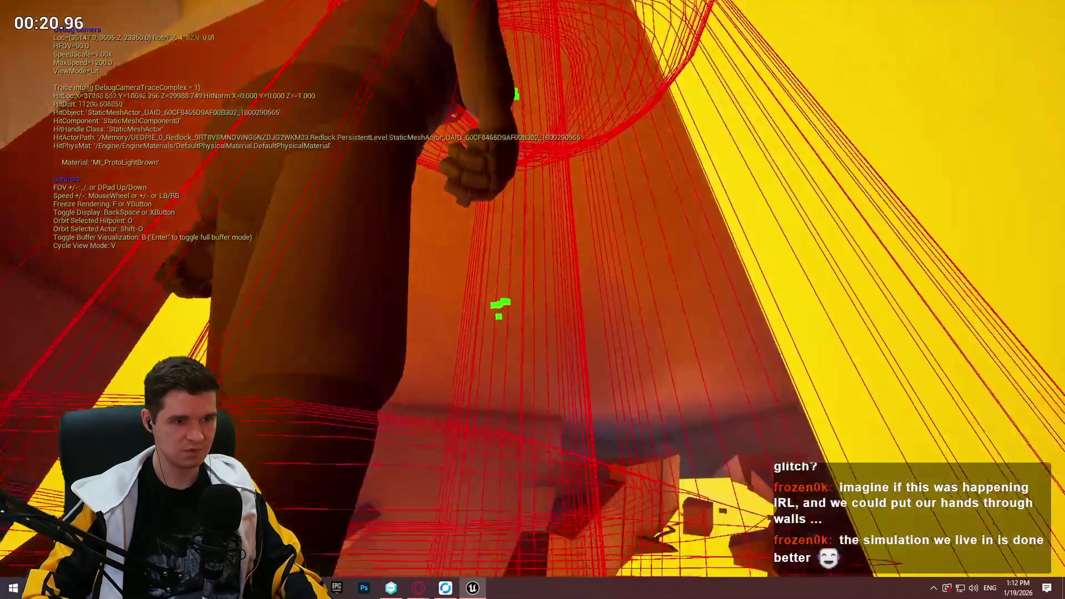
key(s)
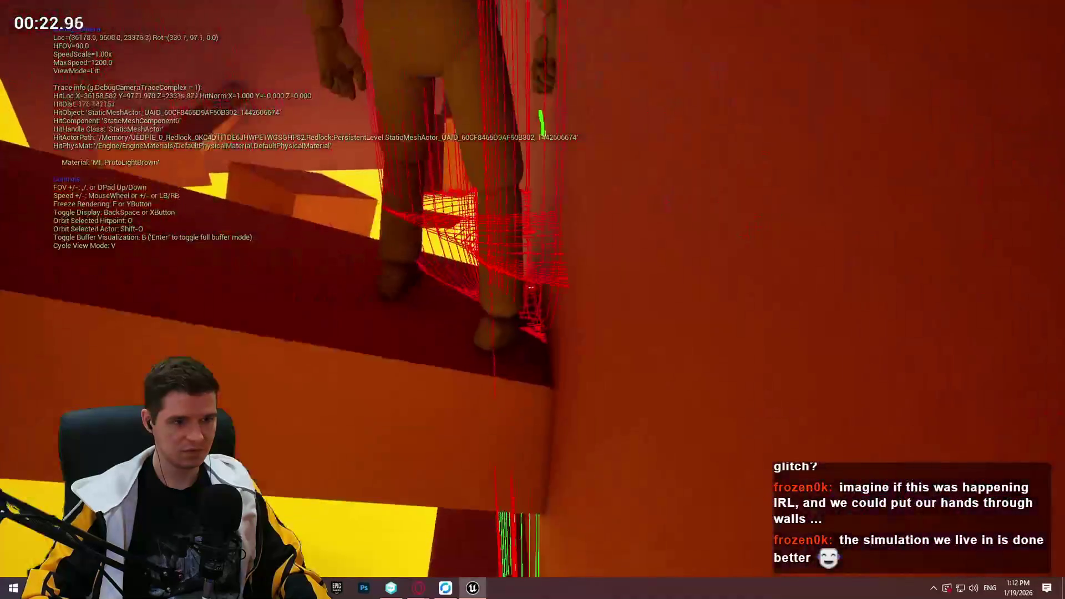
key(s)
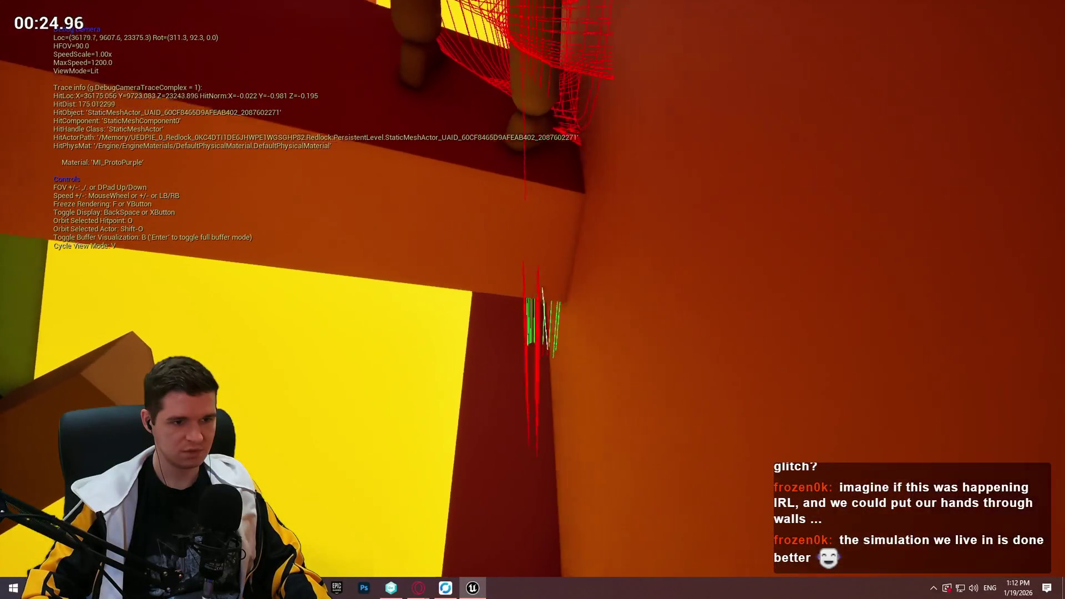
key(a)
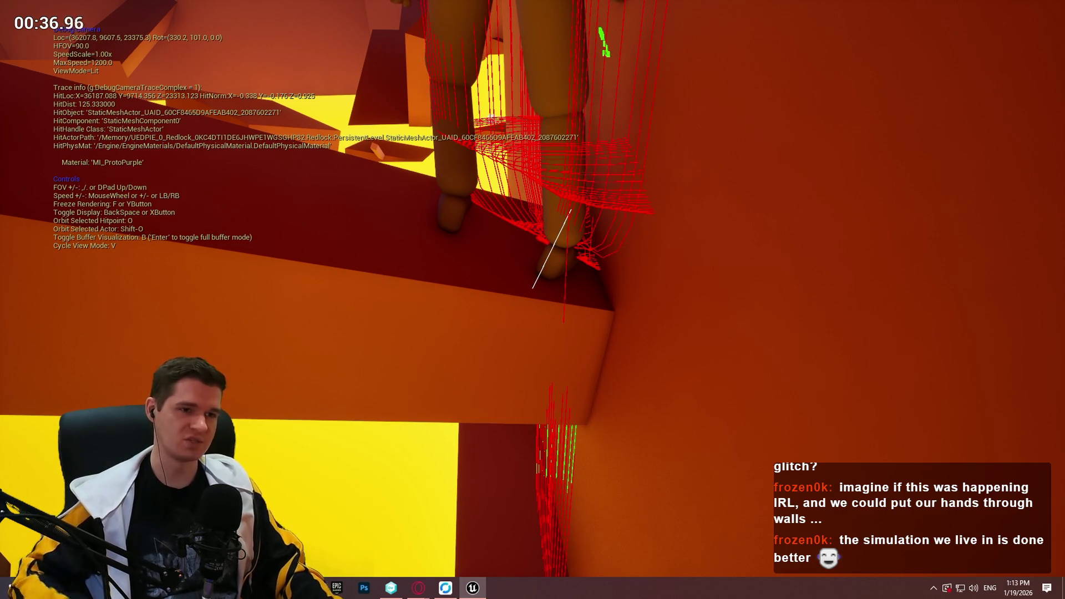
key(Escape)
key(F11)
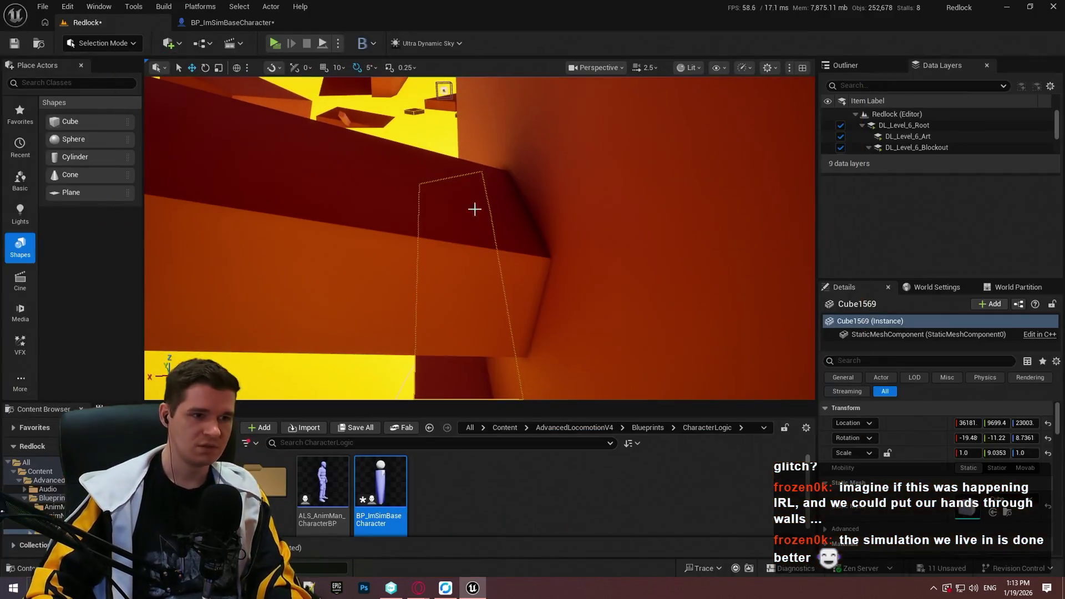
click(261, 23)
scroll(555, 199, down, 6)
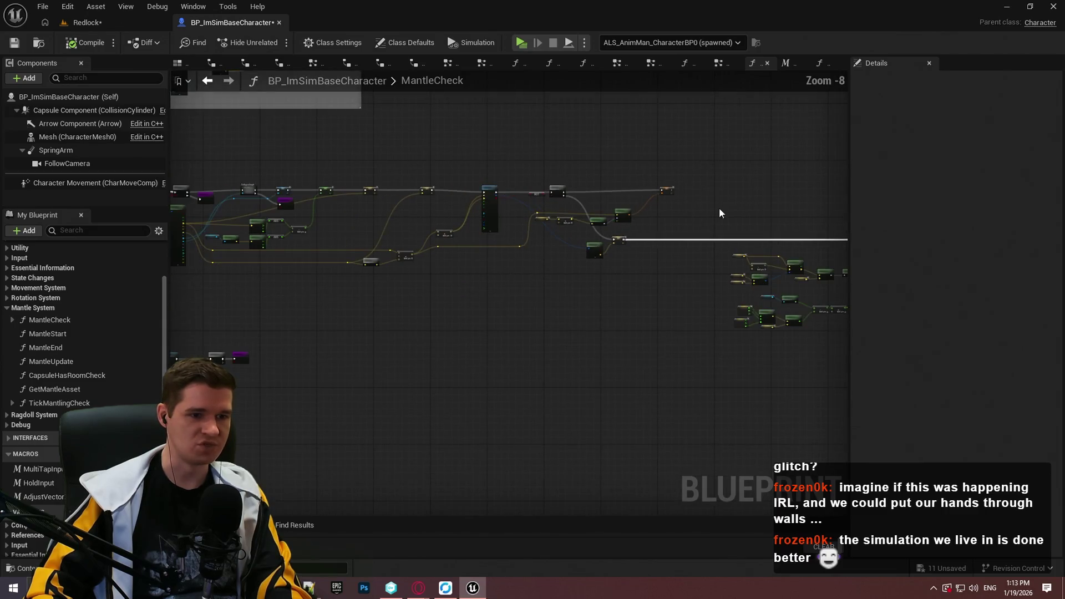
scroll(431, 241, up, 4)
mouse_move(431, 237)
mouse_down()
mouse_move(352, 231)
mouse_move(388, 221)
mouse_move(237, 223)
mouse_move(373, 142)
mouse_up()
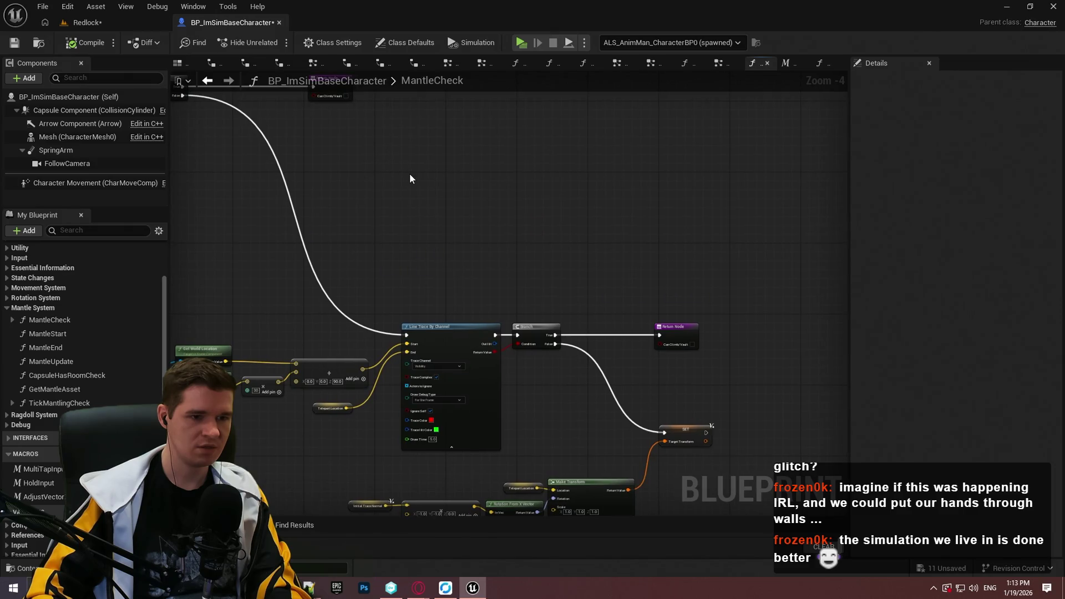
scroll(636, 288, up, 2)
scroll(636, 288, down, 4)
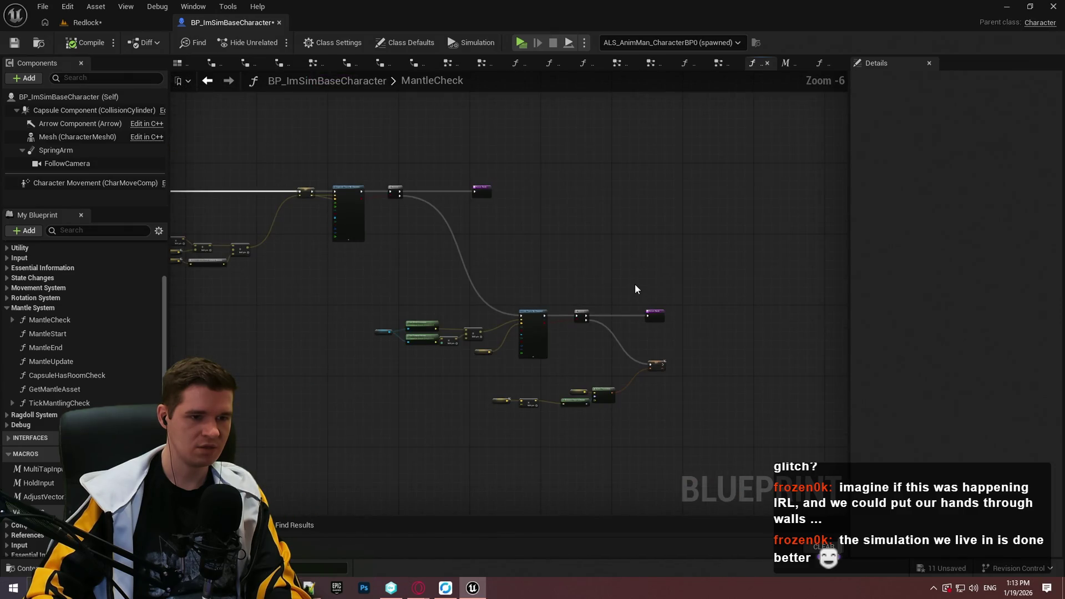
scroll(634, 283, up, 4)
scroll(634, 286, down, 7)
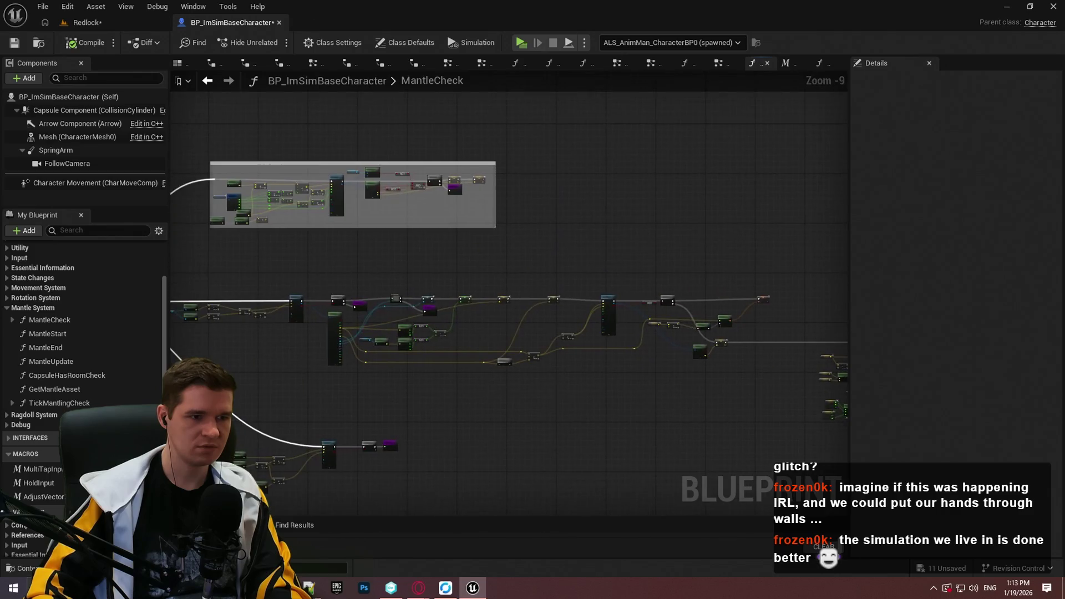
scroll(683, 276, up, 7)
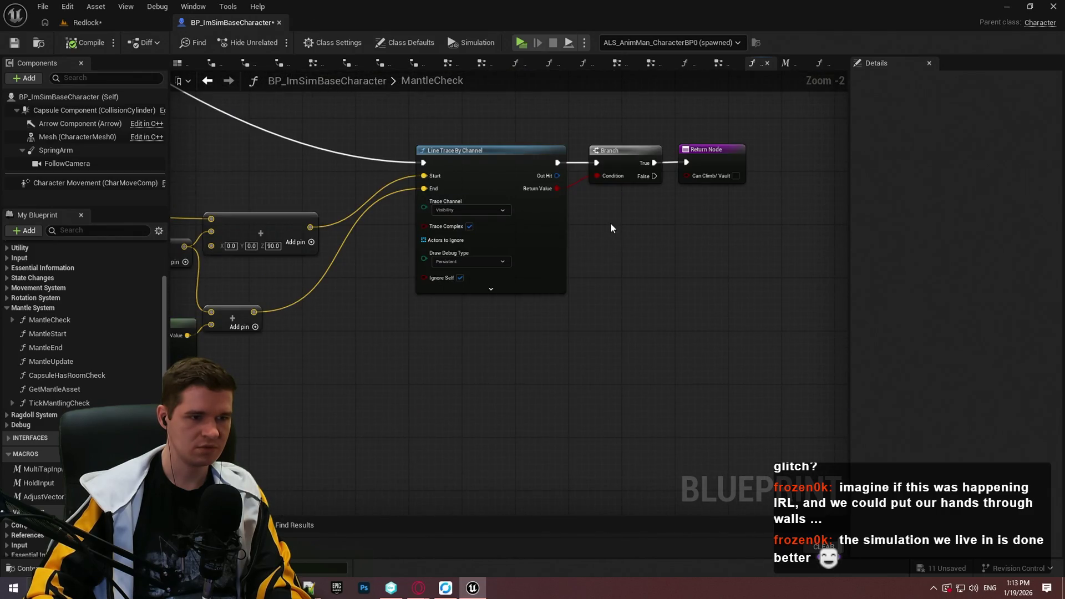
scroll(770, 357, down, 5)
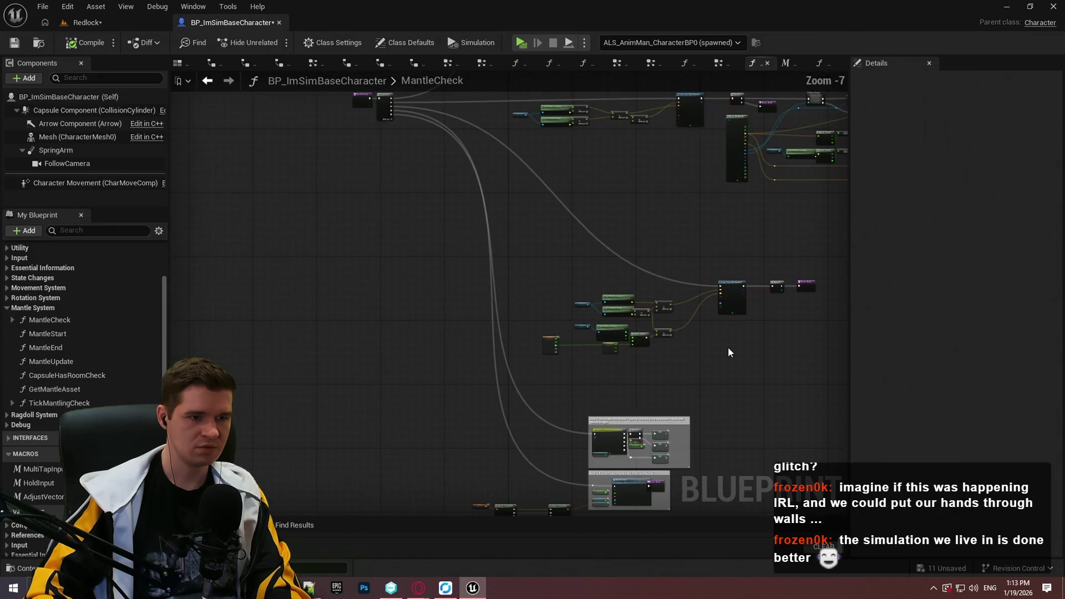
scroll(593, 279, up, 5)
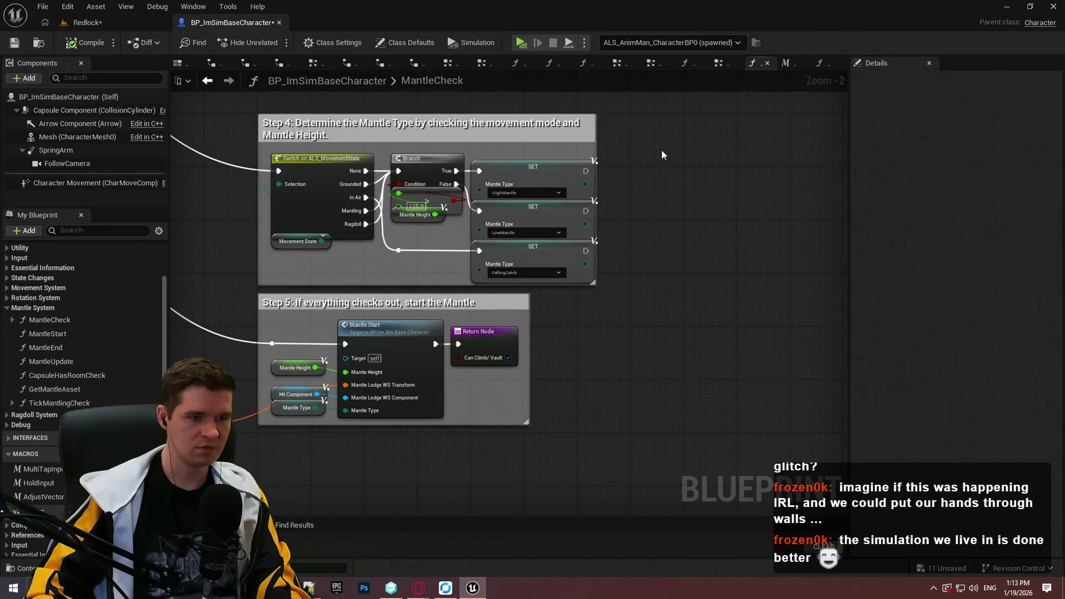
scroll(416, 395, up, 1)
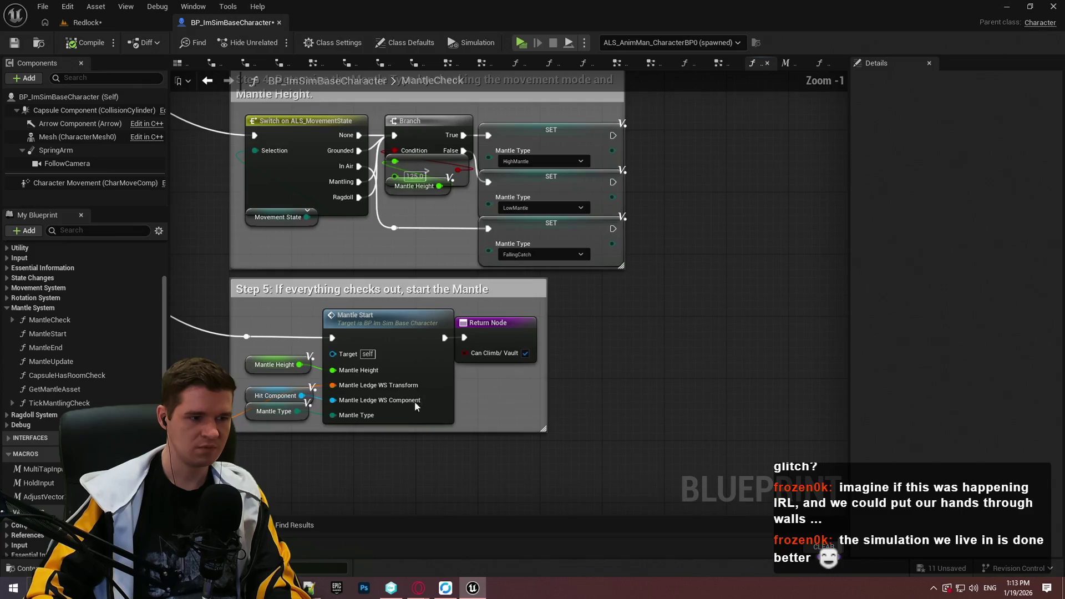
drag(380, 478, 715, 406)
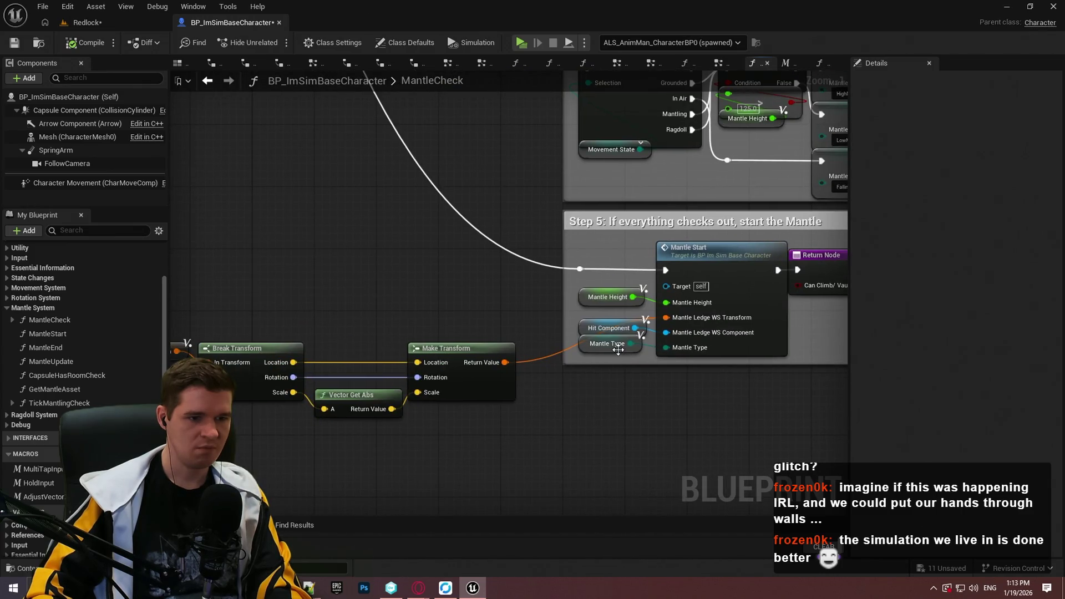
drag(630, 343, 628, 422)
key(Return)
key(Delete)
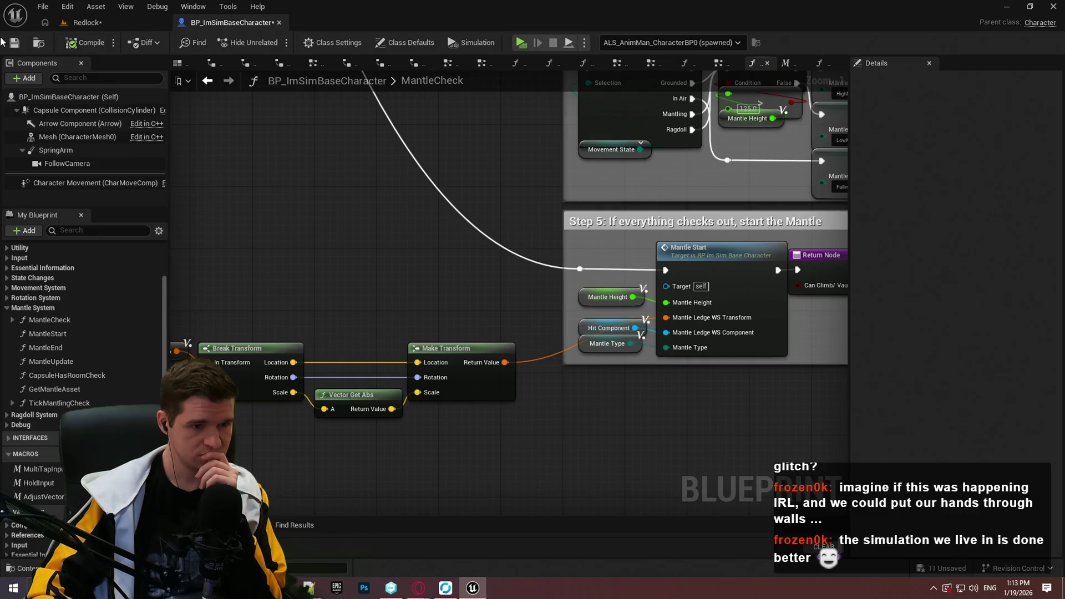
mouse_move(315, 106)
mouse_down()
mouse_move(505, 140)
mouse_move(170, 171)
mouse_up()
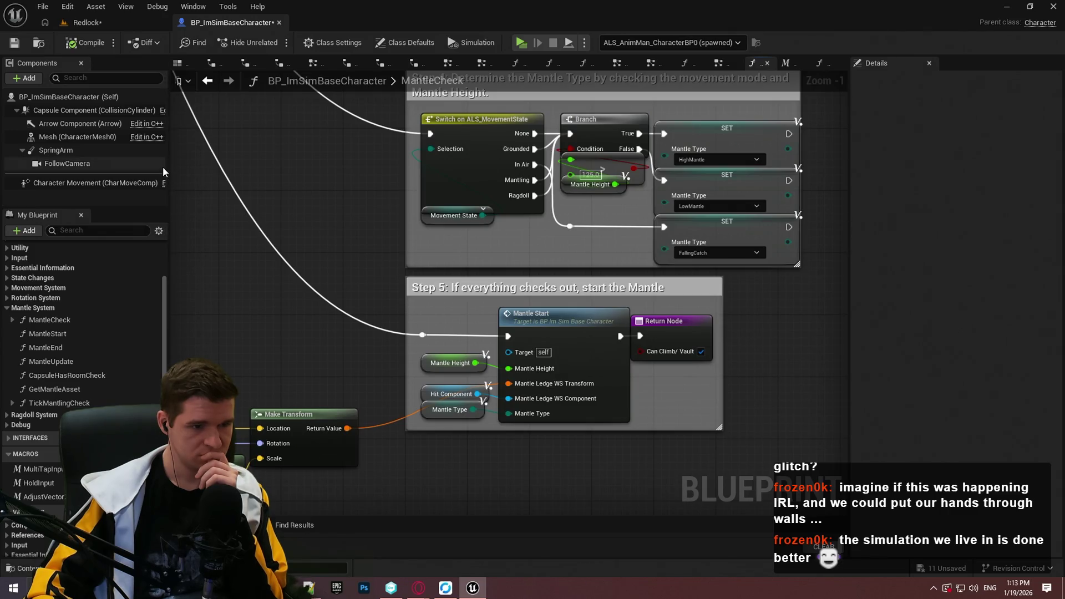
mouse_move(202, 198)
mouse_down()
mouse_move(337, 193)
mouse_move(513, 149)
mouse_move(215, 192)
mouse_up()
scroll(259, 203, down, 3)
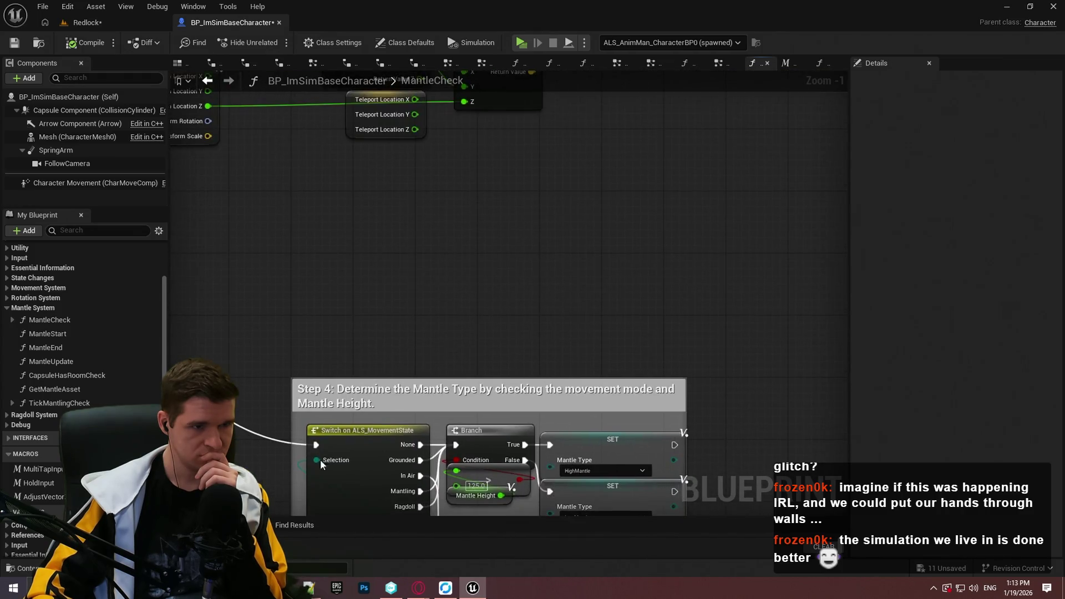
scroll(352, 345, up, 3)
drag(329, 339, 533, 310)
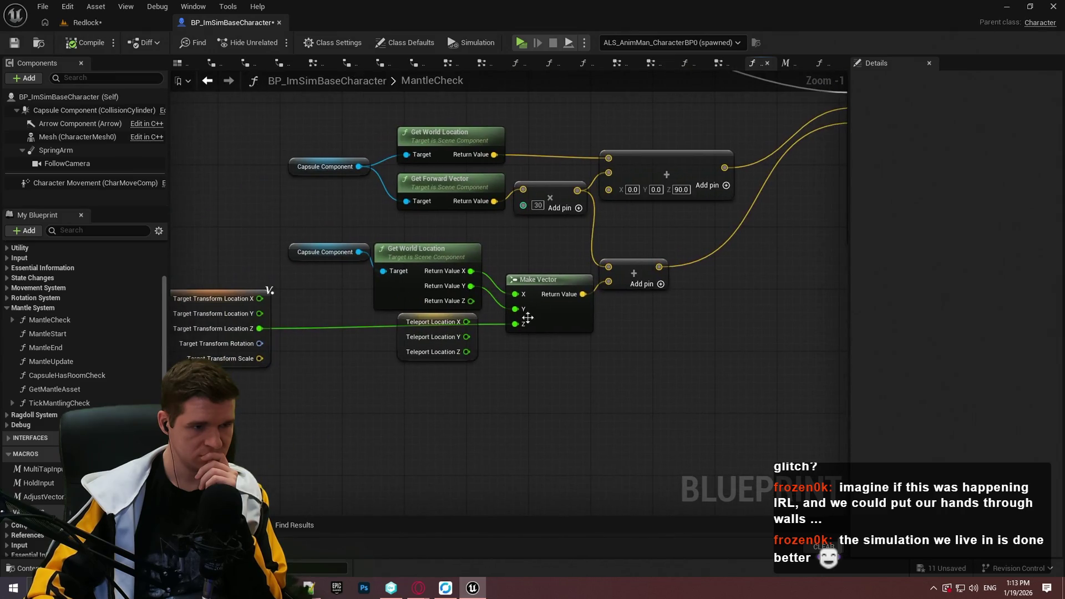
click(472, 337)
key(Delete)
Place the Target Transform break node in the spot freed by Teleport Location.
mouse_move(265, 321)
mouse_down()
mouse_move(354, 385)
mouse_move(469, 346)
mouse_move(476, 354)
mouse_up()
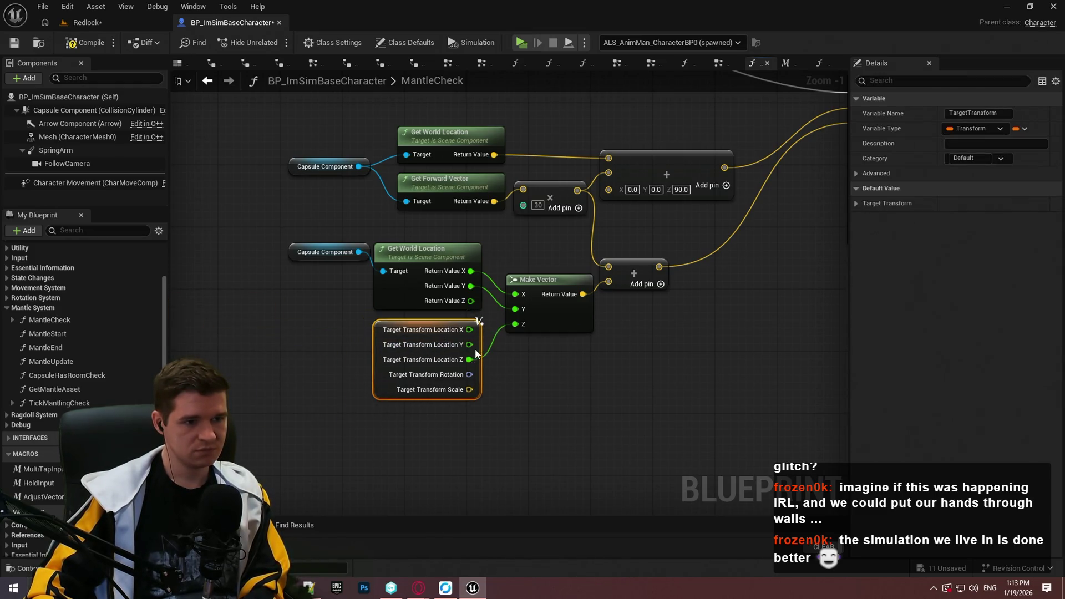
click(607, 379)
scroll(582, 422, down, 3)
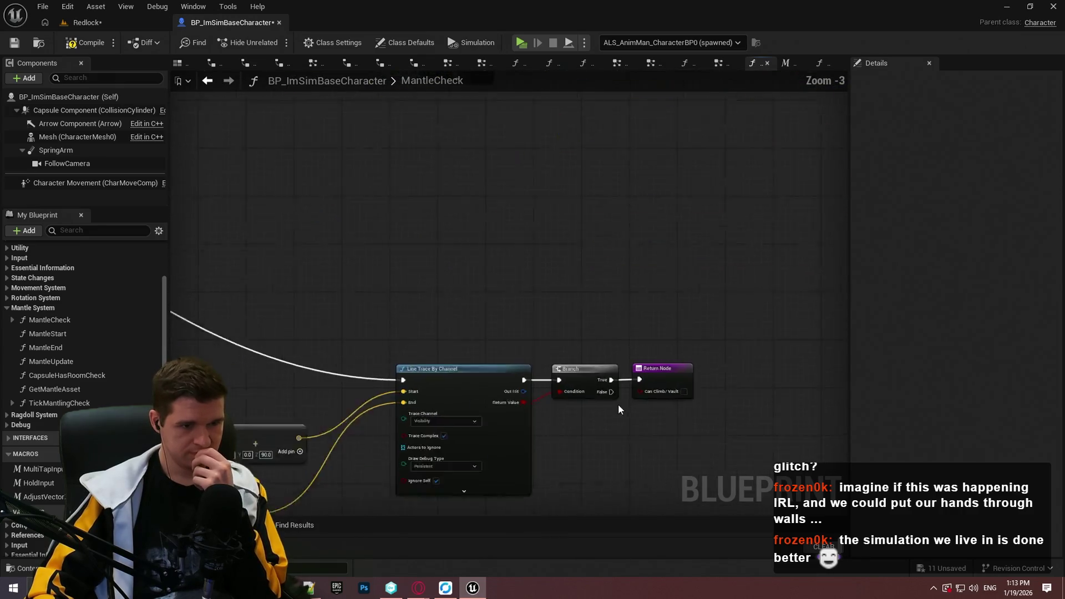
scroll(619, 410, up, 3)
Expand Line Trace By Channel's trace colour and draw time pins, then compile and save.
mouse_move(647, 356)
mouse_down()
mouse_move(810, 229)
mouse_move(801, 230)
mouse_move(1050, 266)
mouse_move(816, 278)
mouse_up()
click(750, 323)
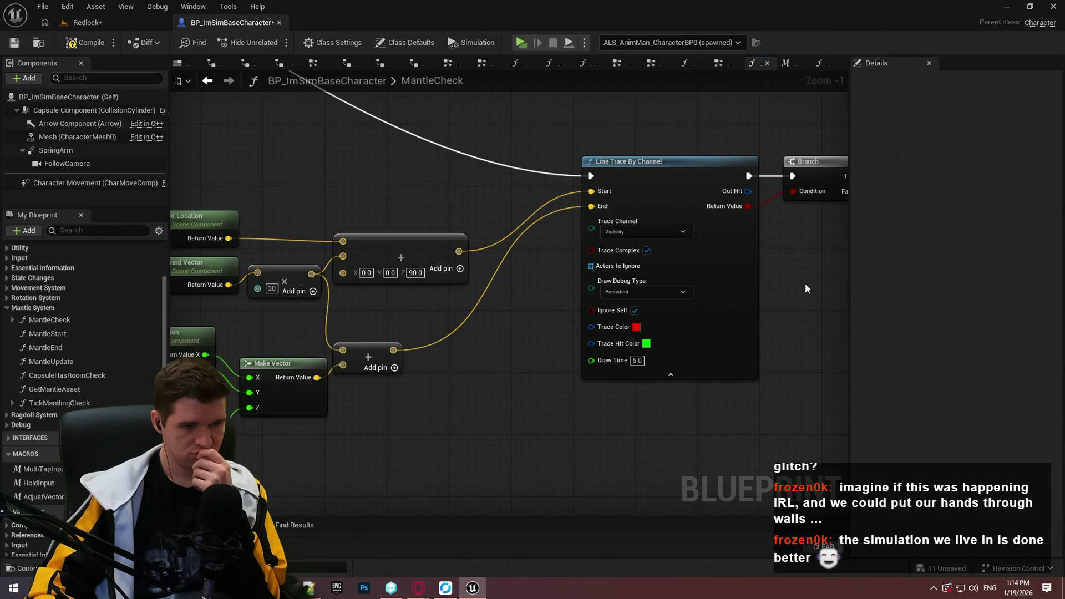
scroll(794, 288, down, 3)
scroll(795, 290, down, 3)
scroll(552, 304, up, 3)
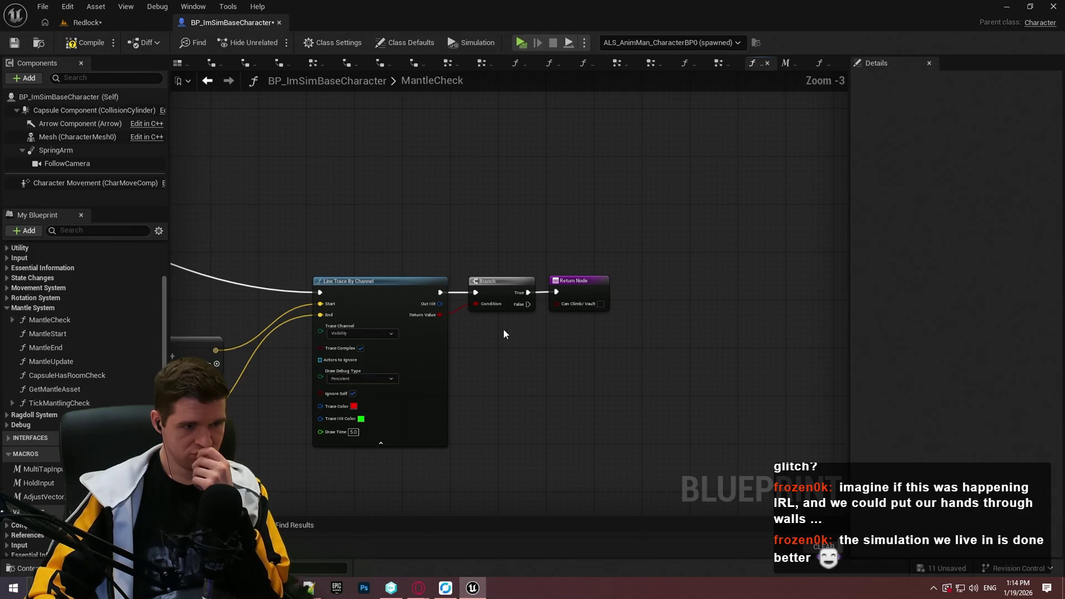
scroll(498, 332, down, 3)
scroll(481, 311, up, 3)
scroll(464, 310, down, 4)
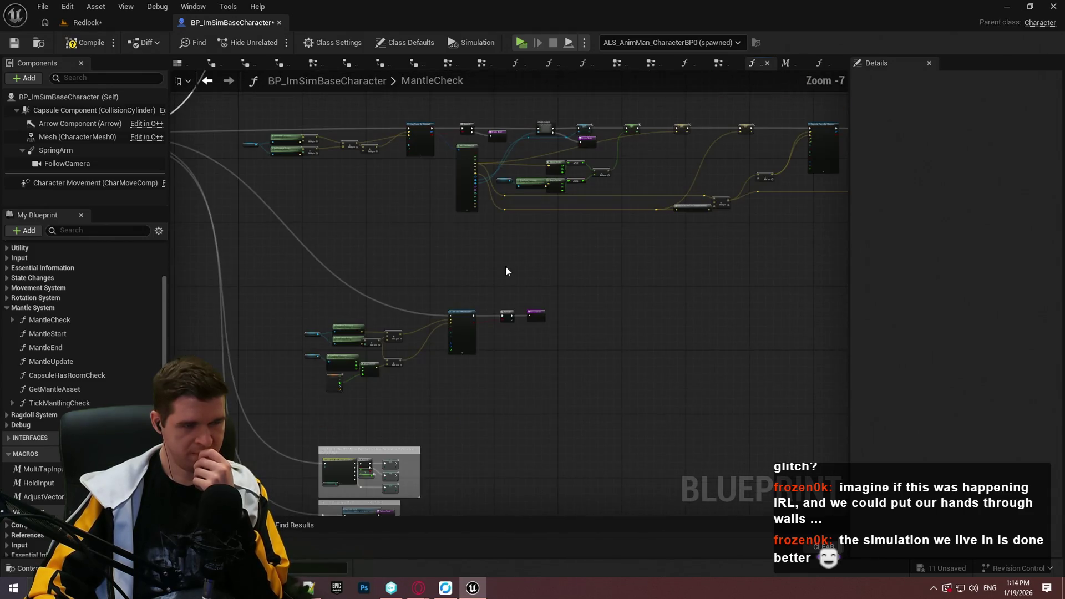
scroll(504, 276, up, 4)
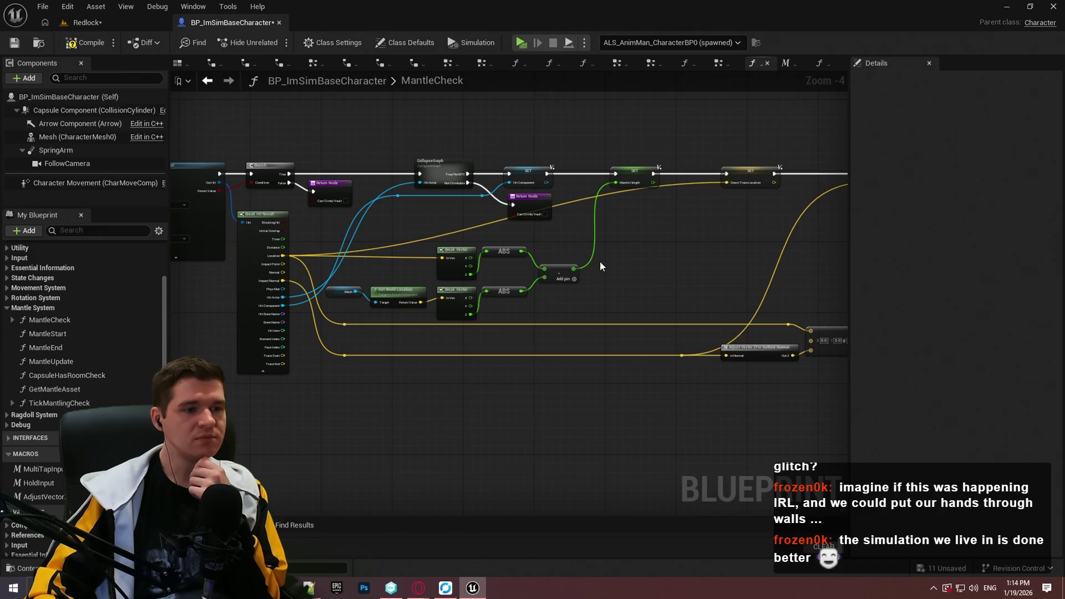
scroll(590, 268, down, 3)
scroll(465, 313, up, 3)
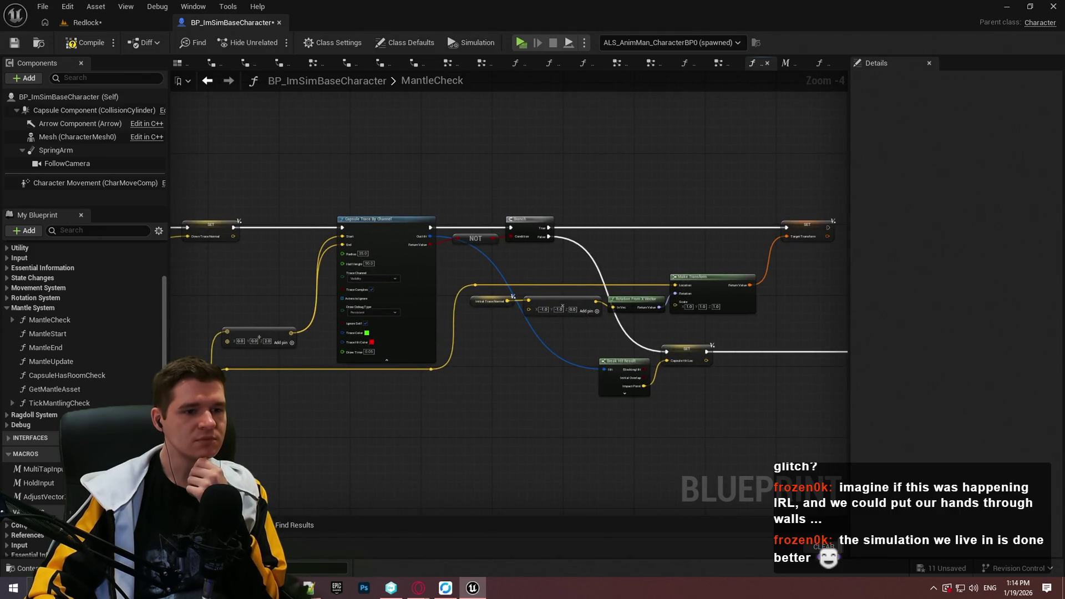
scroll(801, 209, down, 3)
scroll(486, 228, up, 3)
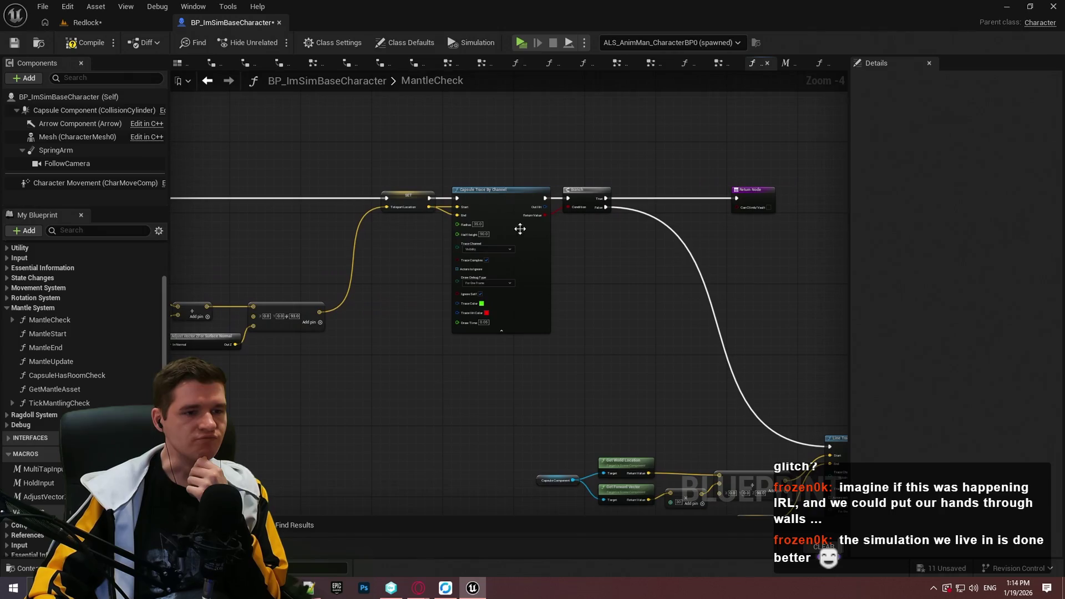
scroll(613, 281, down, 2)
scroll(445, 150, up, 4)
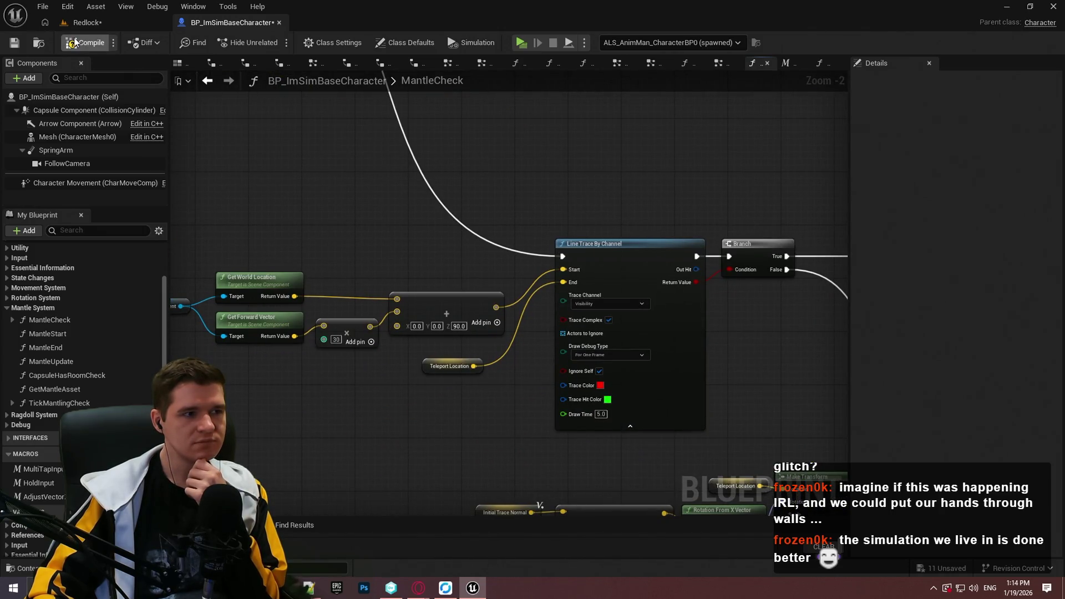
click(10, 44)
Review the MantleCheck graph around the Break Vector and ABS nodes, then return to the Cube1569 ledge in Redlock.
scroll(492, 263, down, 4)
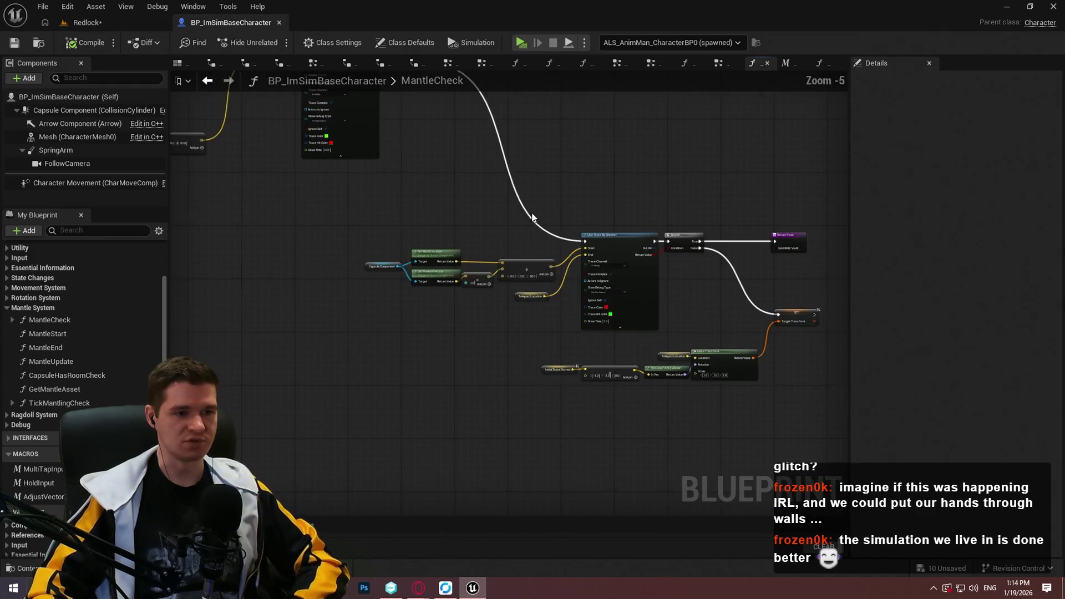
drag(492, 263, 556, 263)
mouse_move(801, 422)
mouse_down()
mouse_move(335, 142)
mouse_move(381, 159)
mouse_move(618, 155)
mouse_move(808, 192)
mouse_up()
scroll(757, 241, down, 3)
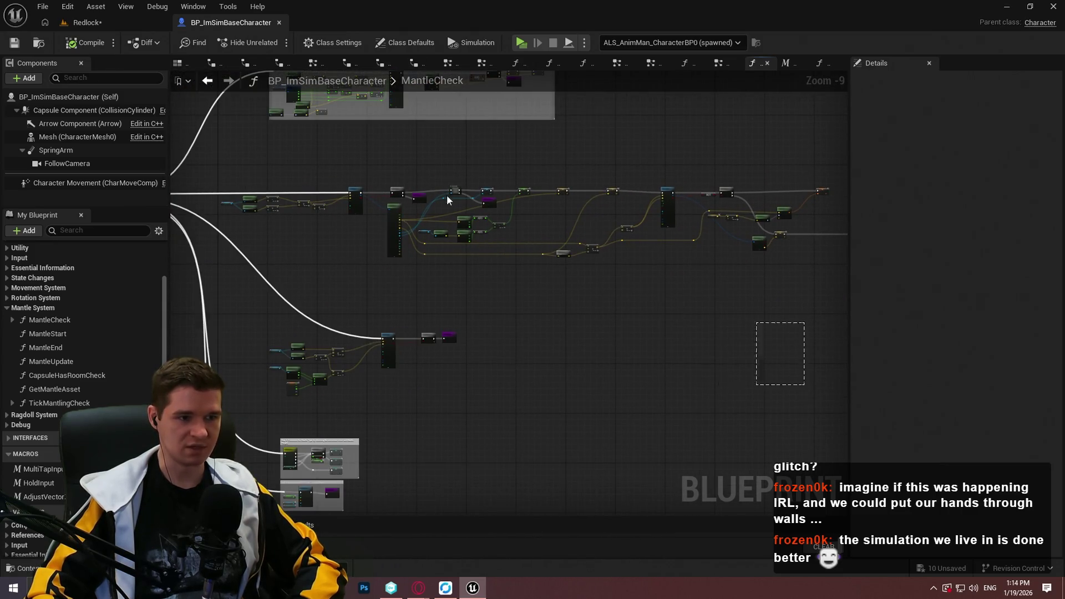
scroll(419, 211, up, 5)
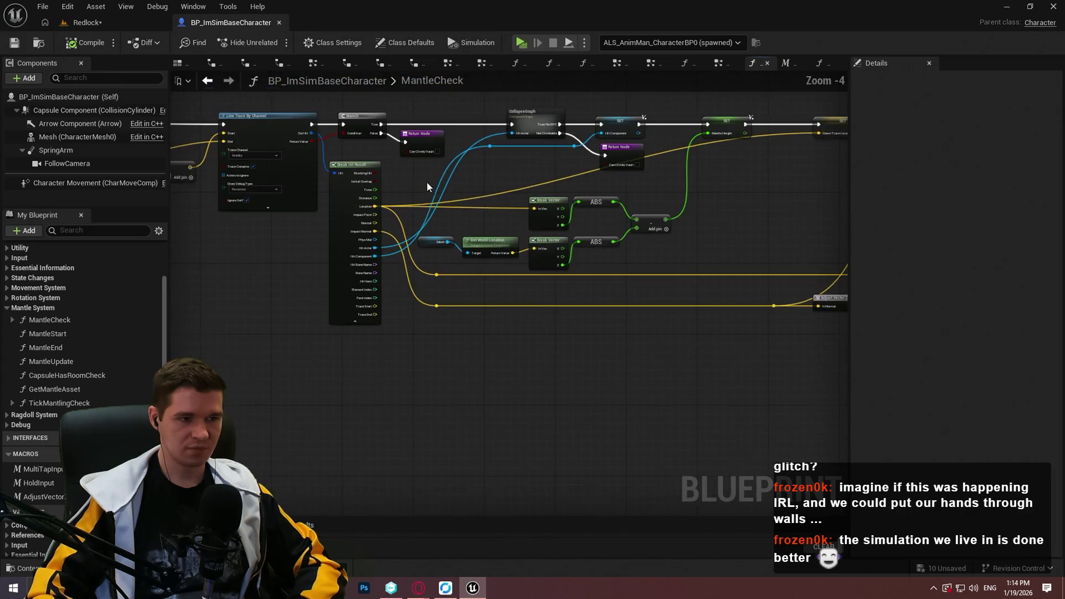
scroll(427, 187, up, 3)
drag(424, 180, 216, 120)
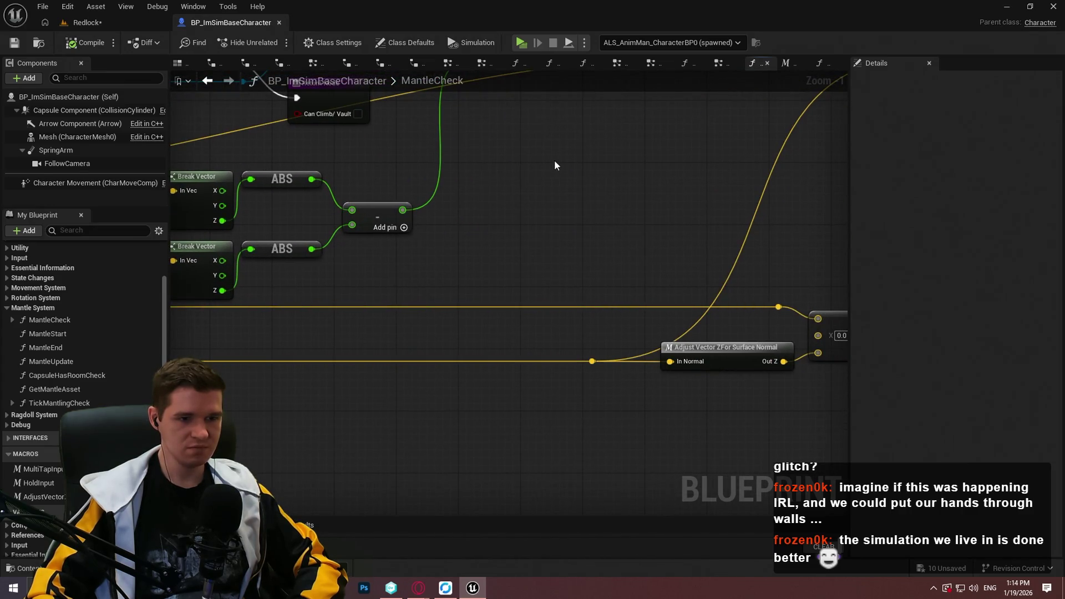
scroll(627, 205, down, 5)
scroll(623, 191, up, 3)
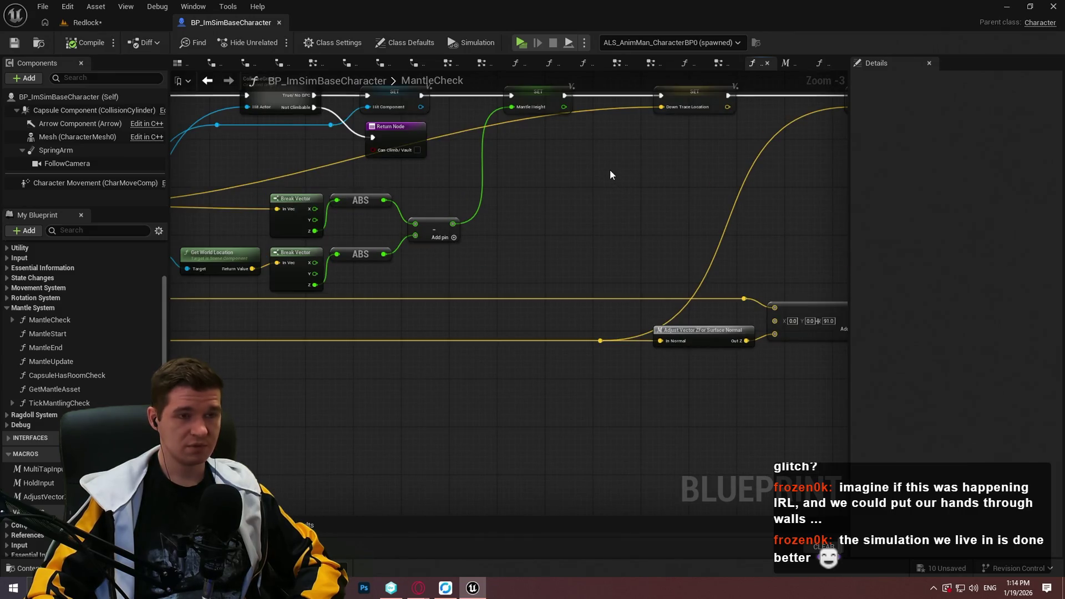
scroll(591, 177, up, 1)
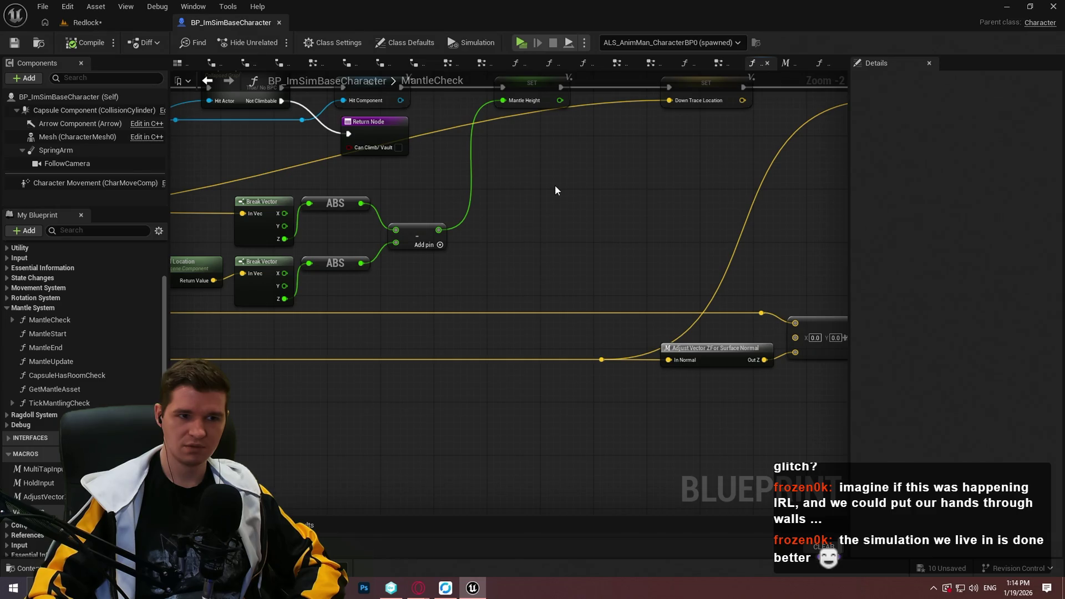
click(115, 24)
drag(461, 157, 461, 190)
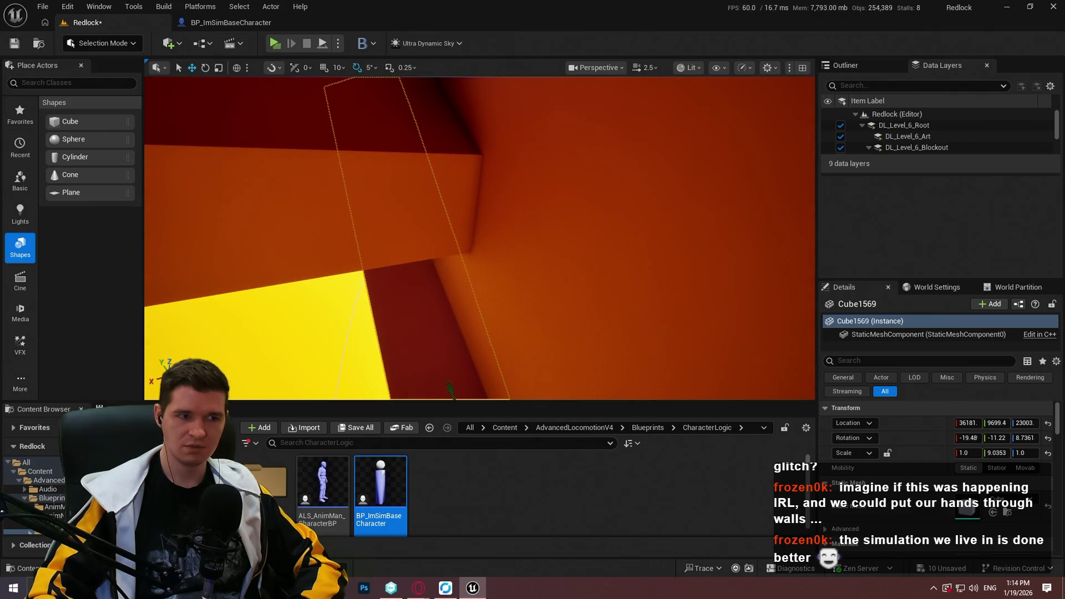
Add a breakpoint on the Mantle Start node in the Step 4/Step 5 area of MantleCheck.
click(207, 25)
scroll(425, 244, down, 4)
scroll(530, 317, up, 4)
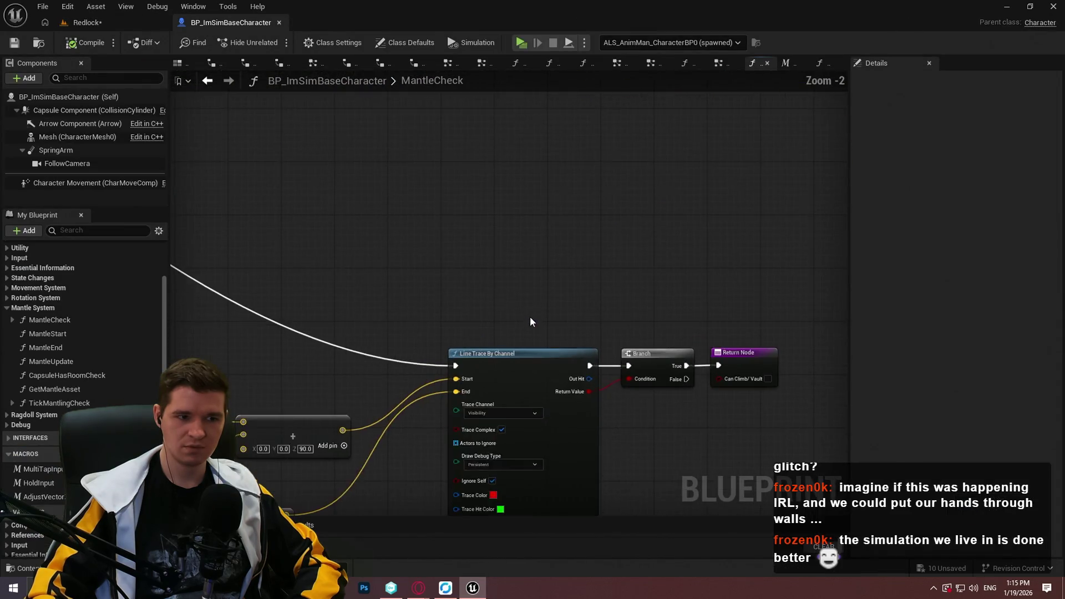
drag(621, 319, 644, 91)
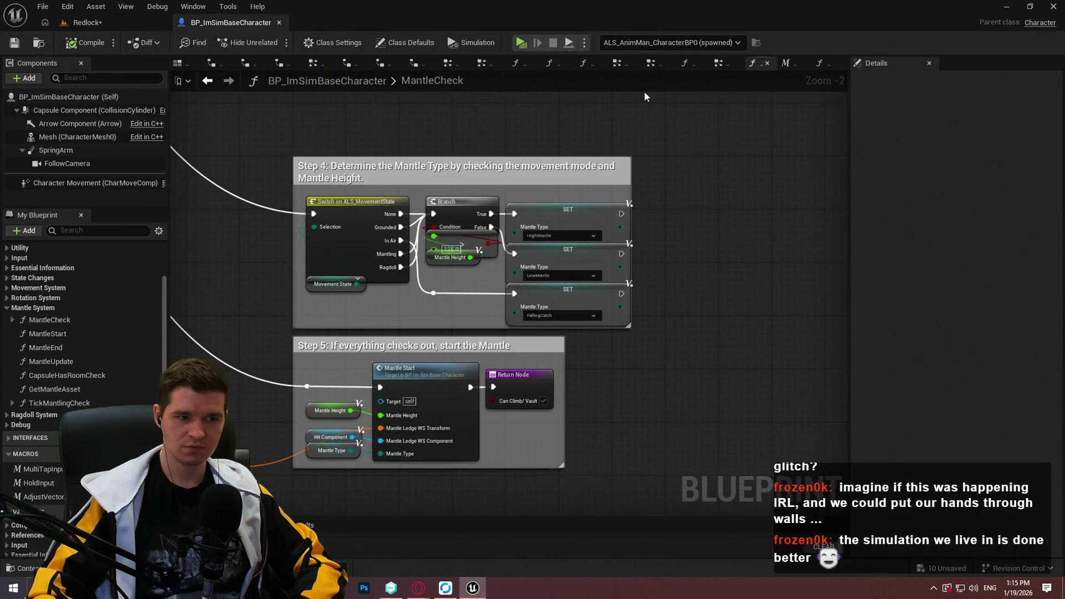
right_click(450, 377)
click(493, 314)
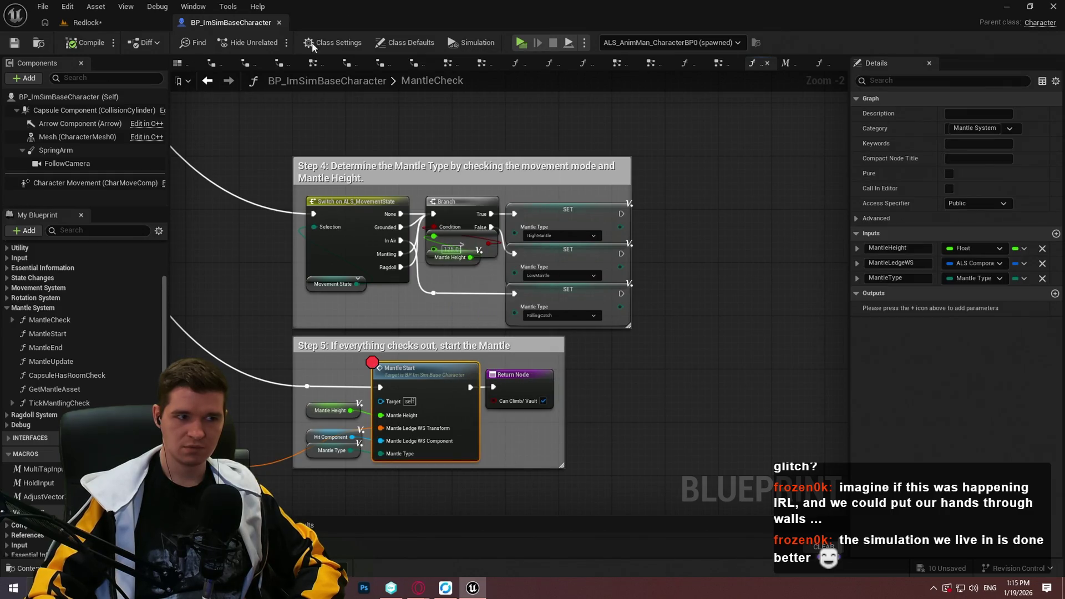
Start a Redlock playtest from the ledge spot, past the welcome dialog.
click(86, 22)
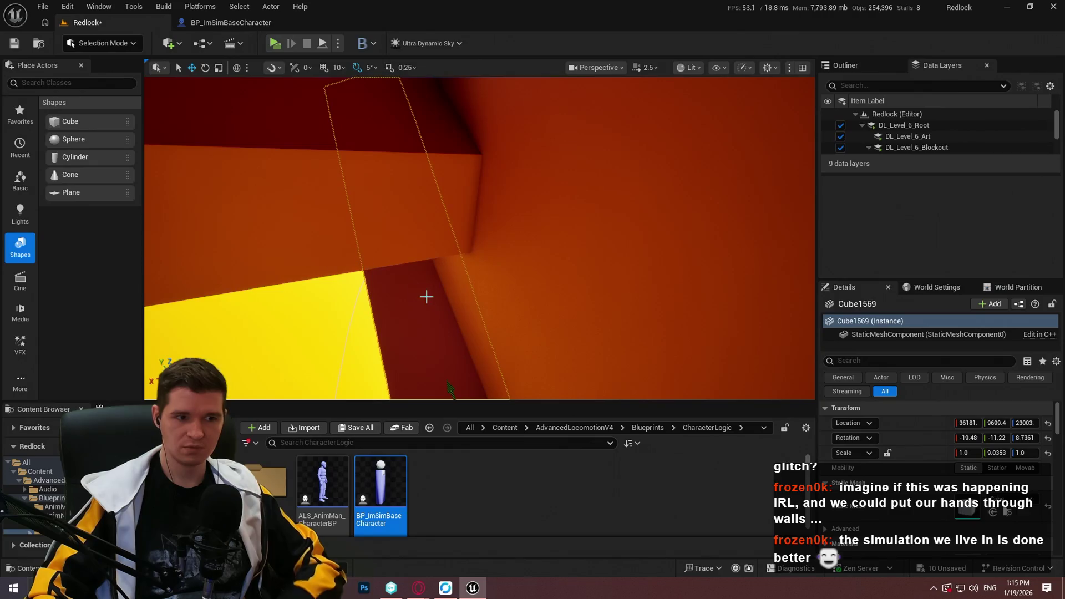
right_click(435, 319)
click(532, 565)
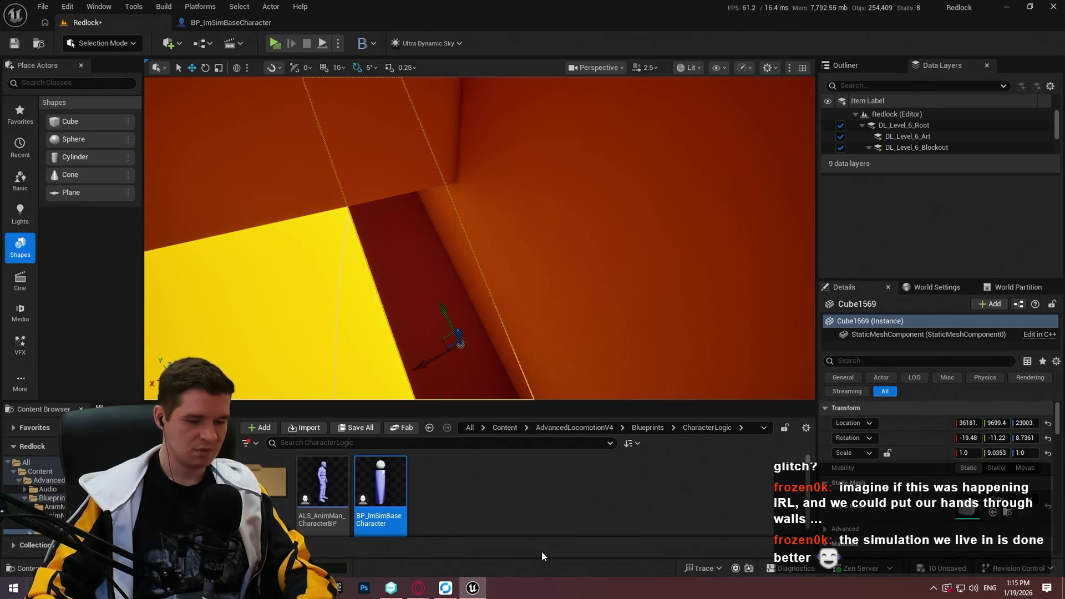
click(480, 341)
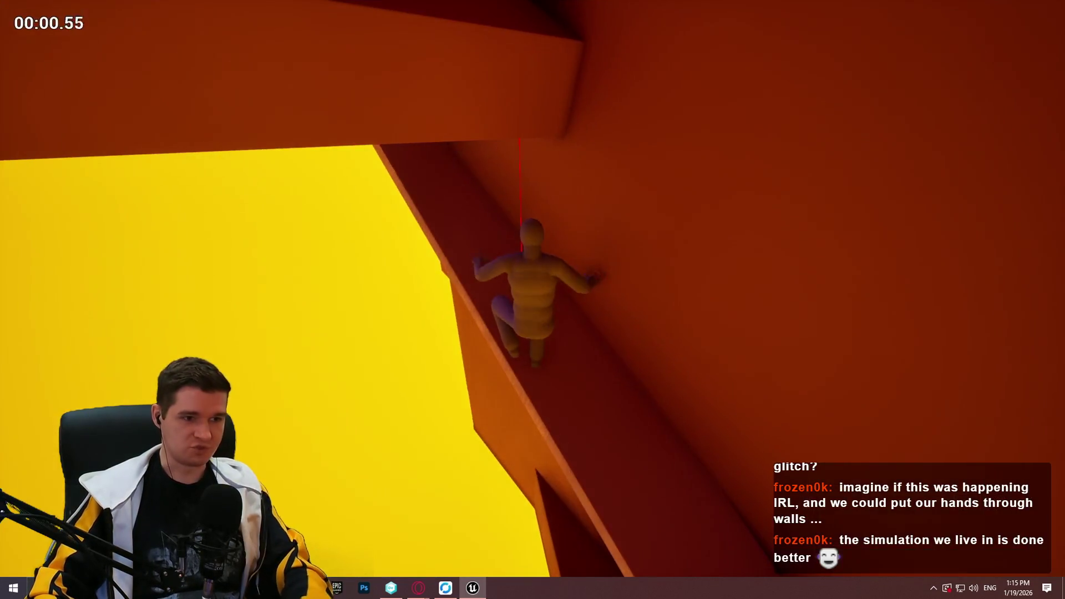
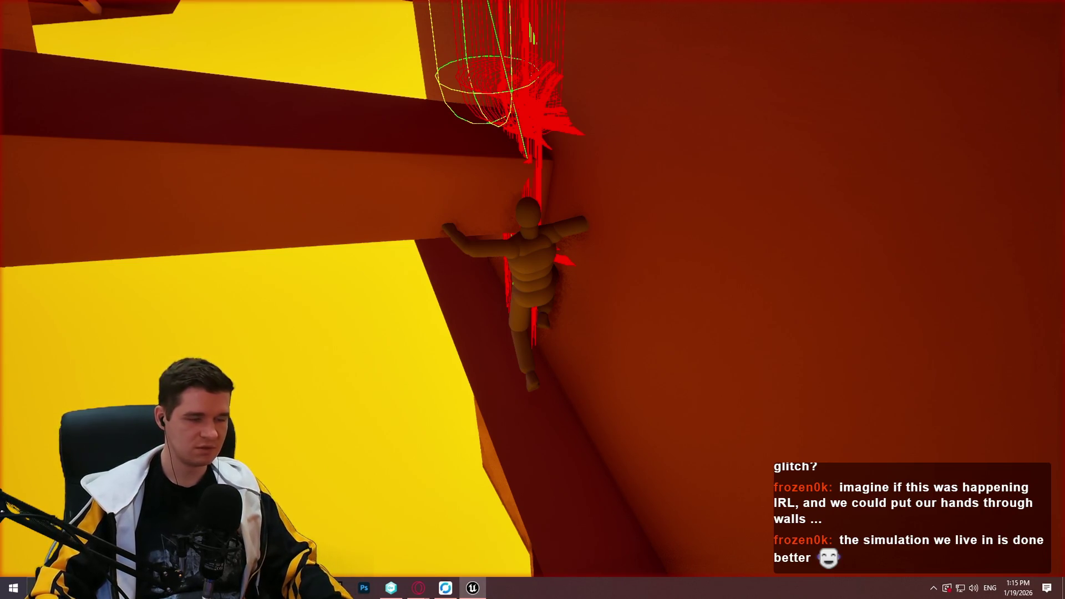
Return to the Redlock Unreal Editor window and end the running play session.
key(alt+Tab)
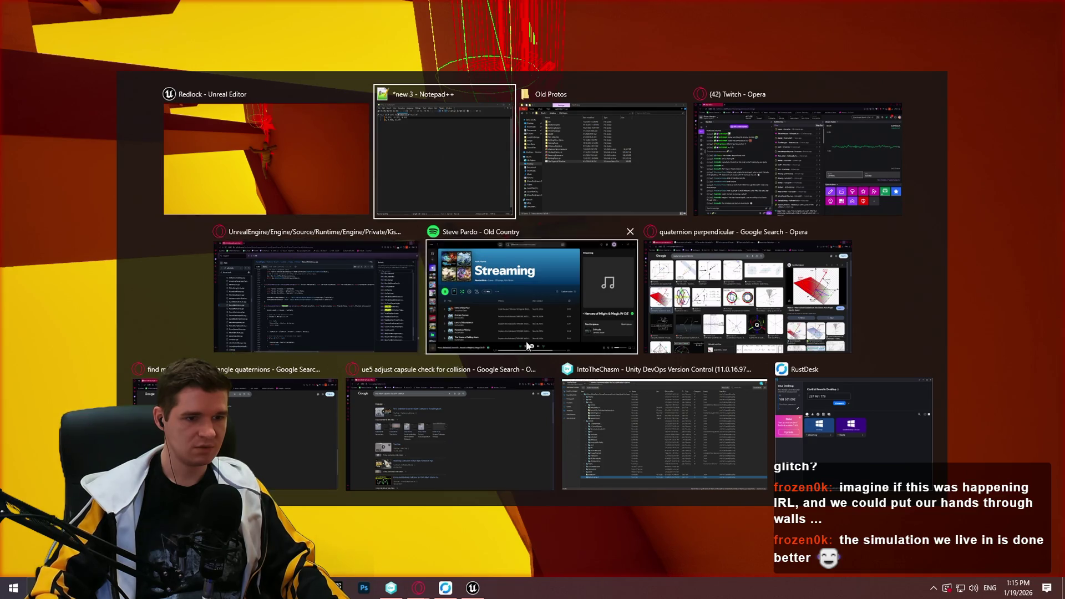
key(Escape)
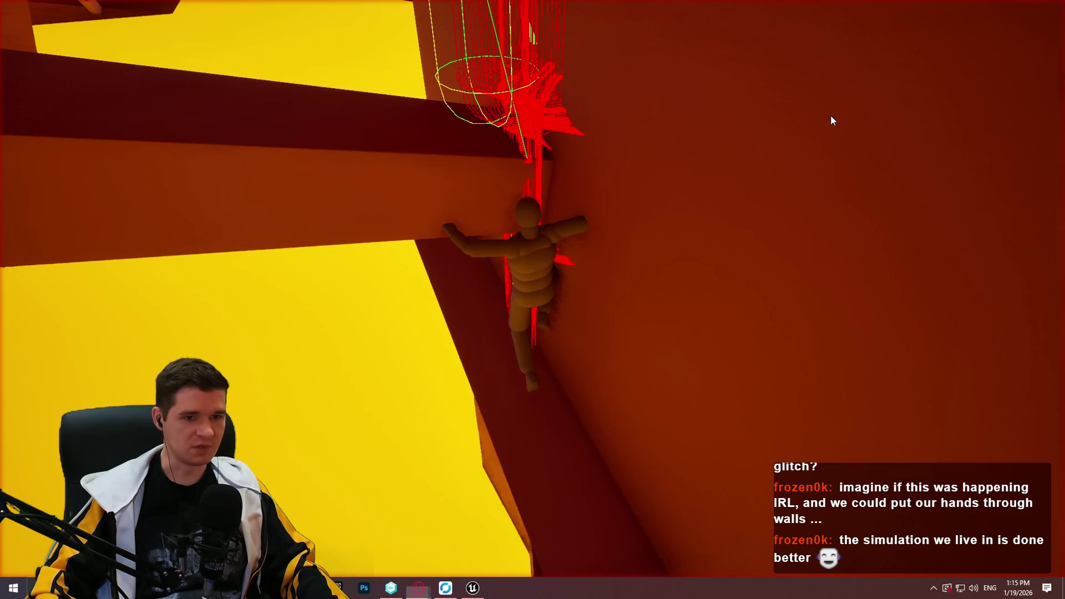
key(alt+Tab)
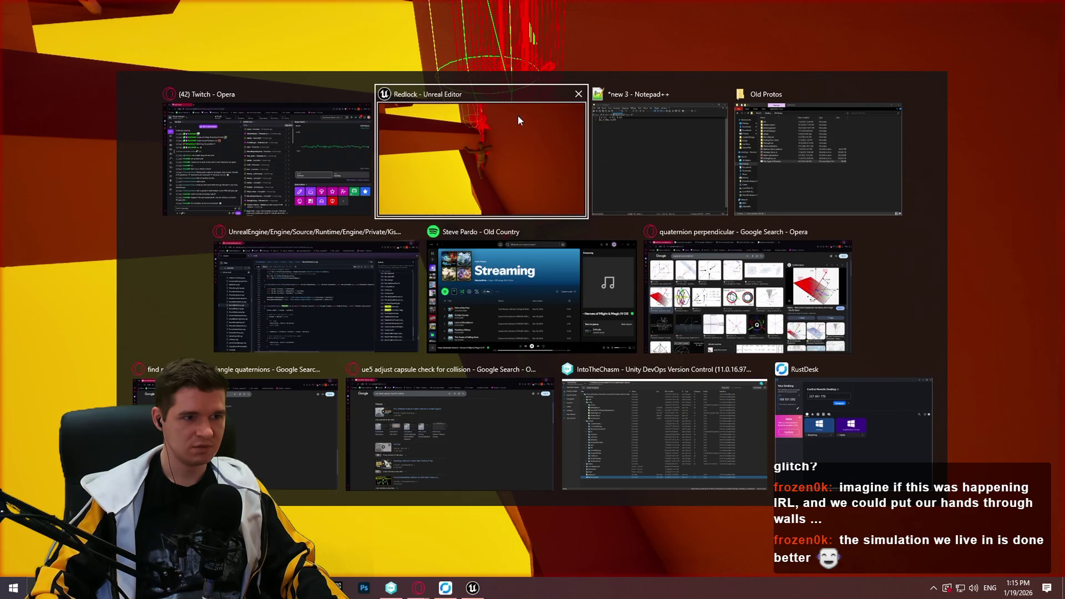
click(517, 114)
key(alt+Tab)
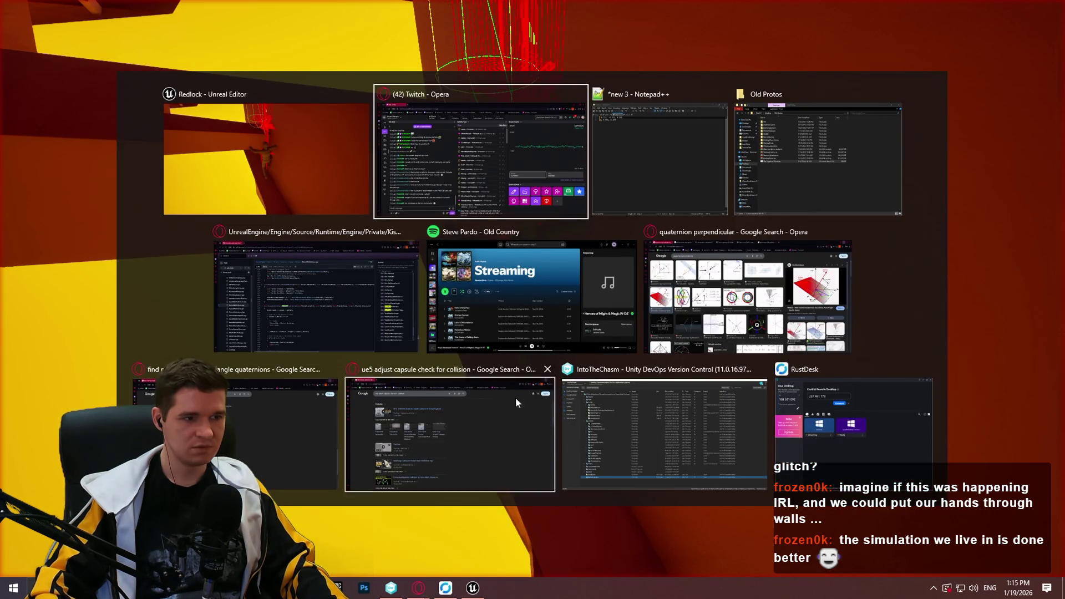
click(260, 154)
key(super)
key(super)
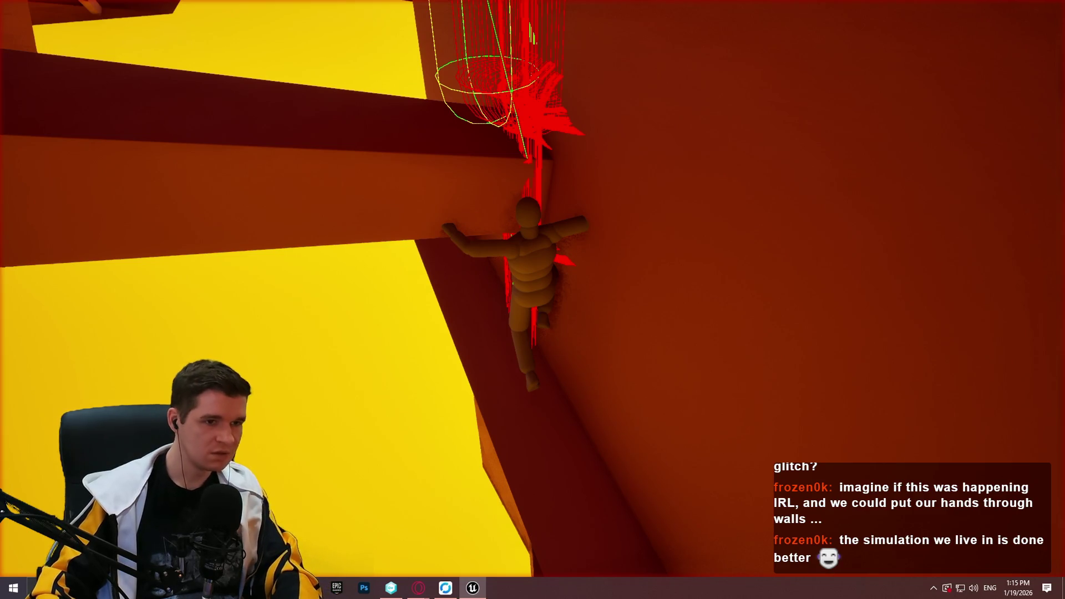
key(Escape)
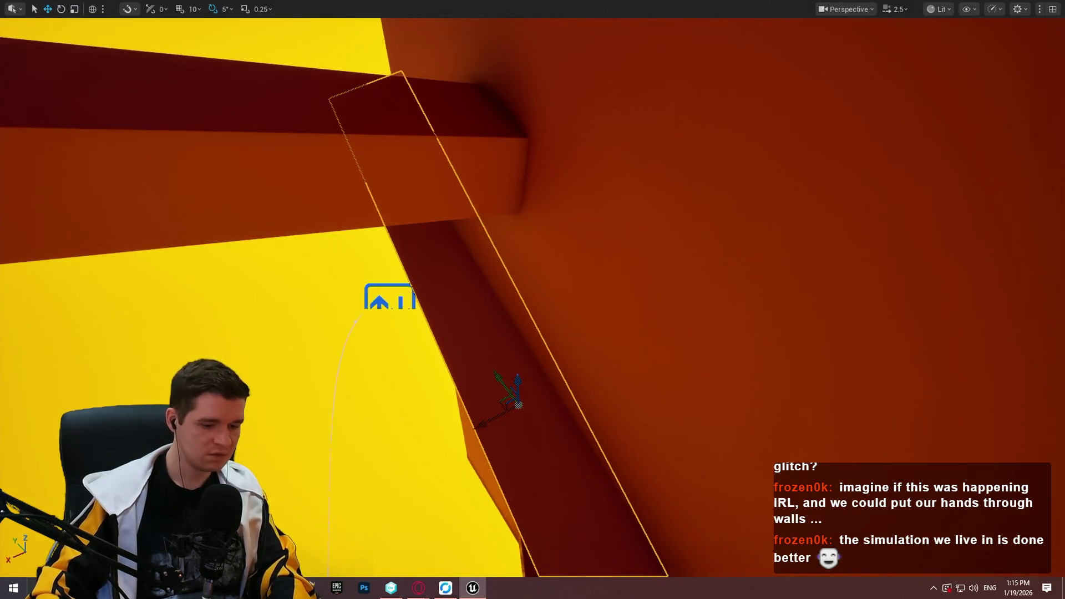
Back in the Redlock level editor, start a fresh play session with Alt+P.
key(alt+Tab)
click(84, 22)
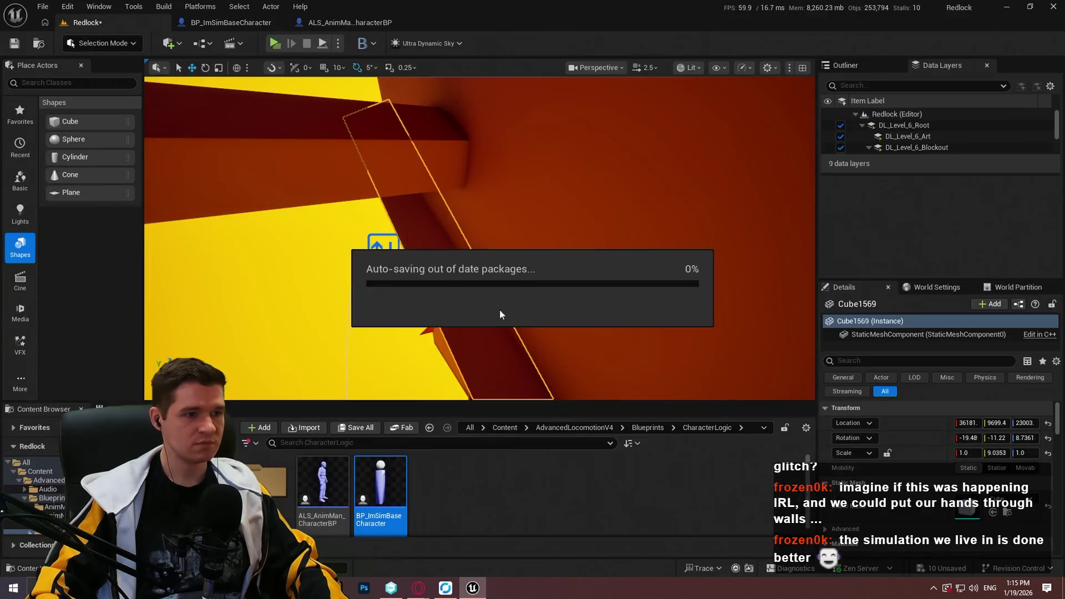
right_click(503, 186)
mouse_move(544, 421)
click(585, 575)
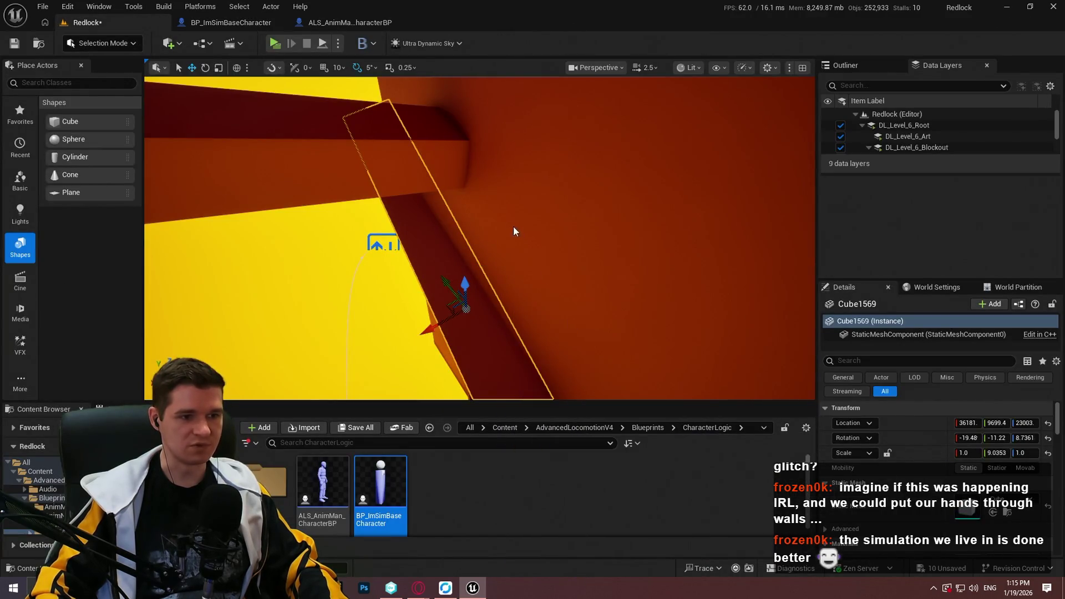
key(alt+p)
click(480, 340)
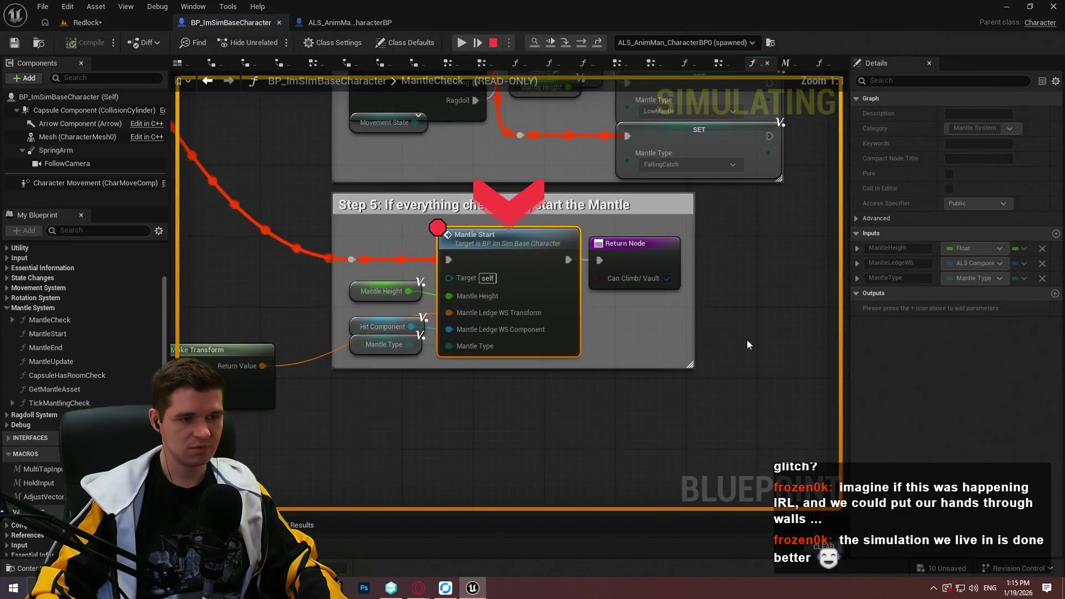
Read the Break Transform and Vector Get Abs debug values feeding Mantle Start.
double_click(449, 312)
mouse_move(417, 329)
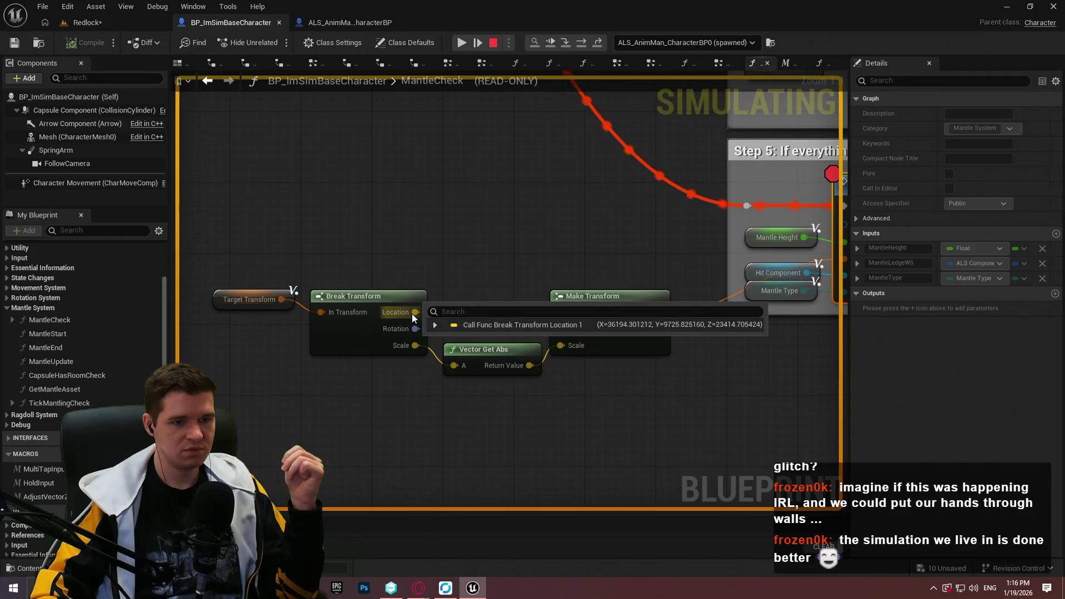
mouse_move(516, 367)
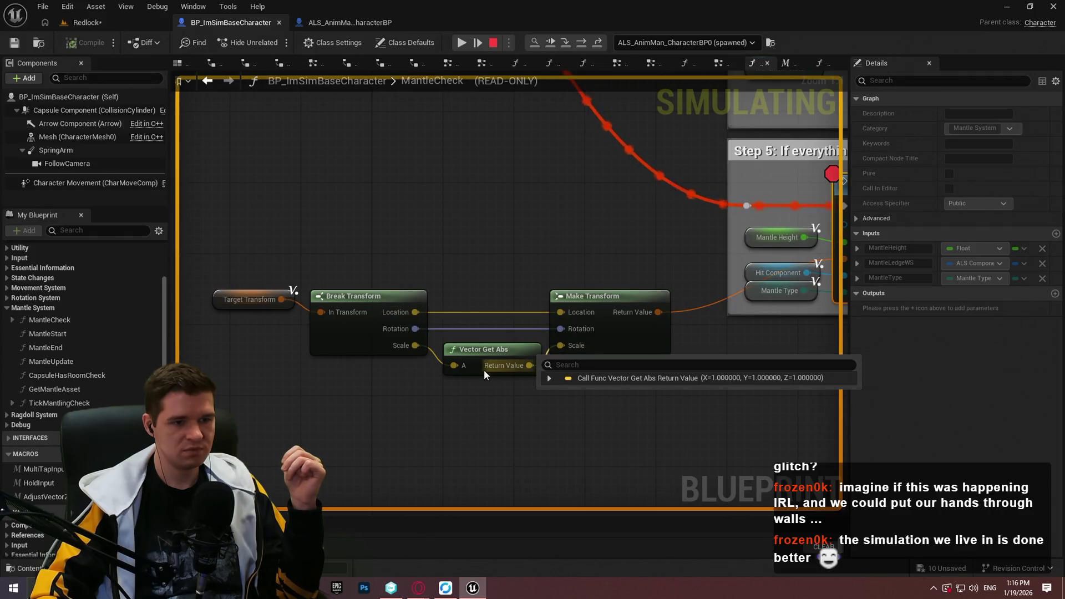
mouse_move(463, 370)
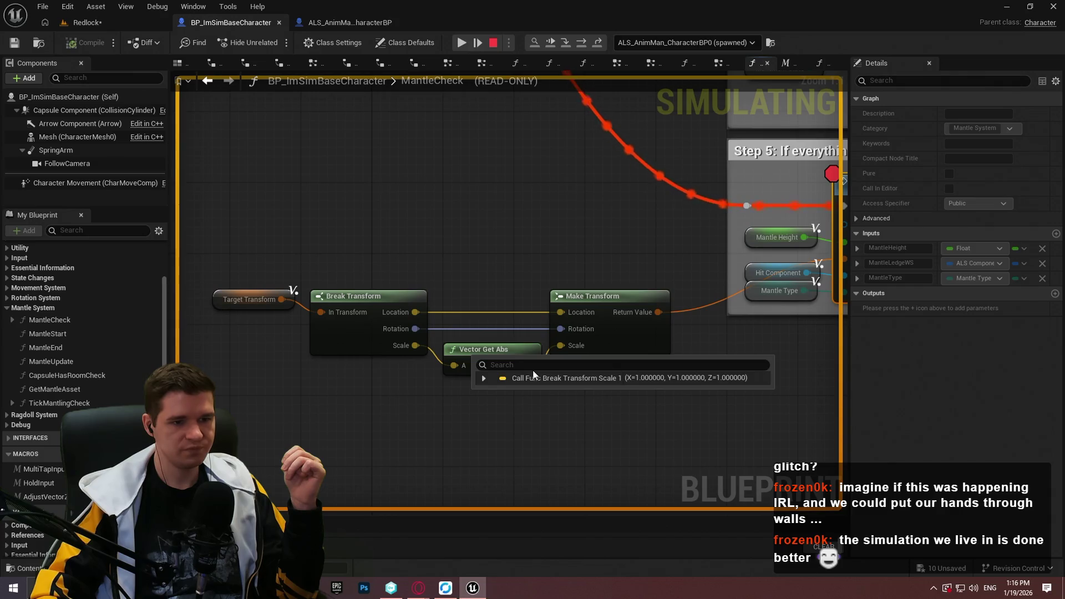
mouse_move(591, 289)
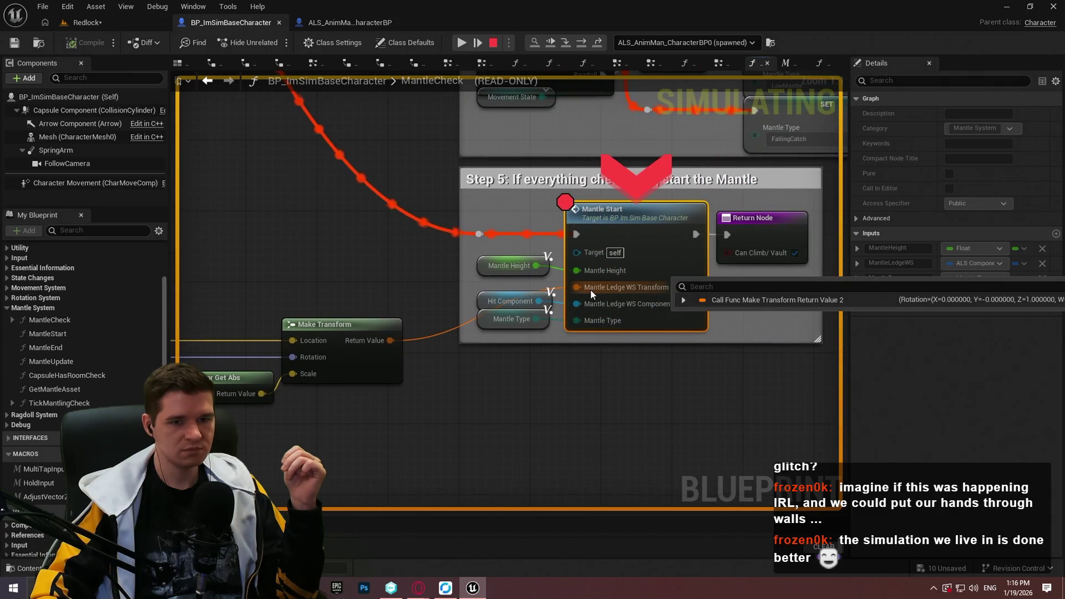
drag(590, 289, 405, 255)
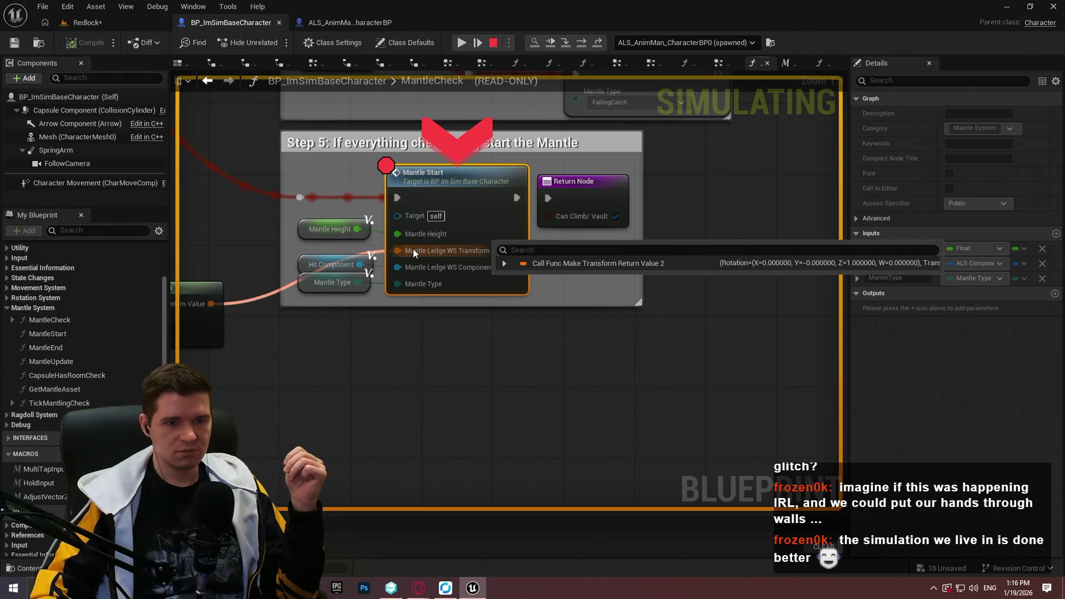
Trace the Mantle Ledge WS Transform source, then resume the paused play session.
double_click(413, 249)
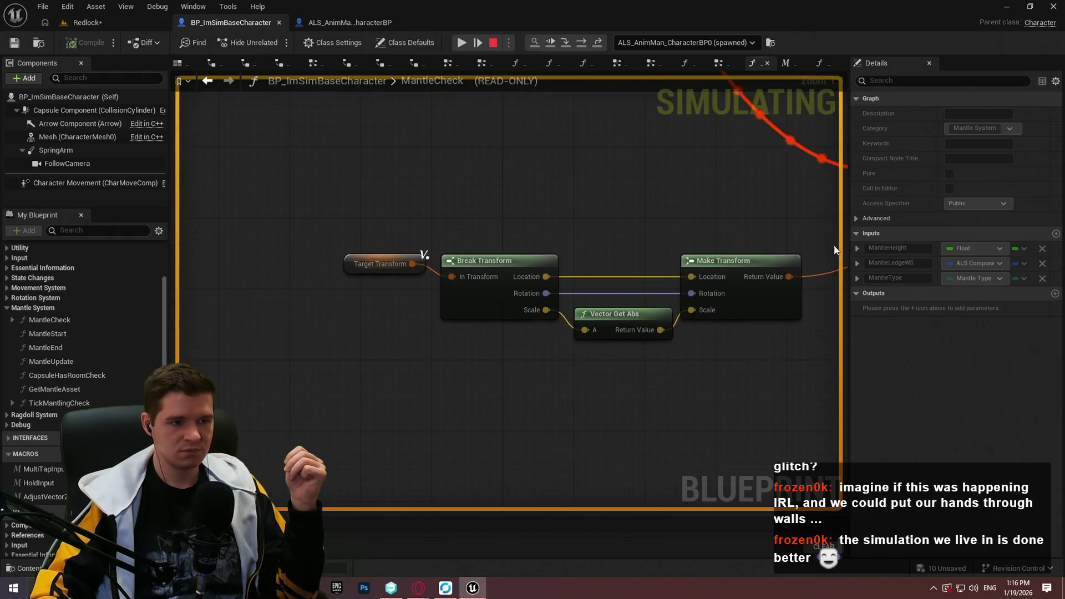
double_click(385, 262)
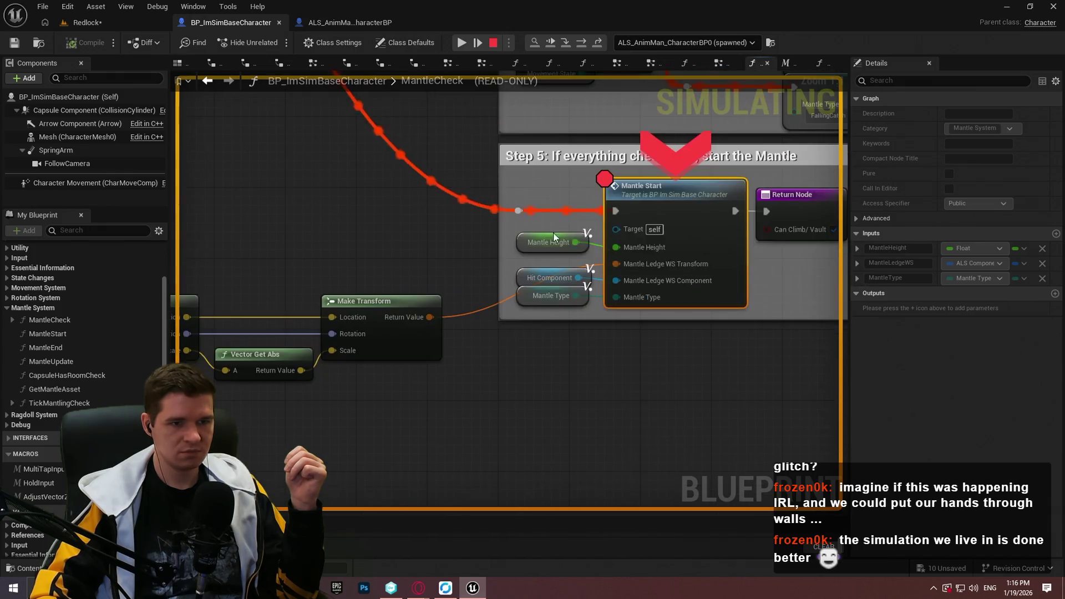
mouse_move(635, 261)
drag(634, 260, 504, 221)
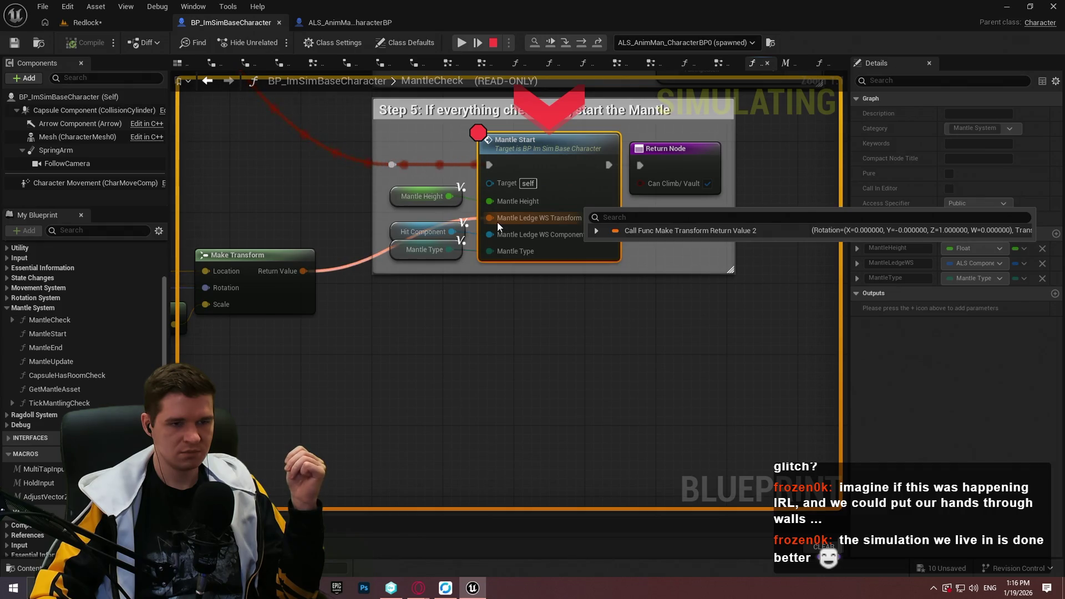
key(alt+Left)
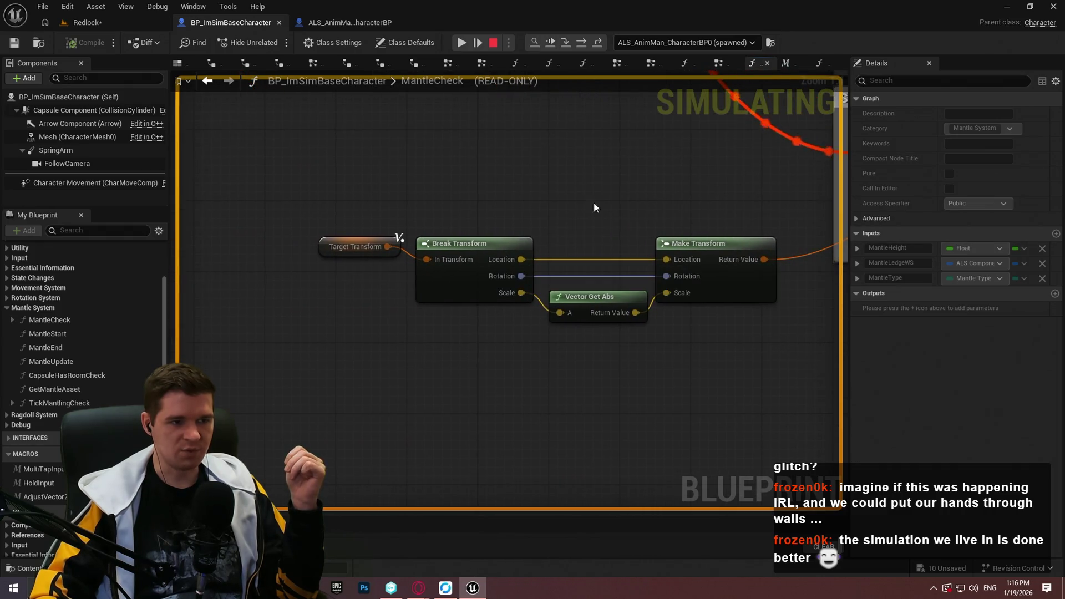
key(alt+Right)
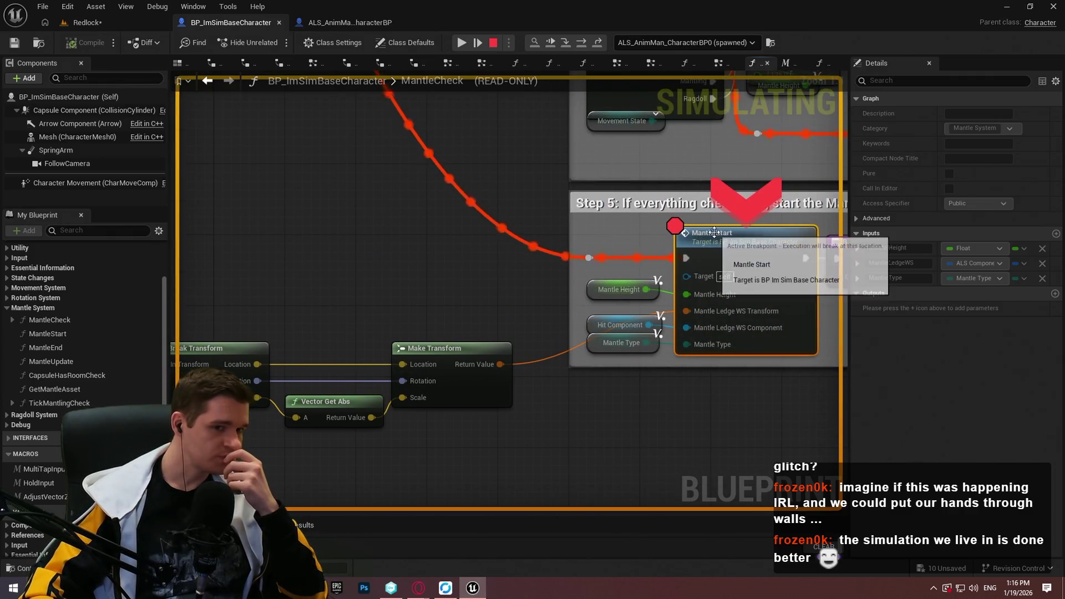
click(461, 44)
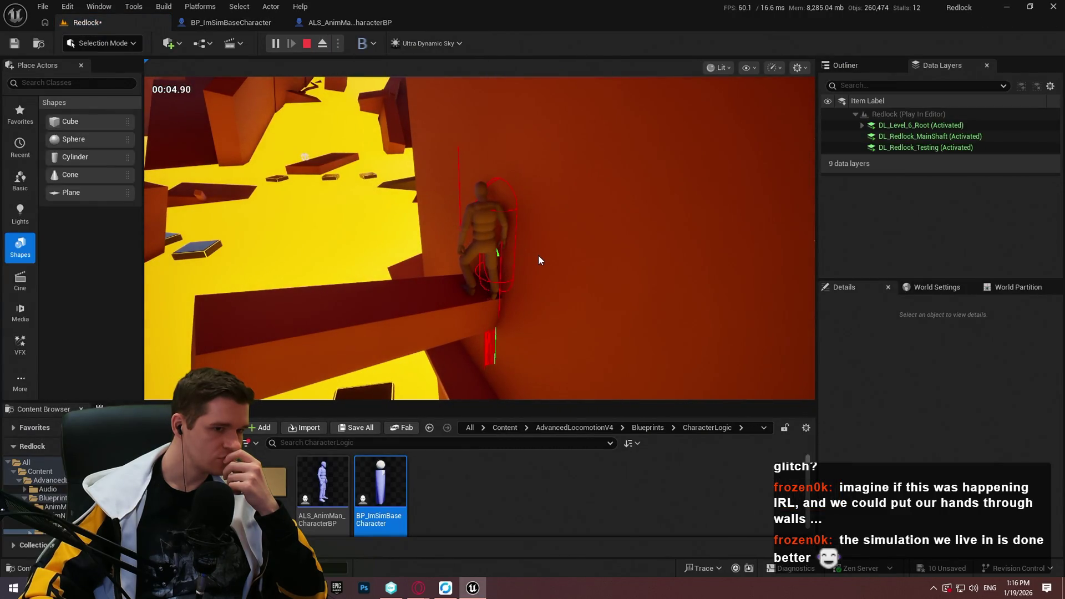
Take control of the character and move onto a ledge until the Mantle Start breakpoint hits.
click(518, 248)
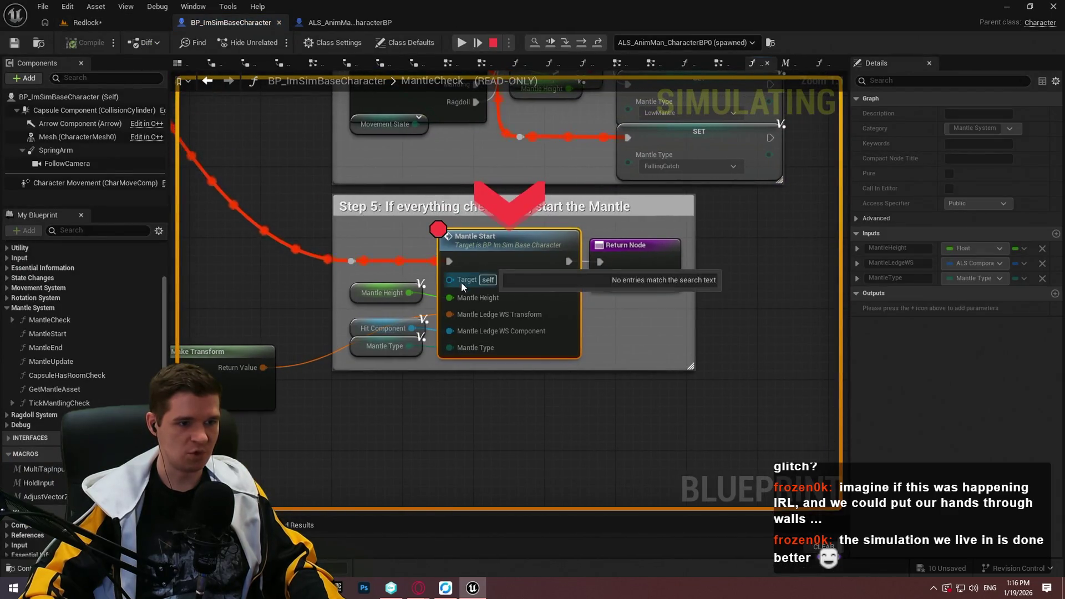
Read the trace normal and hit debug values around the Make Transform feeding Mantle Start.
double_click(452, 313)
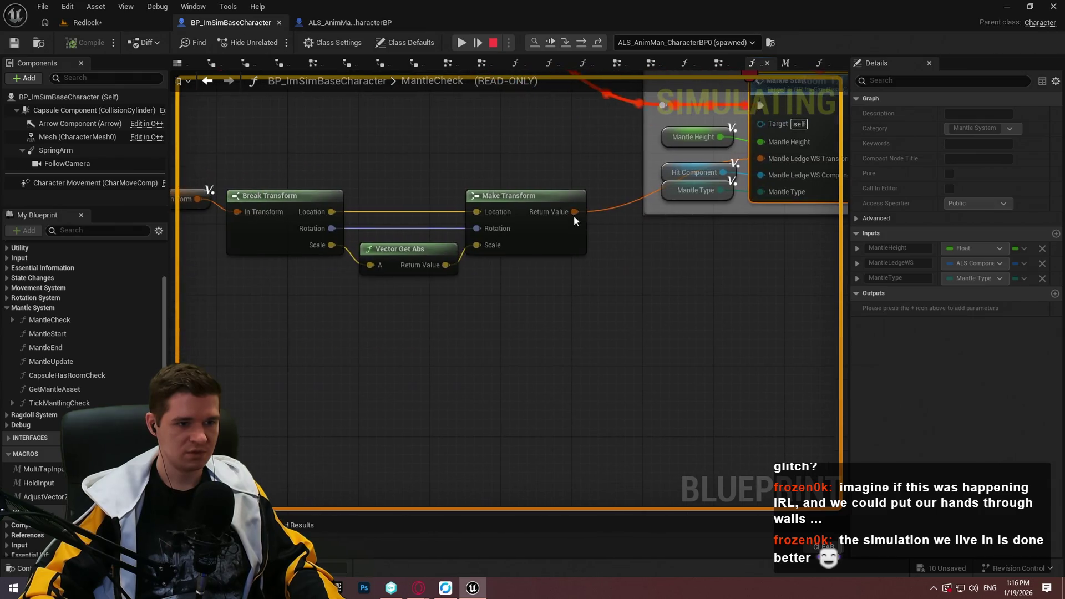
mouse_move(555, 209)
mouse_move(330, 225)
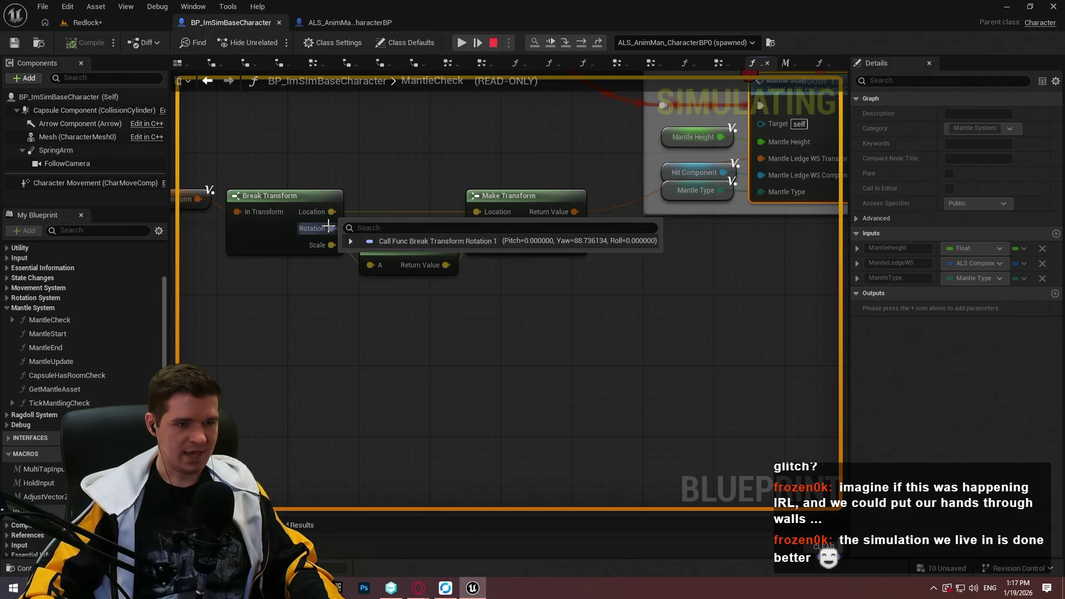
scroll(613, 125, down, 4)
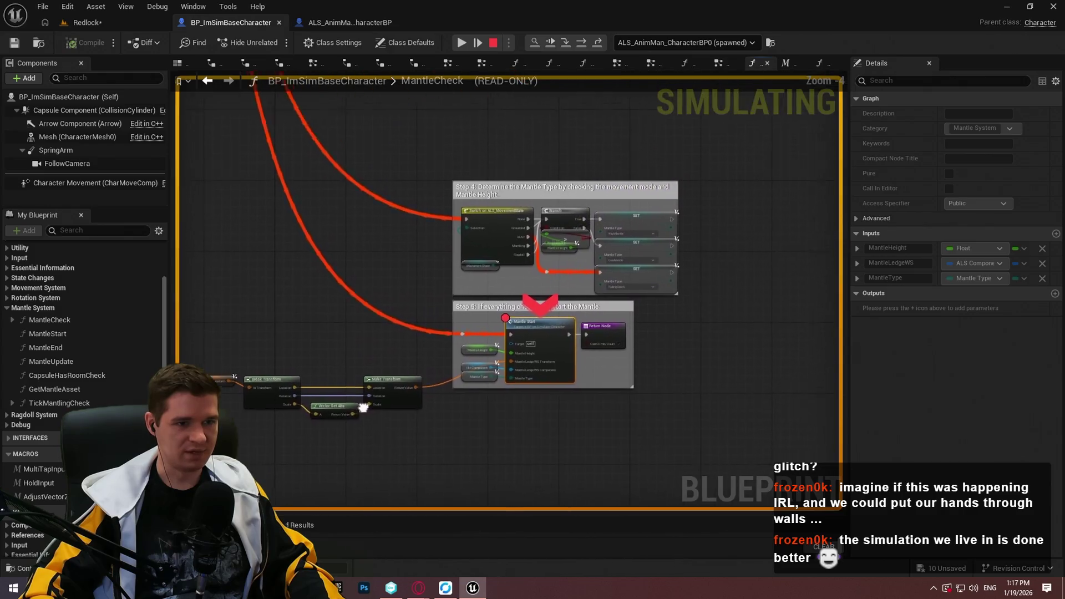
scroll(579, 304, up, 6)
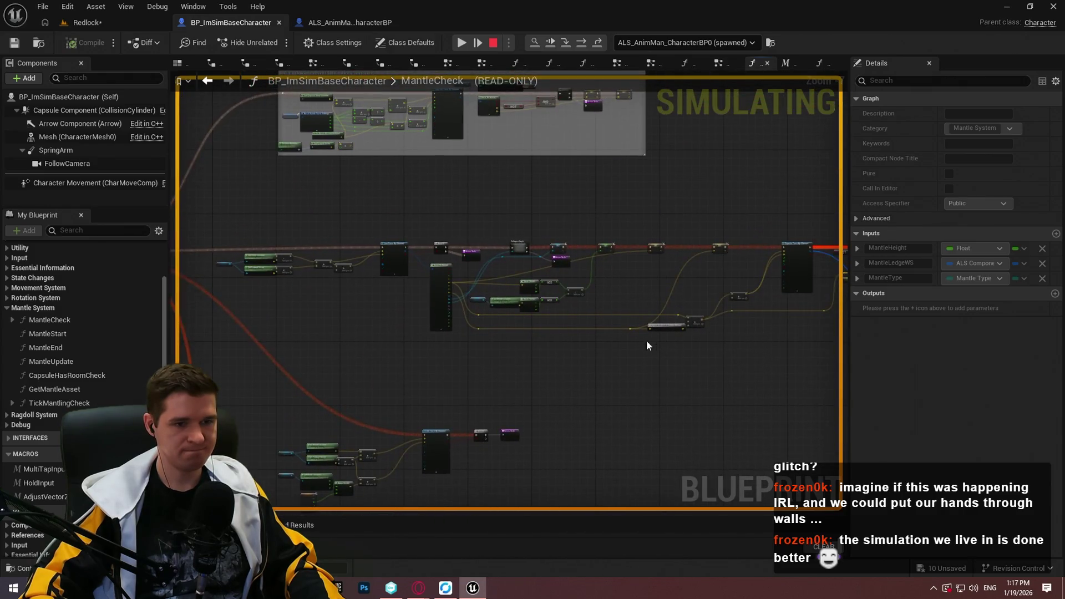
scroll(481, 265, down, 5)
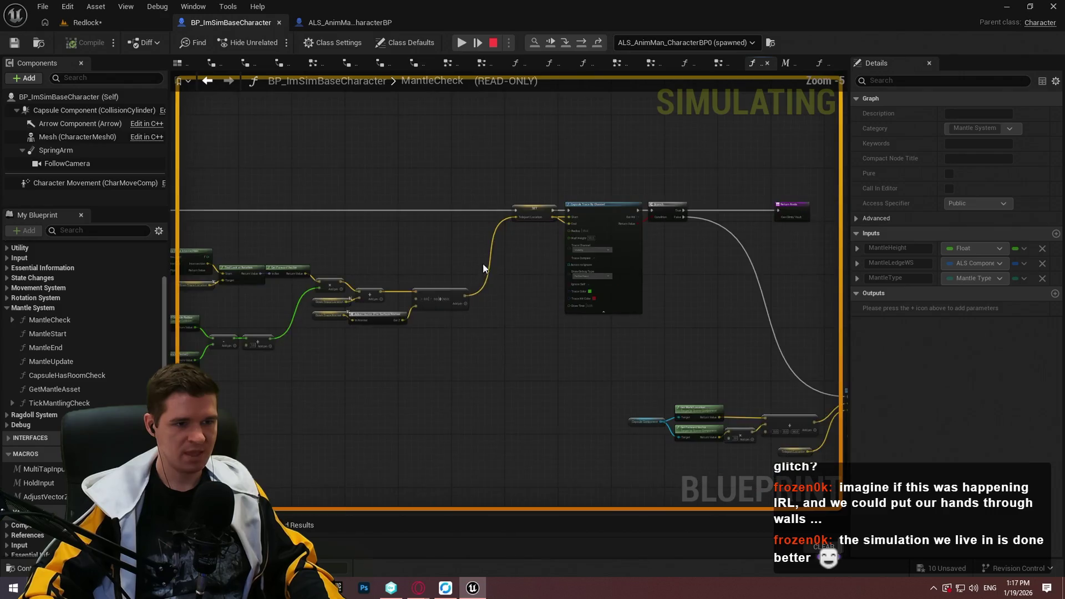
scroll(428, 314, up, 6)
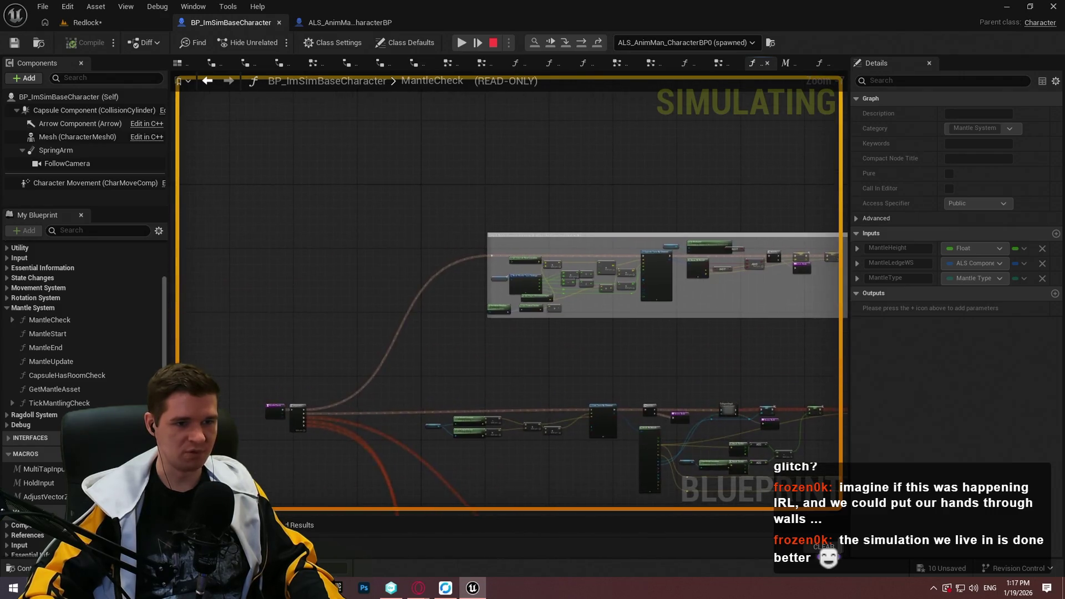
scroll(601, 261, up, 4)
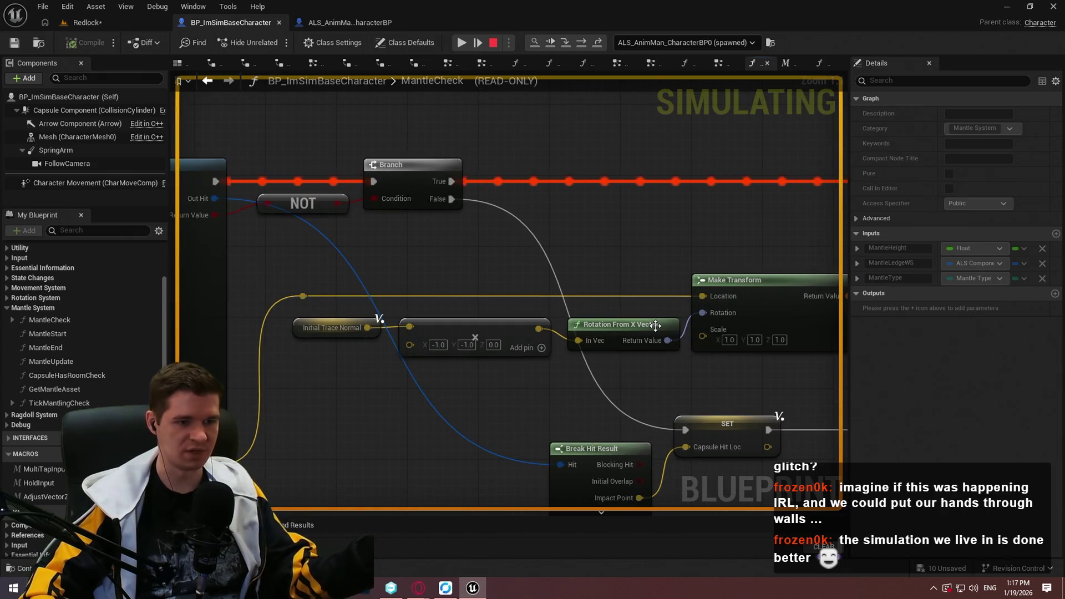
mouse_move(658, 341)
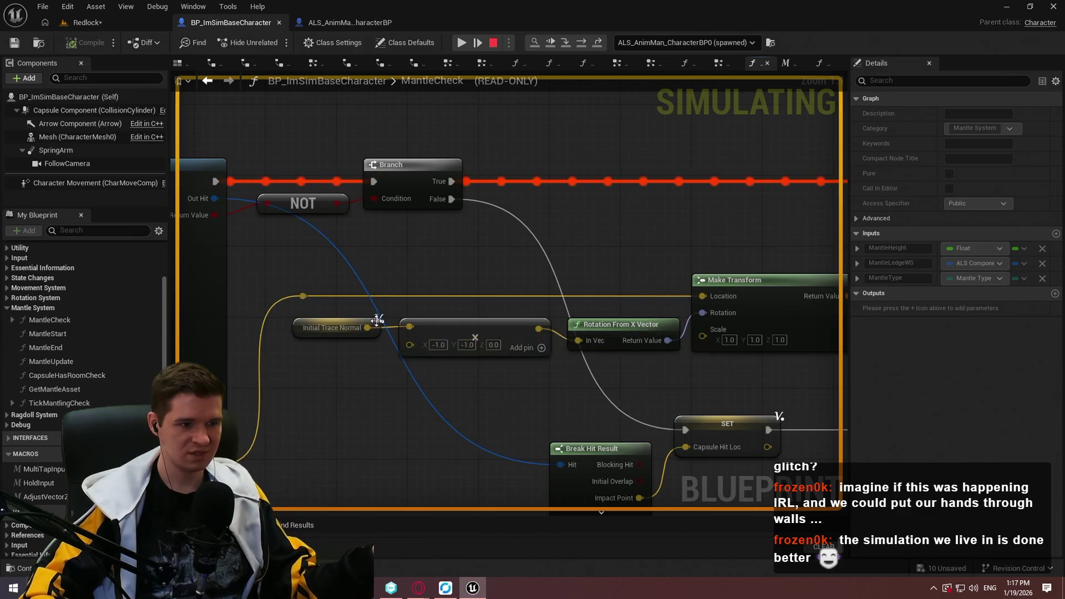
mouse_move(366, 327)
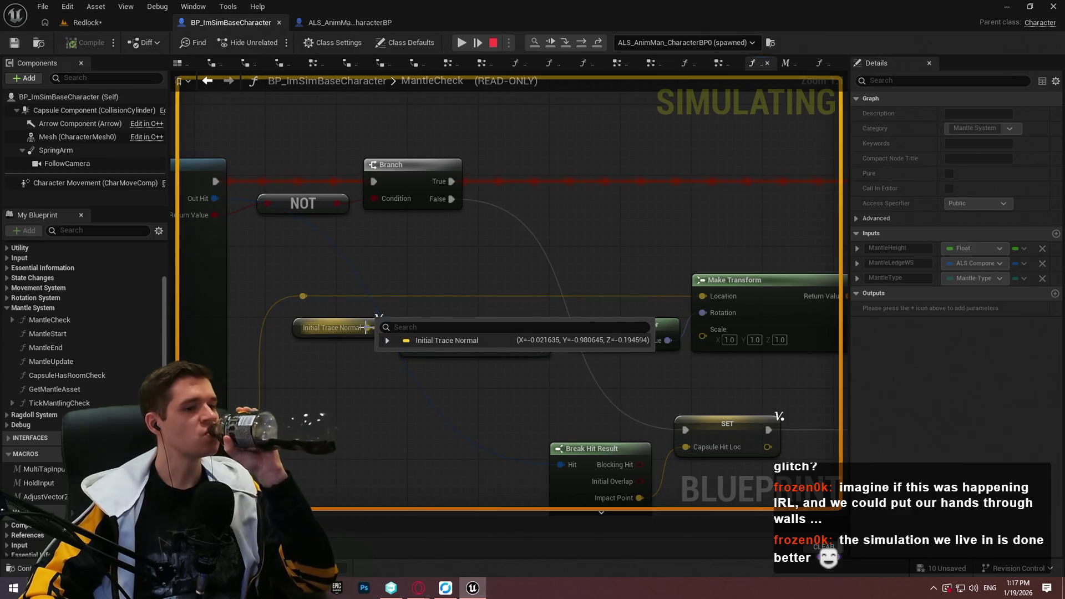
Review the Capsule Trace, Branch and SET nodes, then stop the simulation.
scroll(441, 160, down, 5)
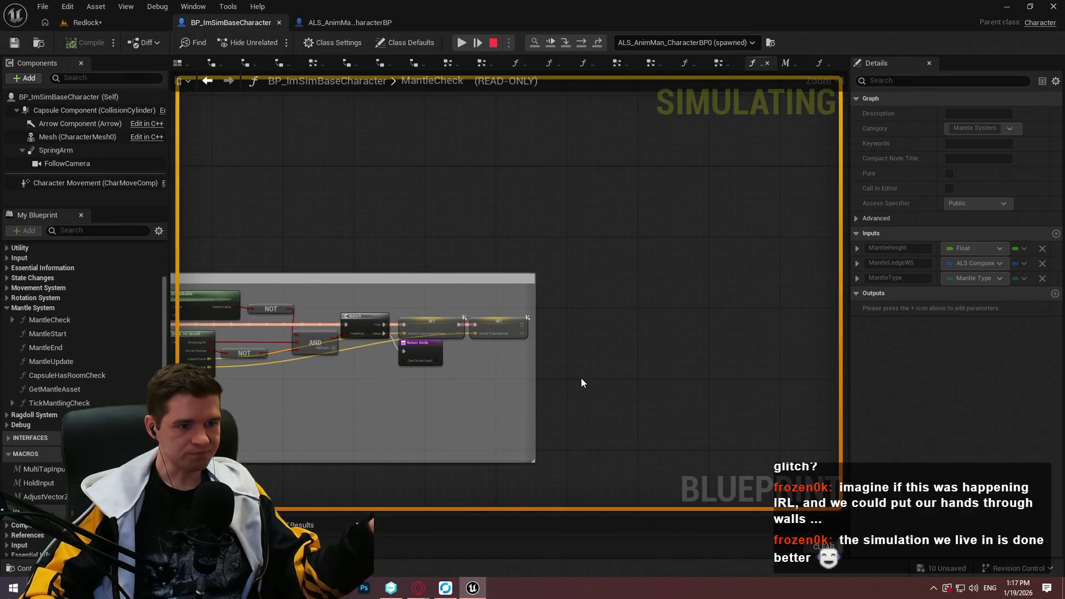
scroll(451, 355, up, 2)
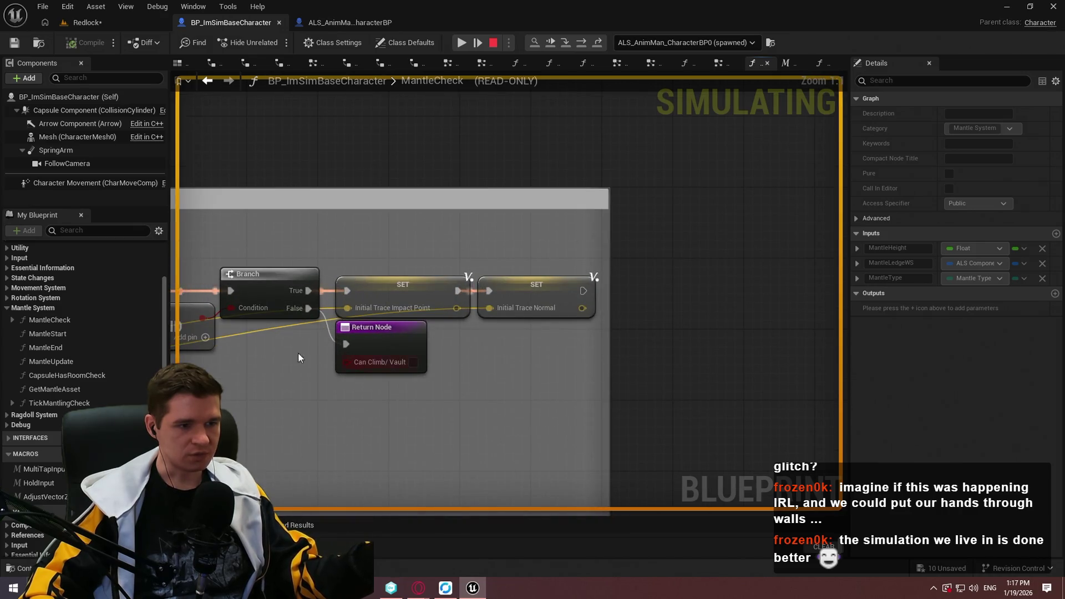
scroll(310, 352, up, 3)
mouse_move(620, 392)
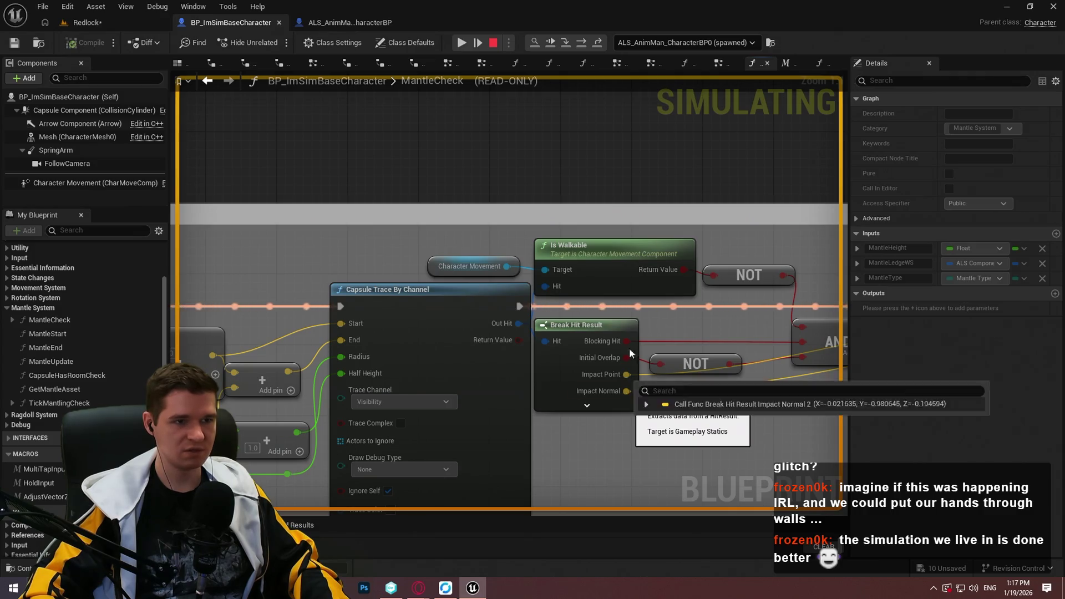
scroll(694, 318, down, 5)
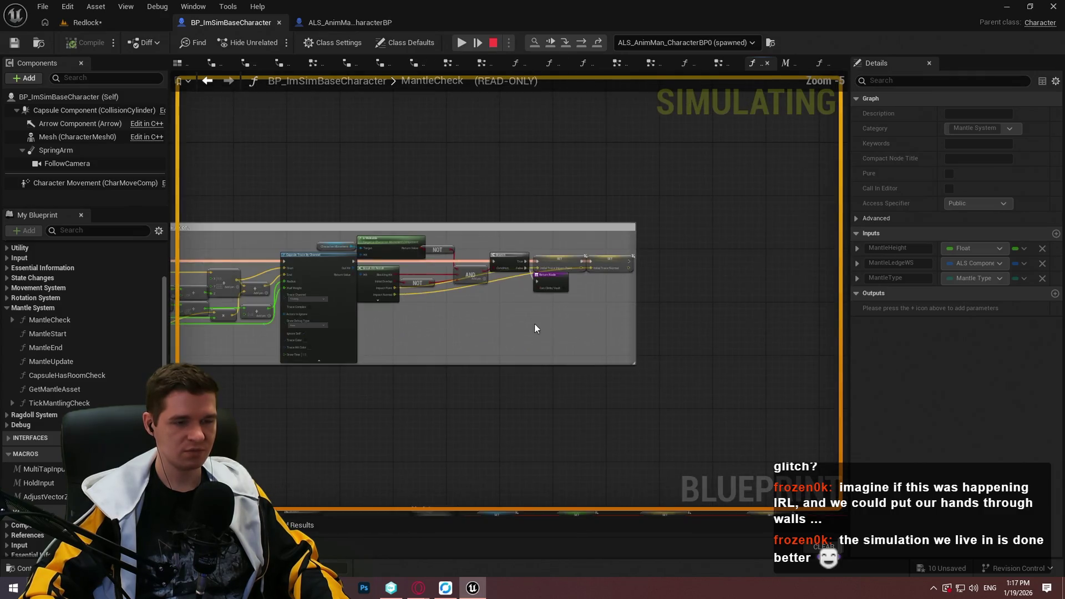
scroll(682, 331, up, 5)
drag(475, 162, 670, 312)
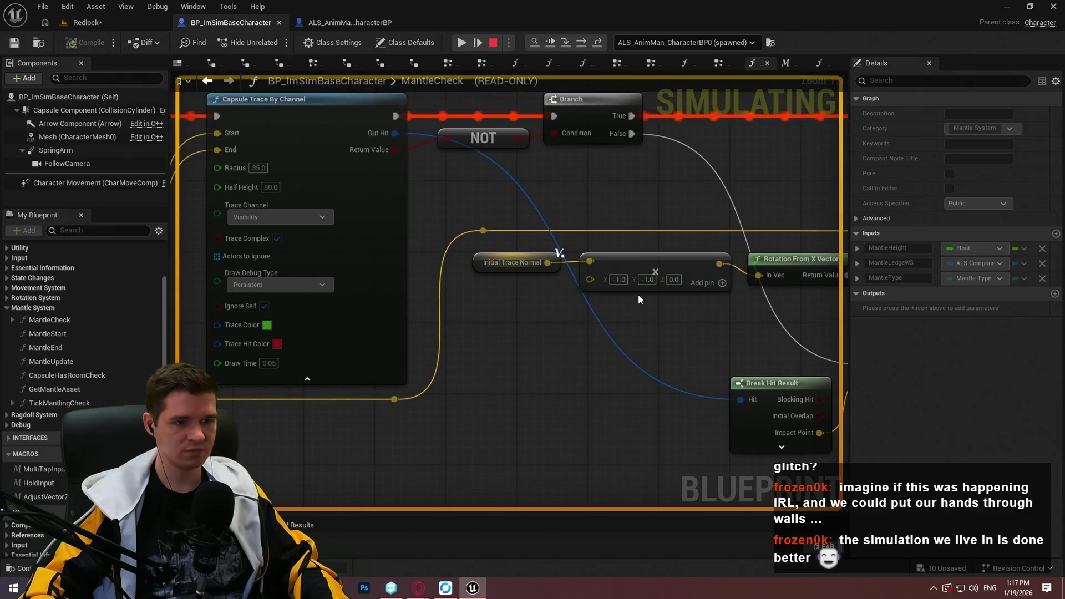
drag(638, 295, 353, 330)
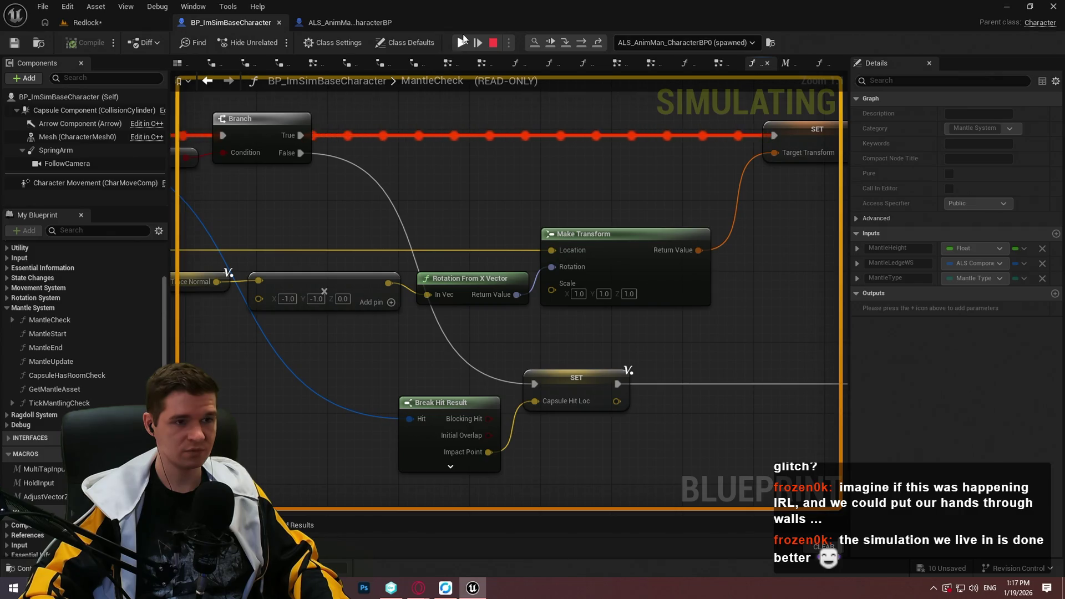
click(465, 80)
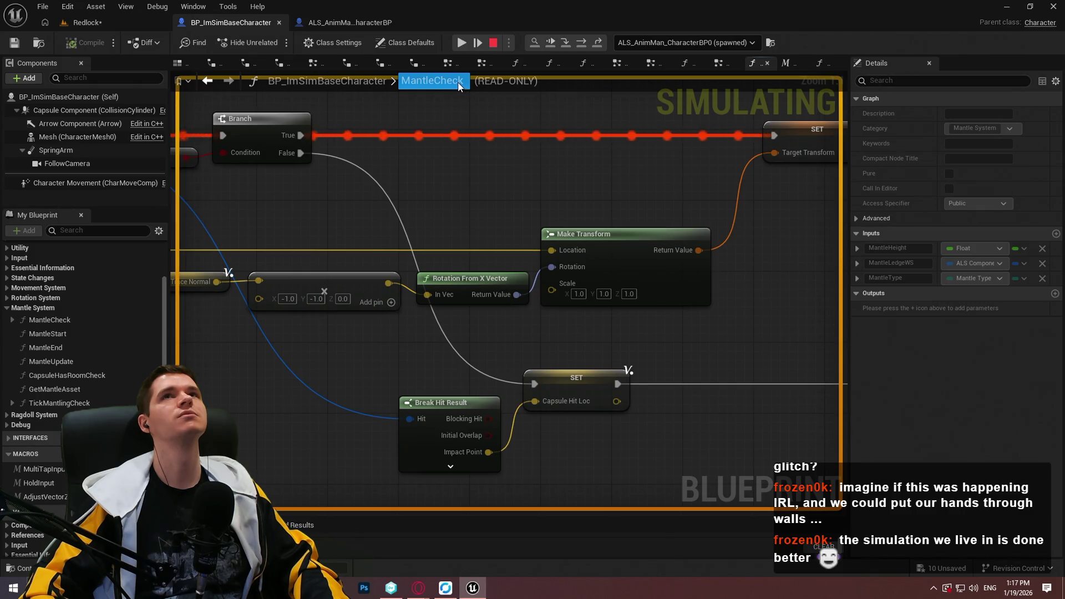
key(Escape)
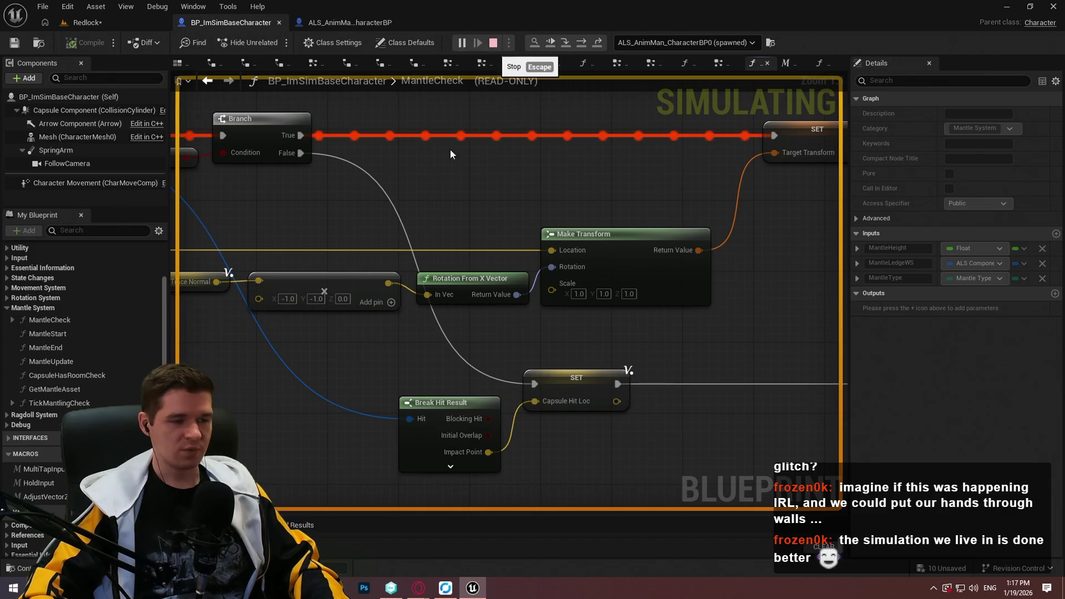
click(494, 43)
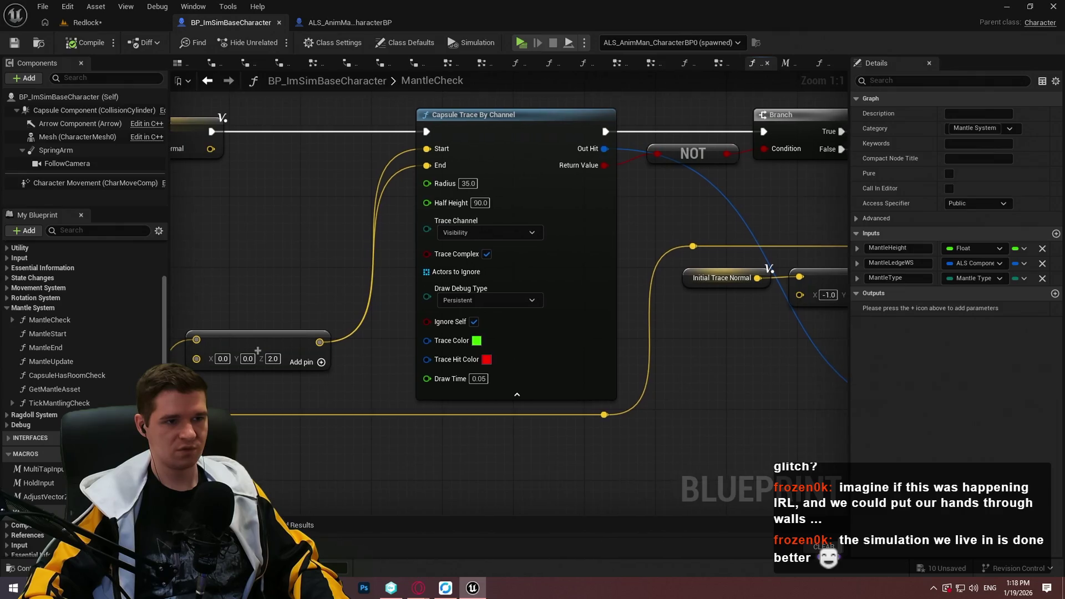
Add a Break Hit Result node wired from the Line Trace By Channel's Out Hit pin.
scroll(538, 216, down, 5)
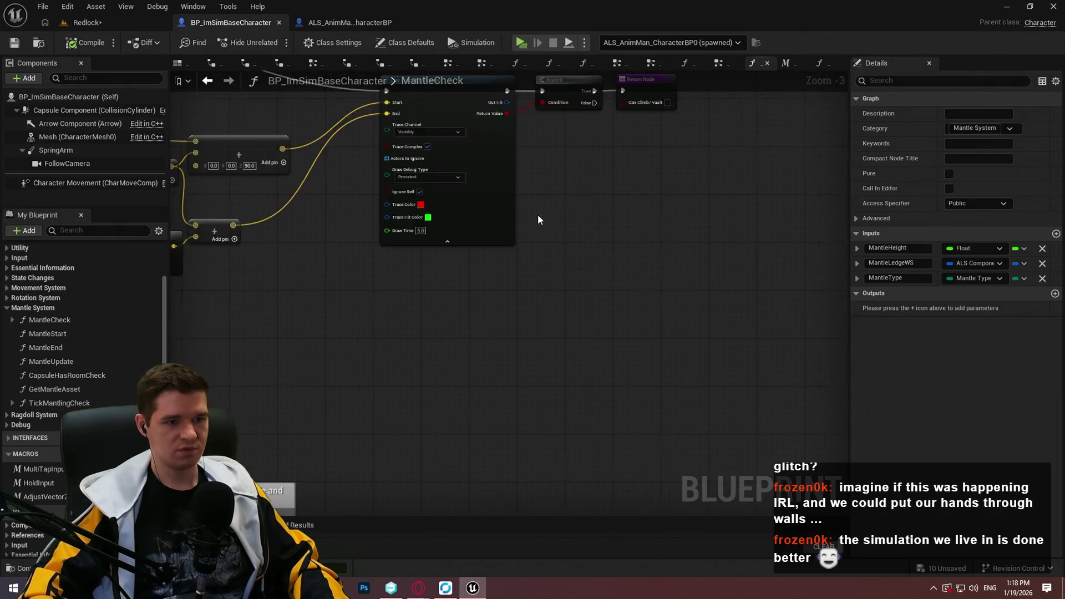
scroll(488, 180, up, 5)
mouse_move(276, 244)
mouse_down()
mouse_move(575, 256)
mouse_move(691, 306)
mouse_move(840, 289)
mouse_move(244, 309)
mouse_up()
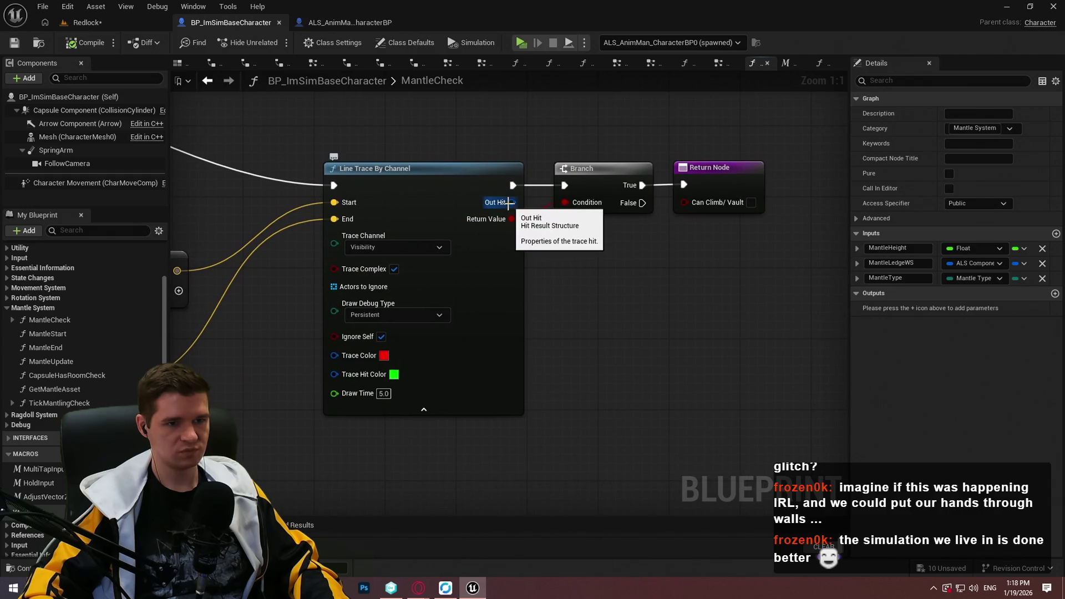
drag(508, 202, 564, 270)
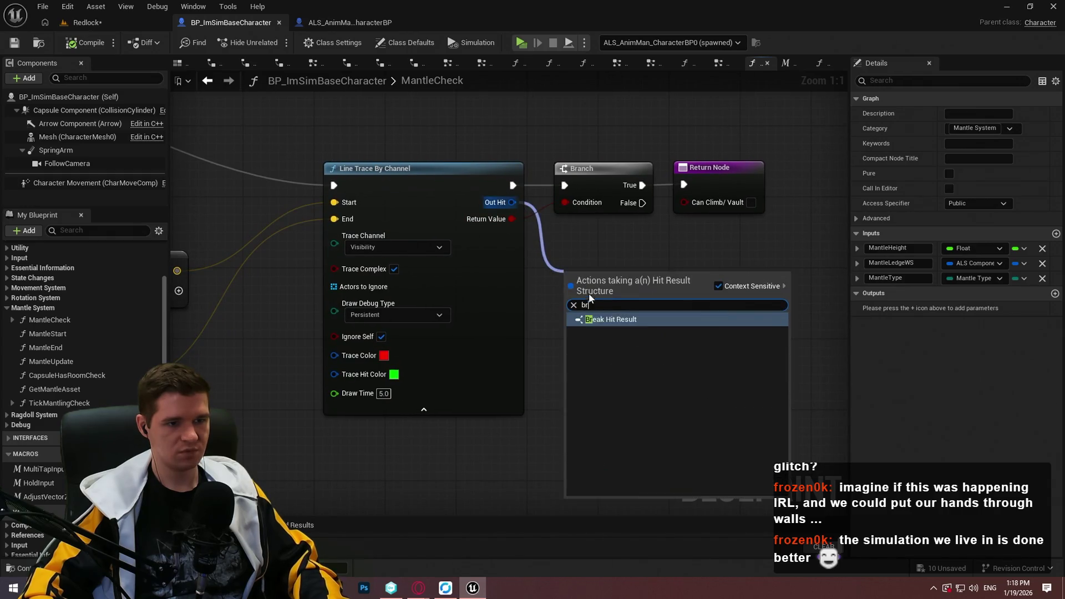
click(605, 323)
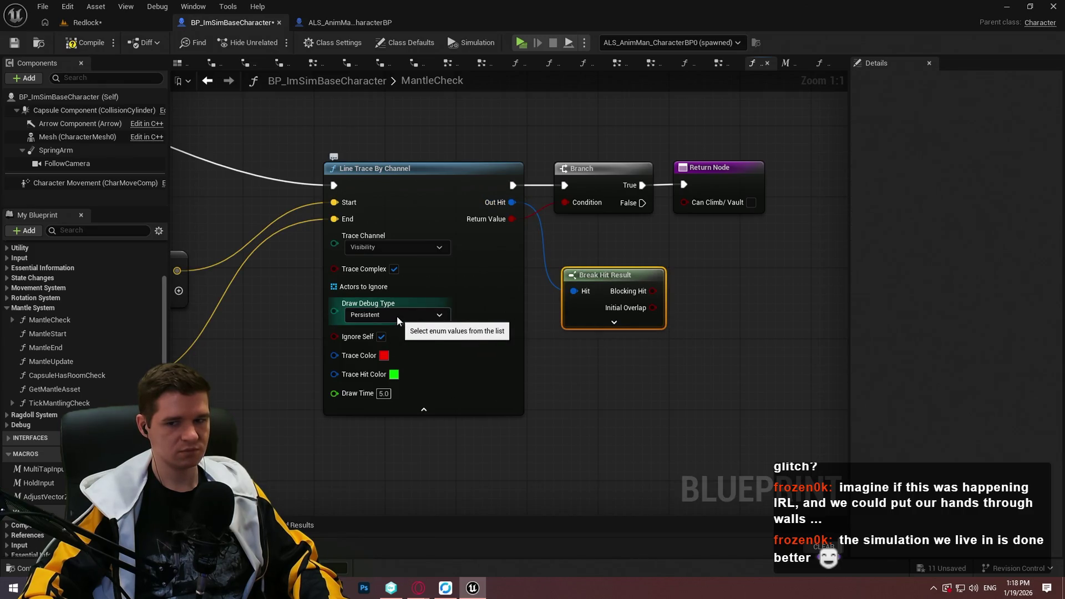
scroll(394, 314, down, 6)
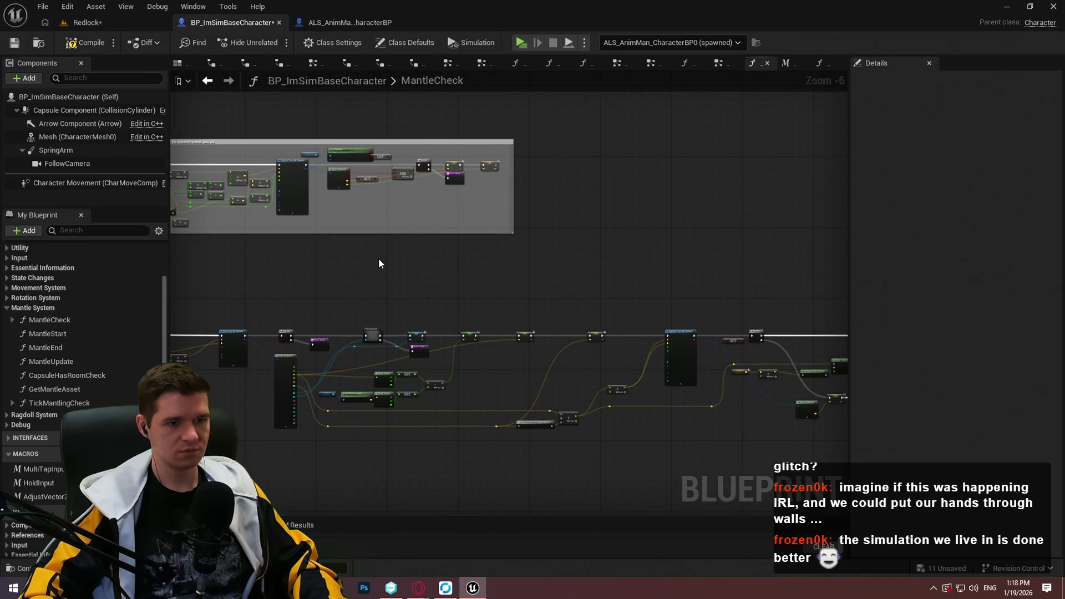
Pan across the Branch, Break Hit Result, SET and Return nodes, then return to the Redlock level.
scroll(236, 348, up, 5)
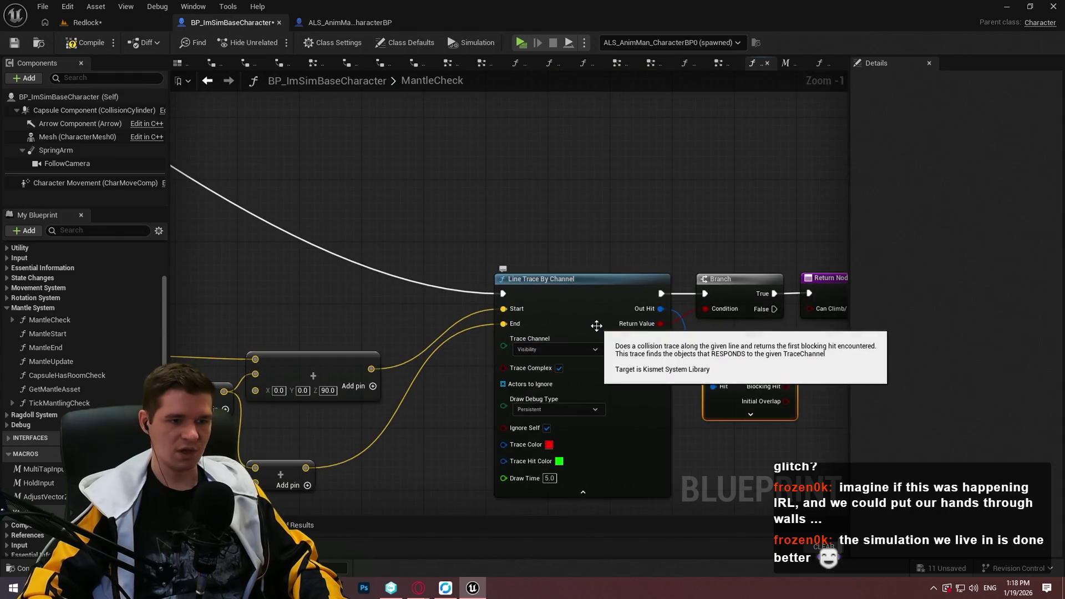
drag(597, 326, 522, 146)
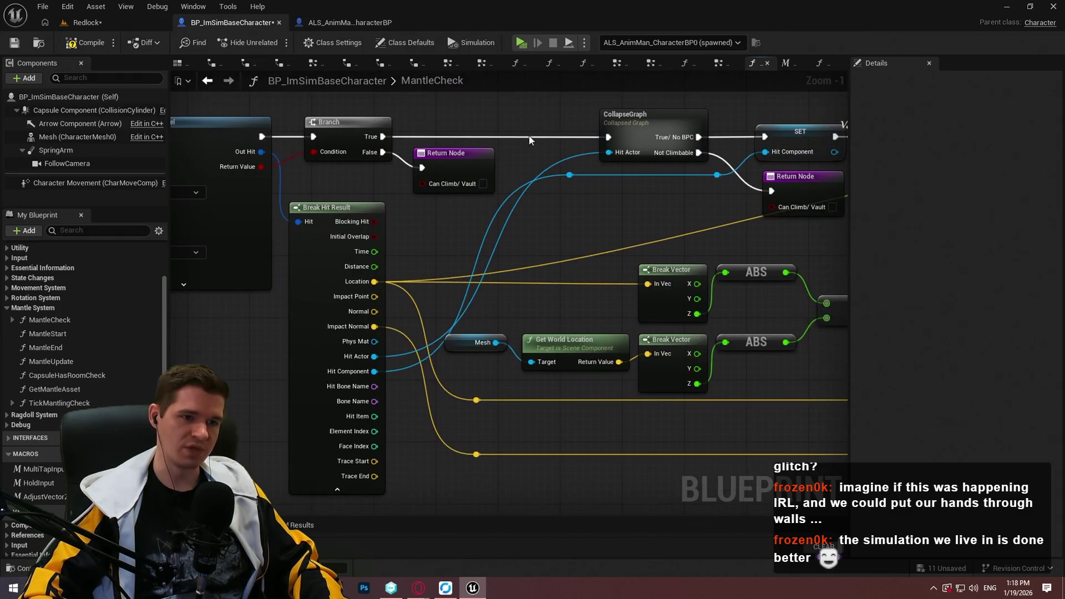
mouse_move(531, 77)
mouse_down()
mouse_move(488, 288)
mouse_move(643, 318)
mouse_move(481, 205)
mouse_up()
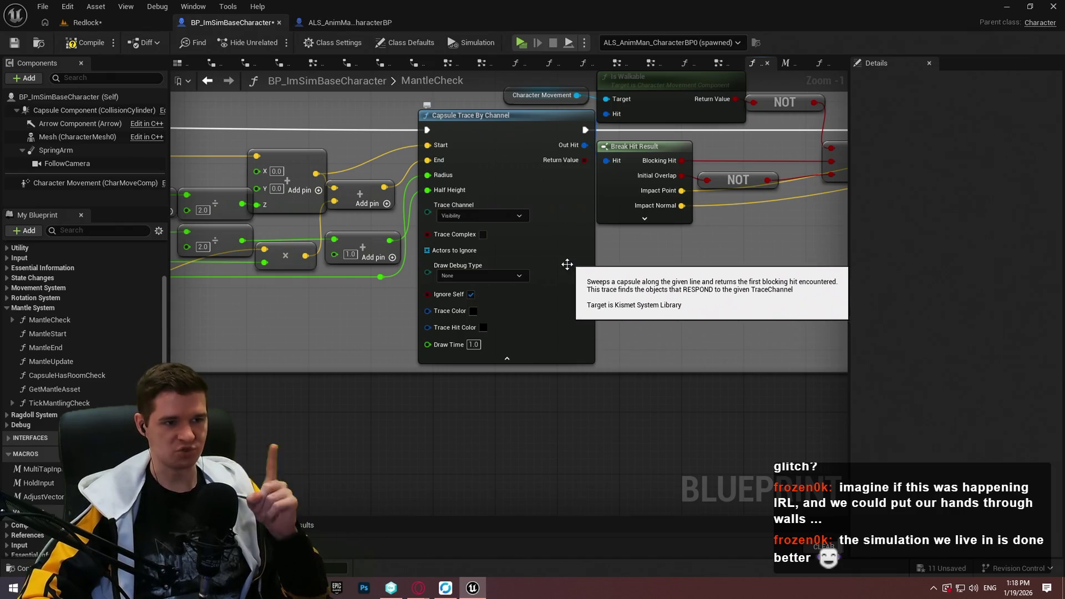
drag(563, 261, 178, 305)
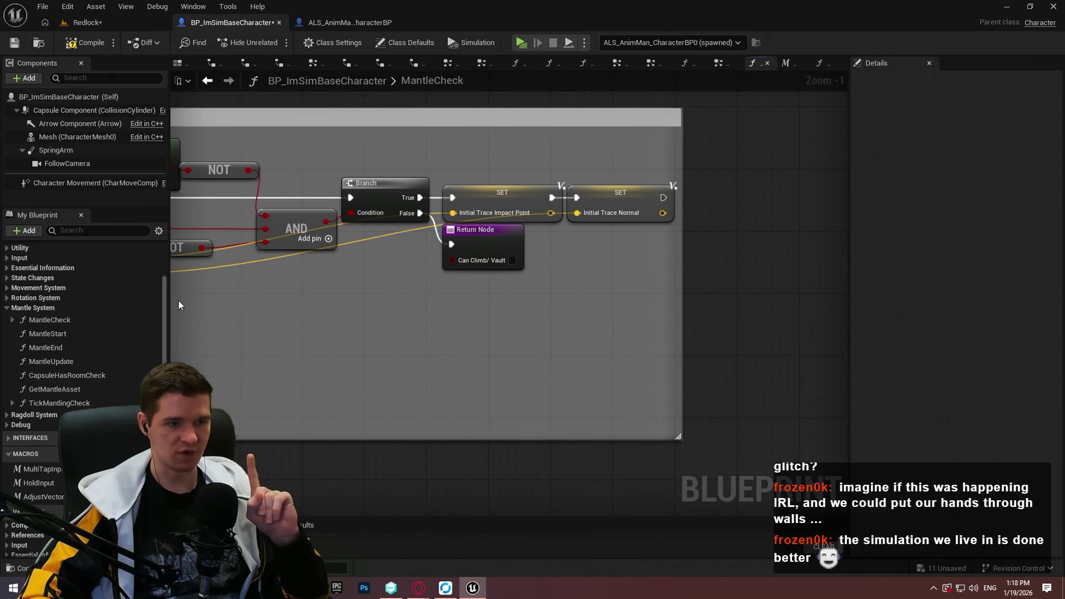
mouse_move(320, 302)
mouse_down()
mouse_move(452, 291)
mouse_move(455, 555)
mouse_move(728, 111)
mouse_move(706, 289)
mouse_move(683, 357)
mouse_up()
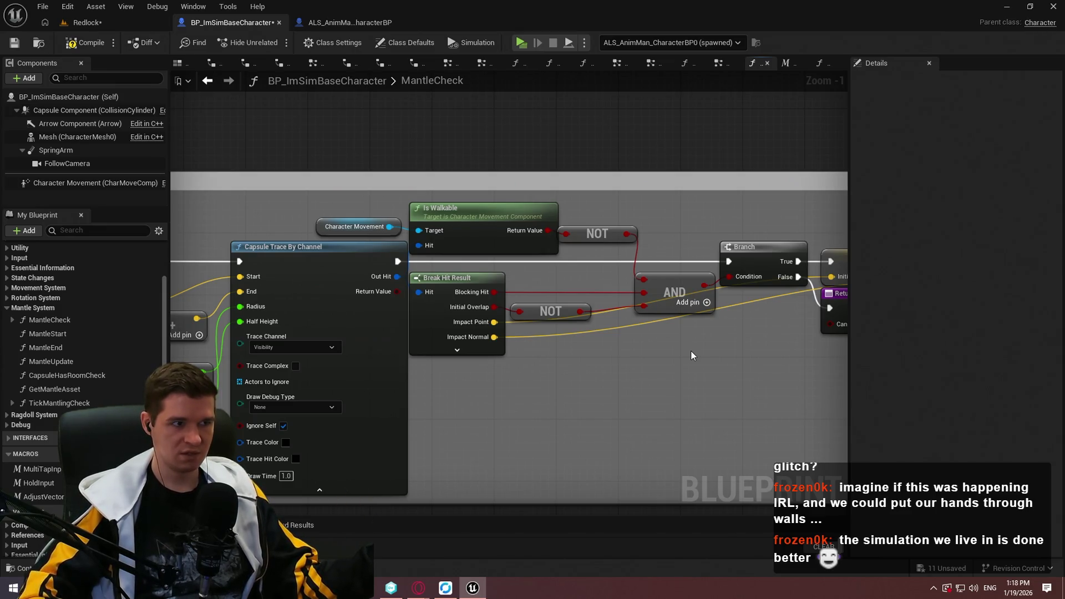
click(89, 23)
Orbit around the chosen cube to view the crossing orange beams from another side.
scroll(480, 239, down, 3)
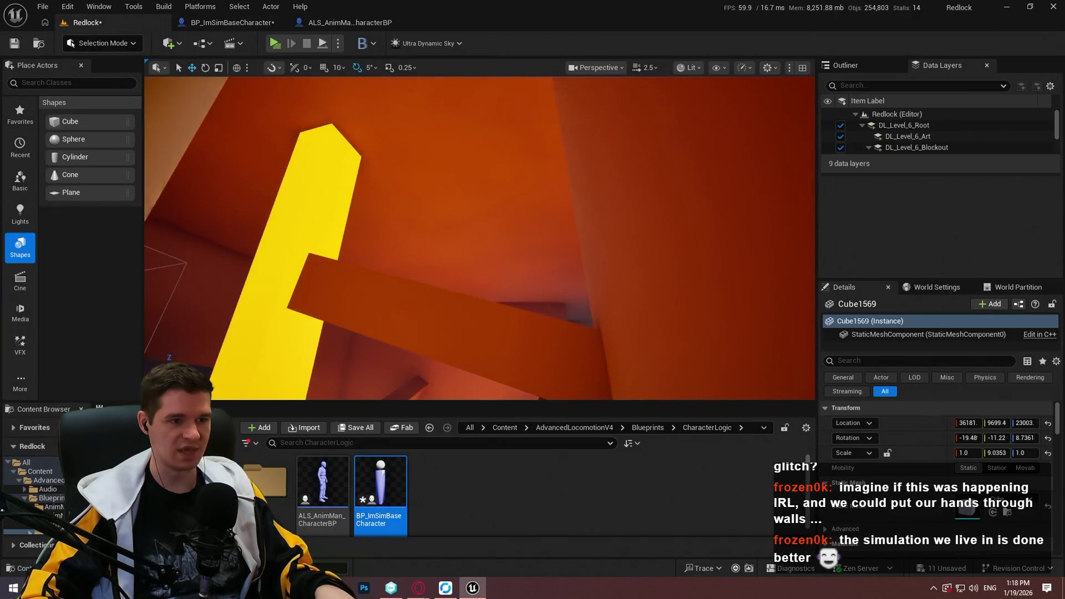
drag(601, 172, 577, 190)
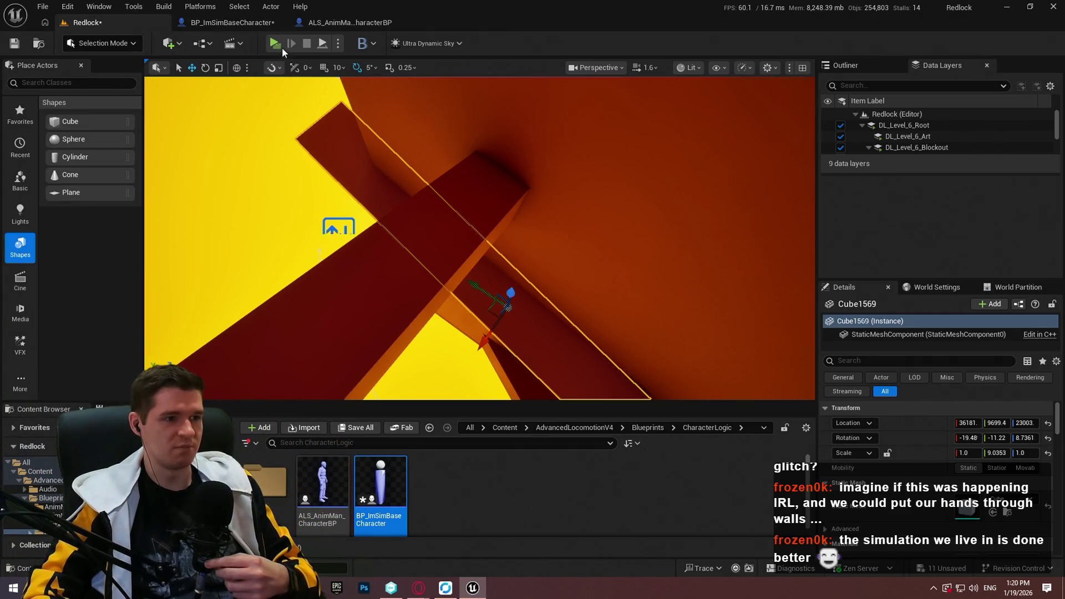
click(233, 23)
Keep TickMantlingCheck's Capsule Trace Draw Debug Type at For One Frame and start play-testing.
scroll(555, 311, down, 8)
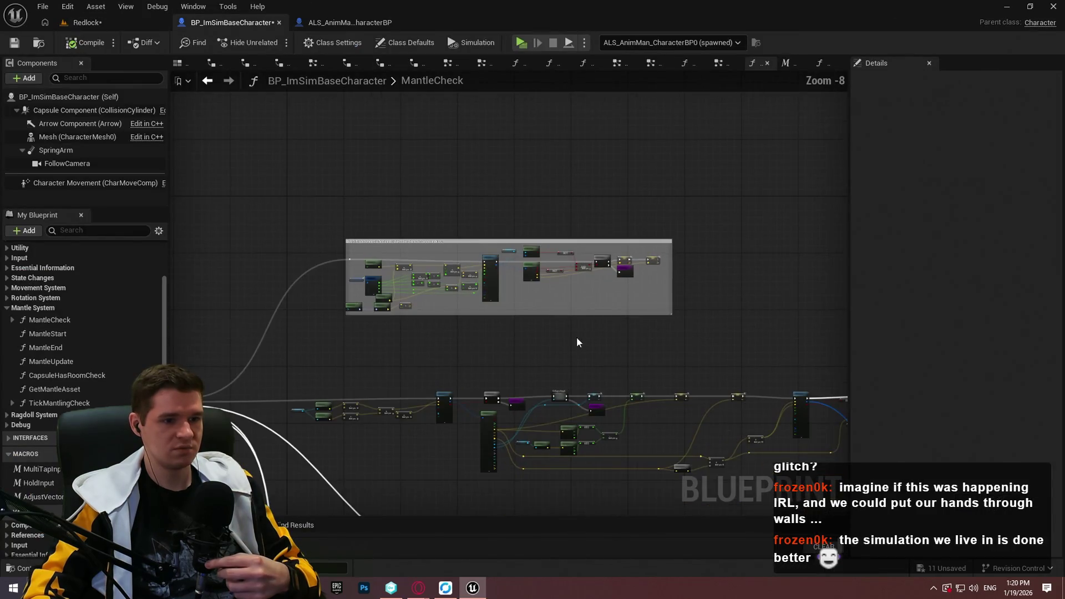
drag(579, 343, 575, 209)
scroll(604, 218, up, 3)
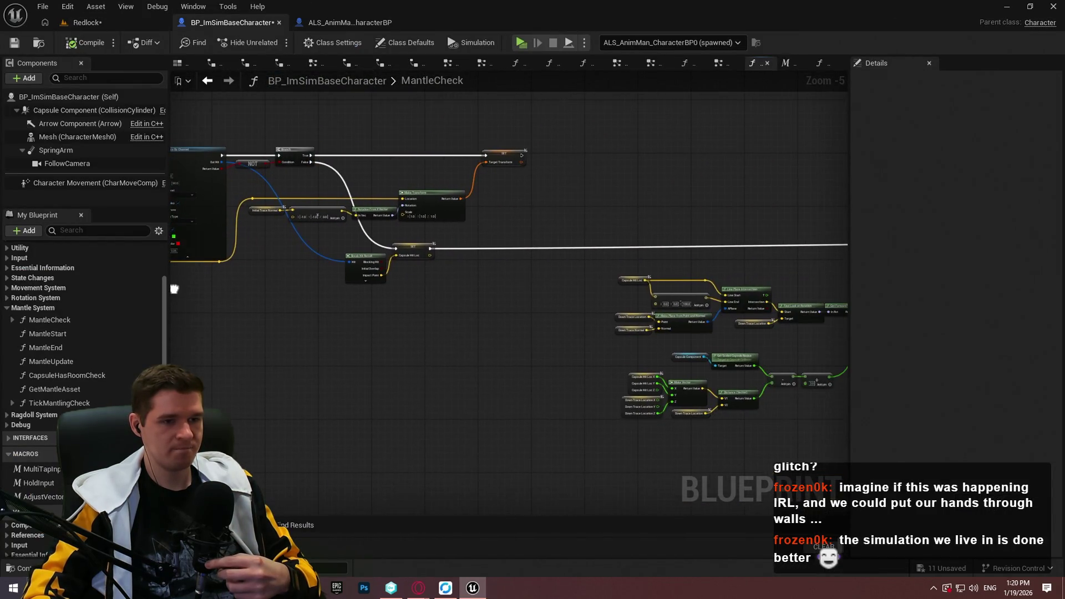
mouse_move(174, 289)
mouse_down()
mouse_move(787, 171)
mouse_move(673, 231)
mouse_up()
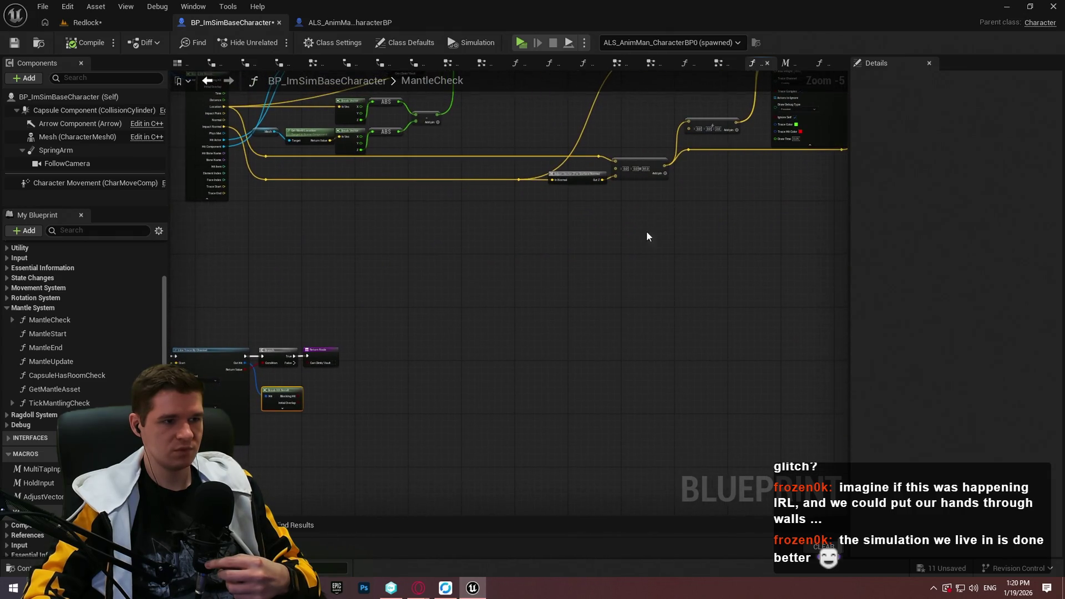
double_click(61, 402)
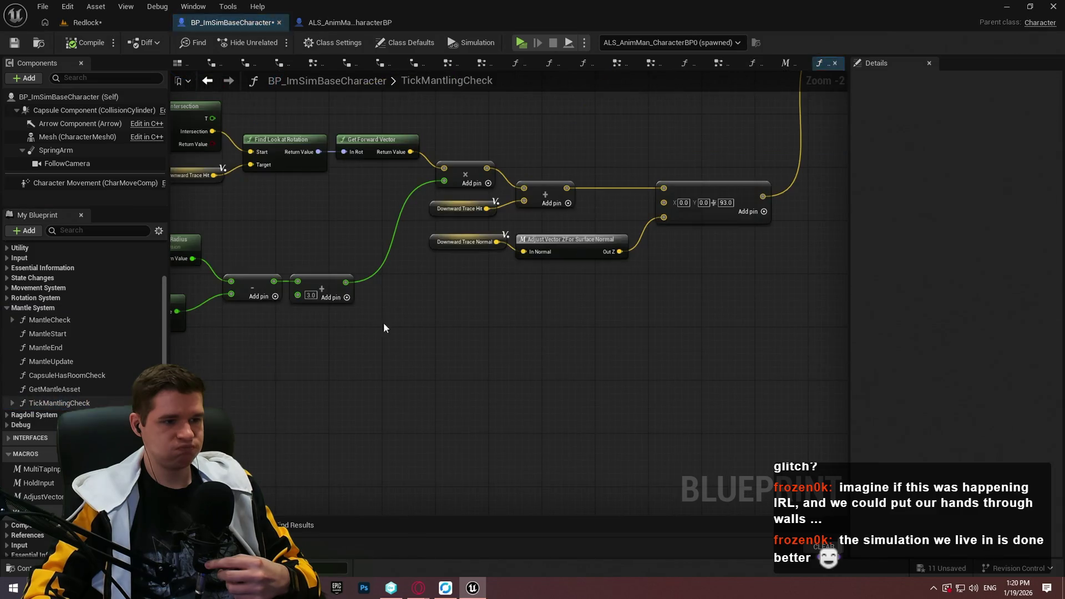
scroll(671, 226, up, 5)
click(637, 279)
click(571, 293)
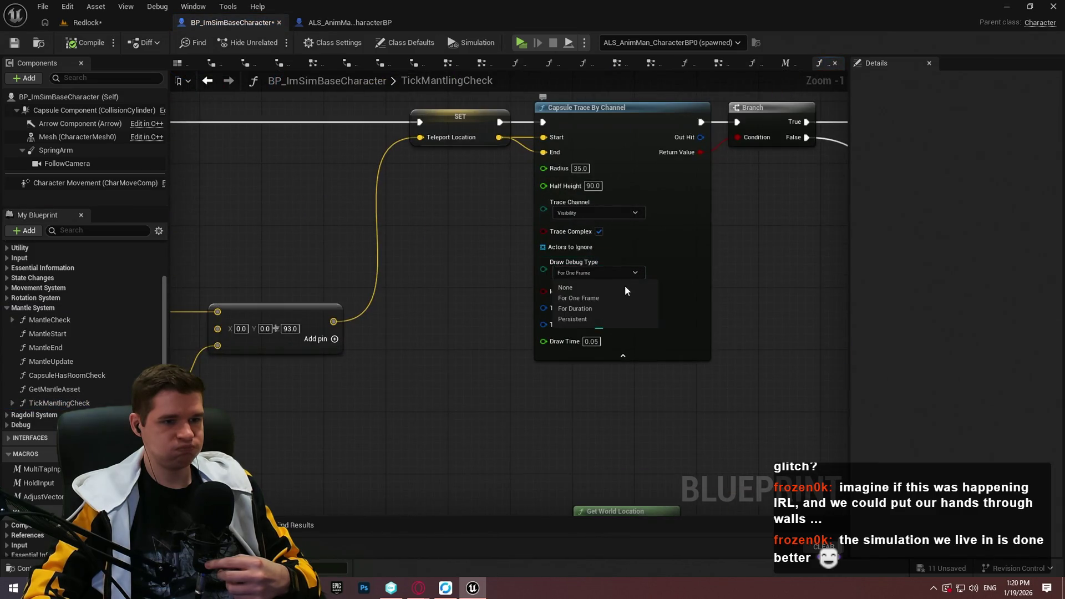
click(521, 43)
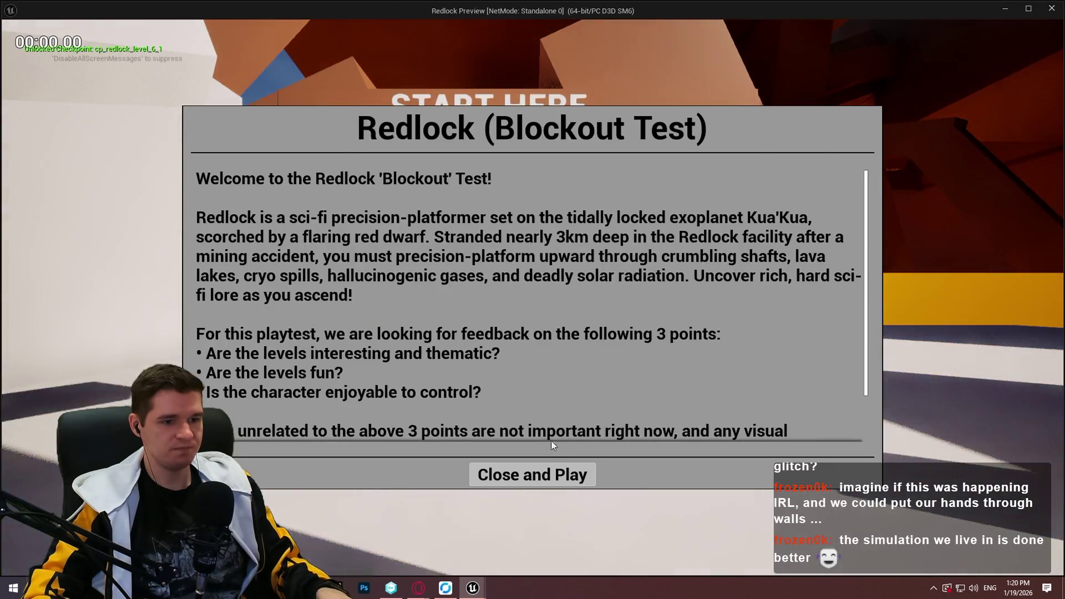
click(533, 475)
Run the character to the ledge wall and capture a screenshot circling the trace above its head.
key(w)
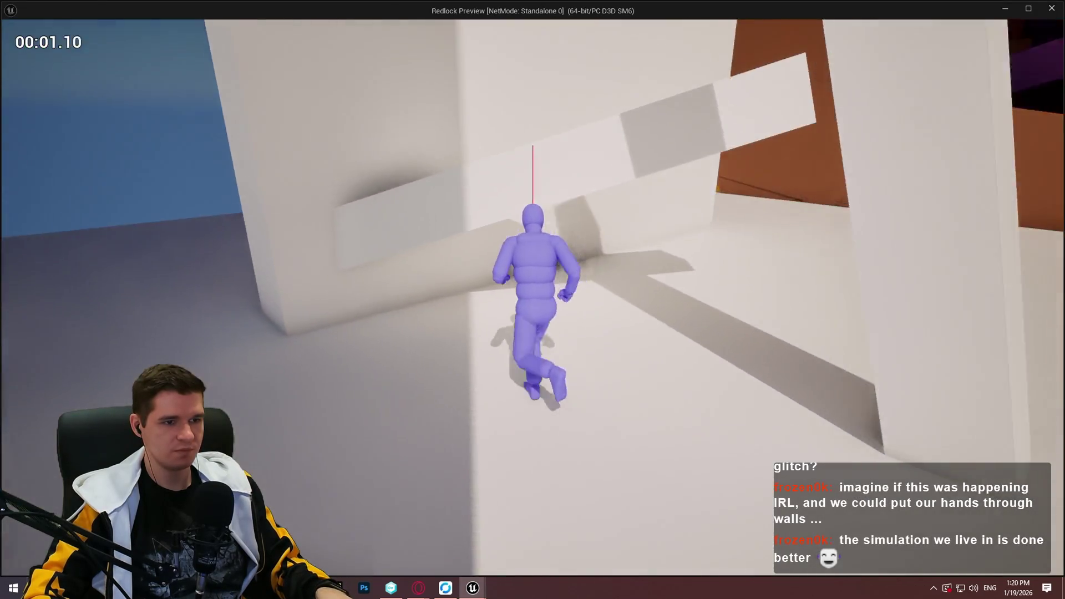
key(space)
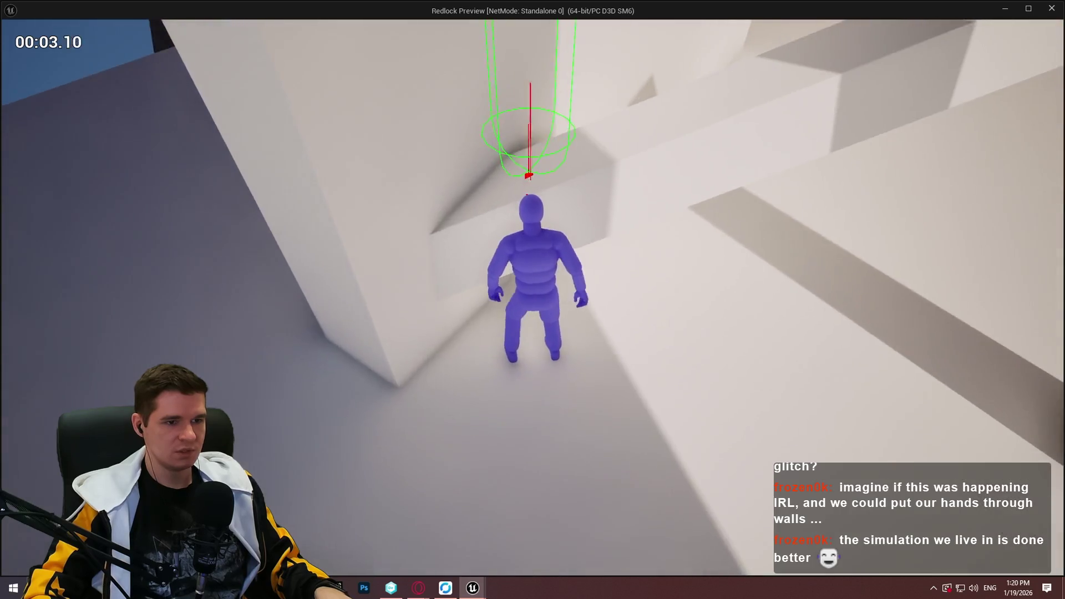
key(space)
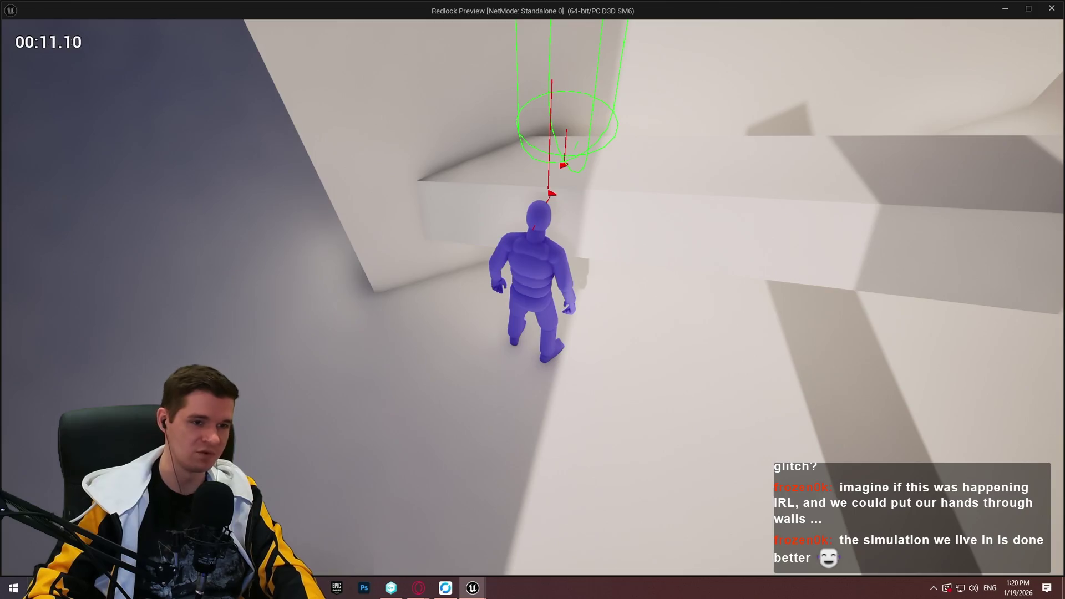
key(Print)
mouse_move(366, 45)
mouse_down()
mouse_move(729, 412)
mouse_move(766, 479)
mouse_up()
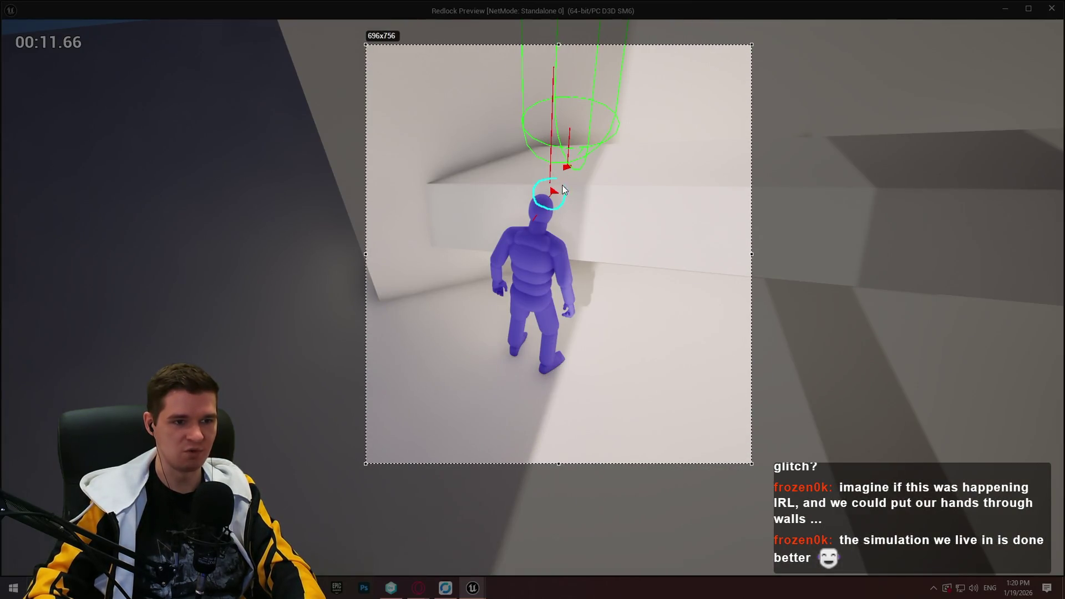
drag(564, 188, 553, 179)
click(743, 474)
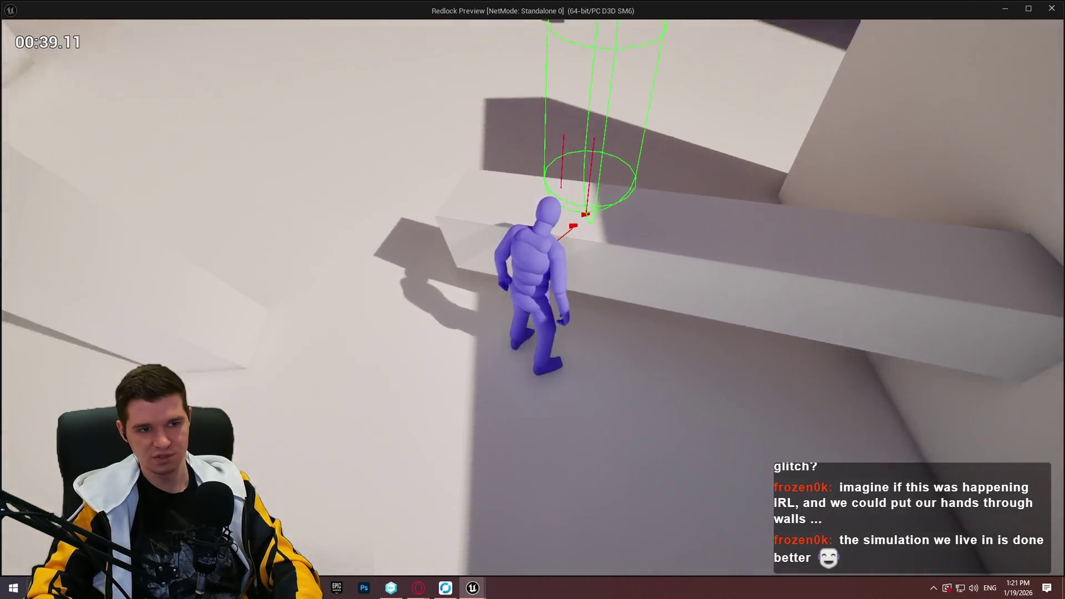
key(Print)
Annotate a screenshot marking the trace hit at the ledge, then walk into the wall corner.
key(Escape)
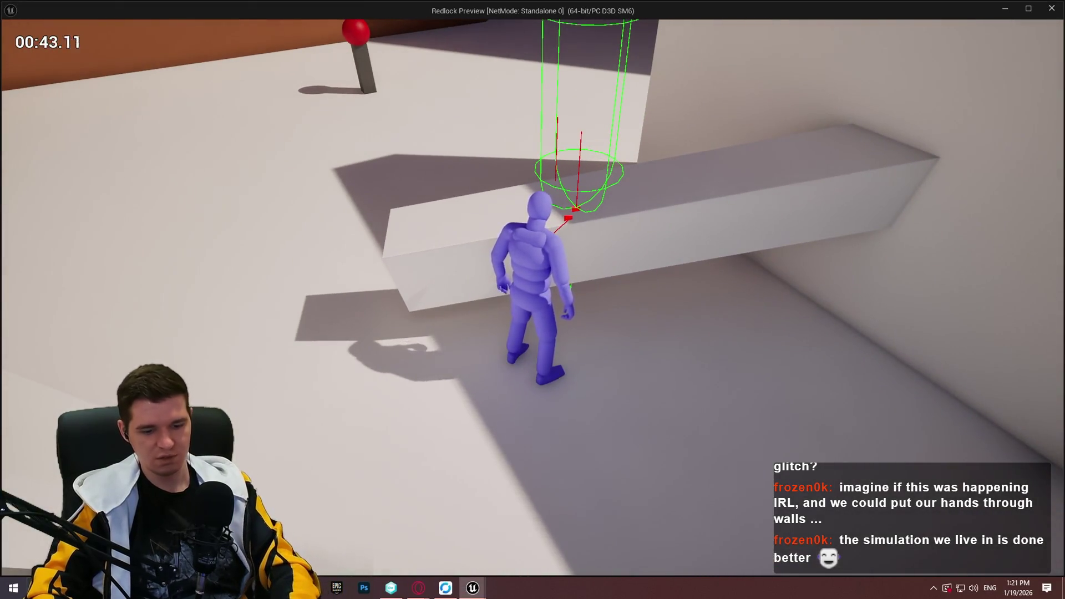
key(Print)
drag(391, 66, 784, 485)
click(795, 381)
mouse_move(571, 225)
mouse_down()
mouse_move(559, 220)
mouse_move(577, 212)
mouse_up()
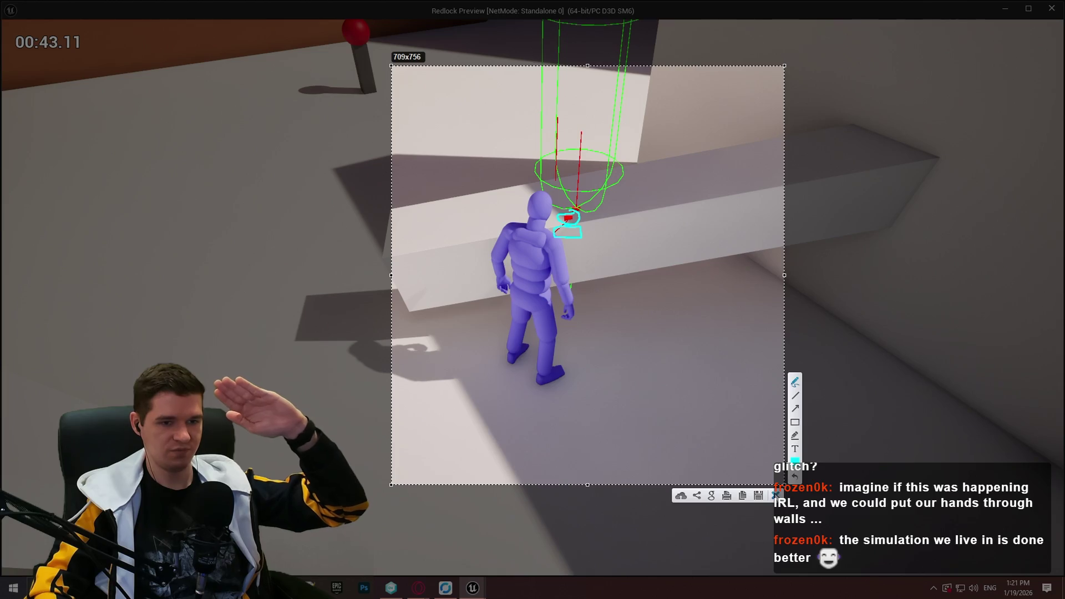
click(776, 495)
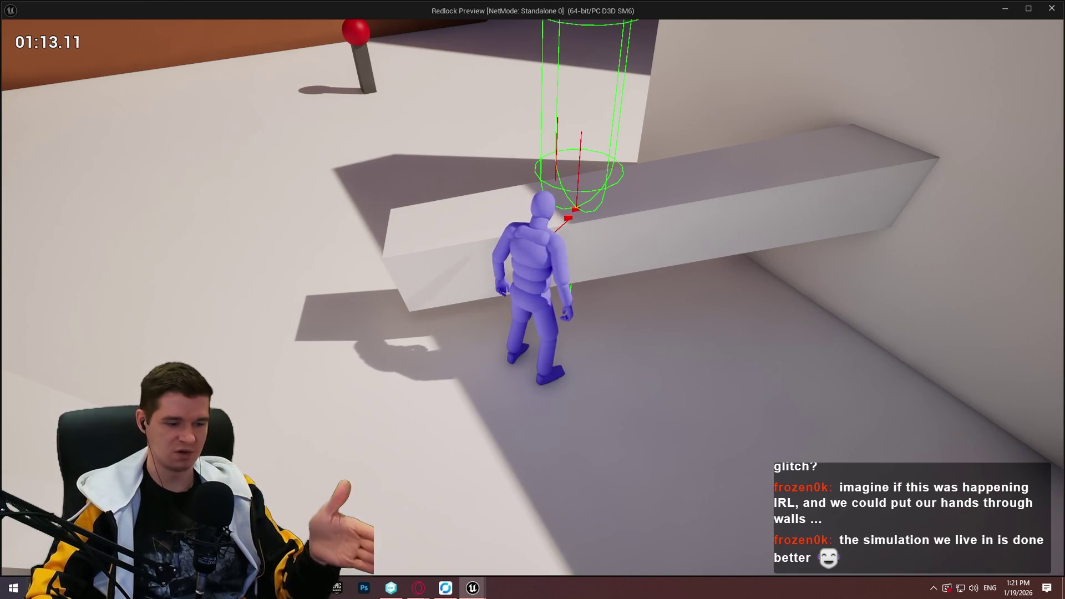
key(w)
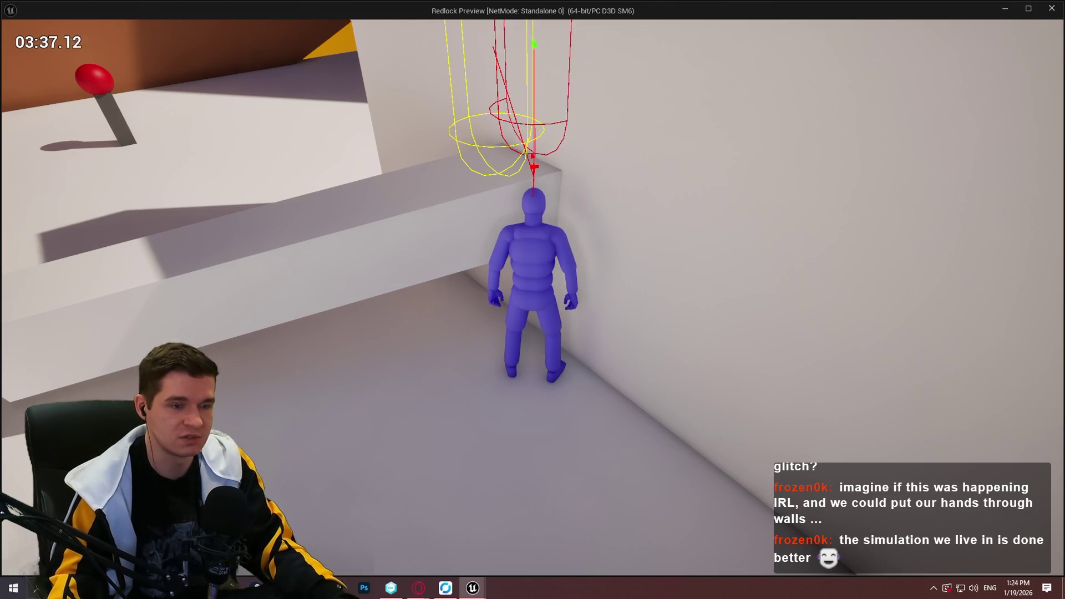
End the play-test, frame the TickMantlingCheck node network, and switch to the MantleCheck function.
key(Escape)
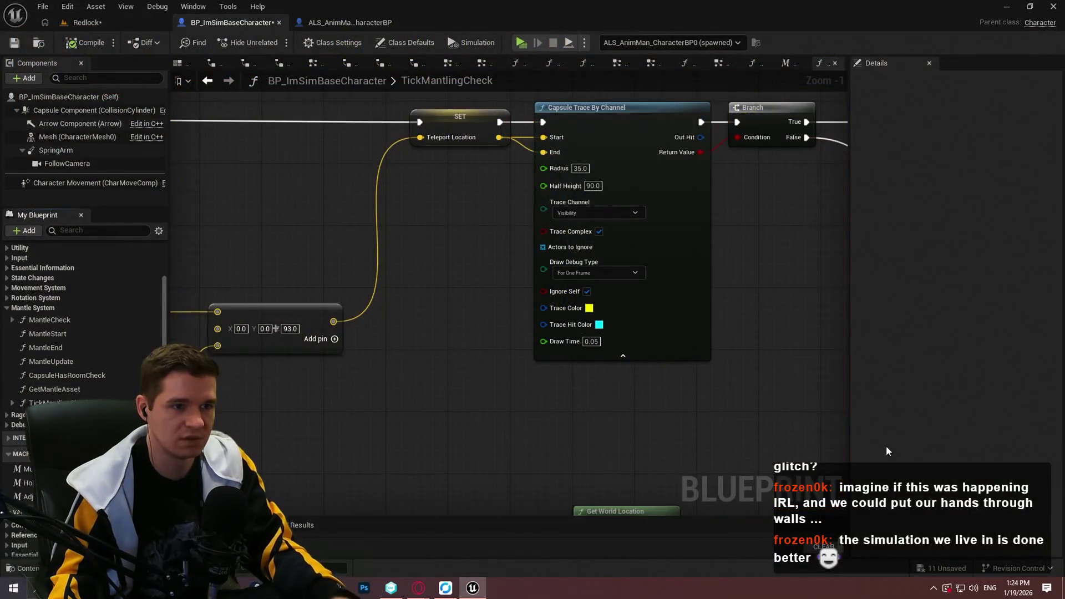
scroll(800, 388, down, 9)
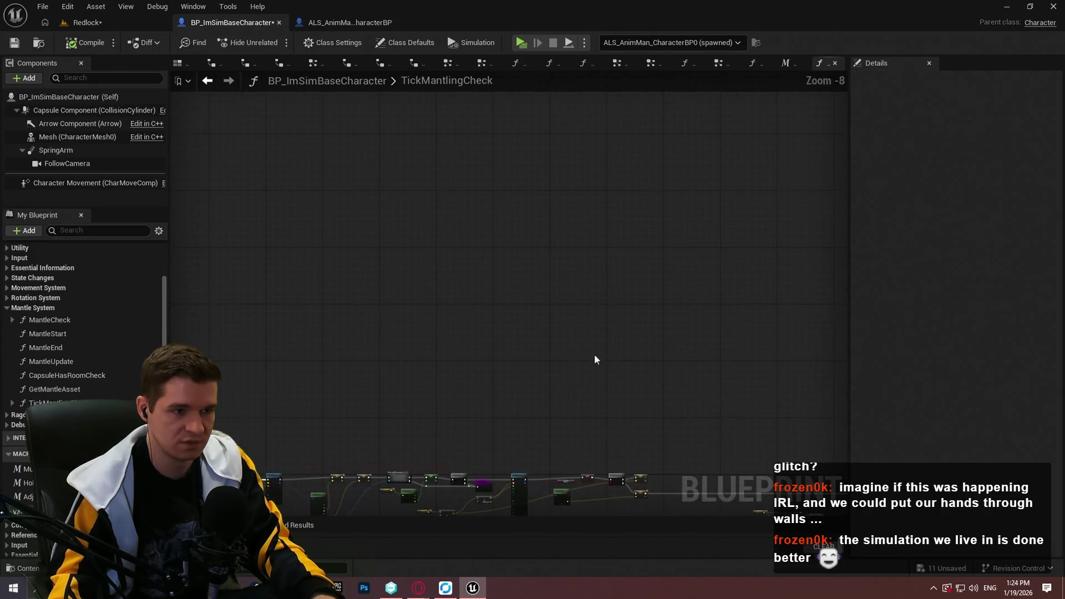
drag(523, 455, 537, 155)
scroll(569, 198, down, 2)
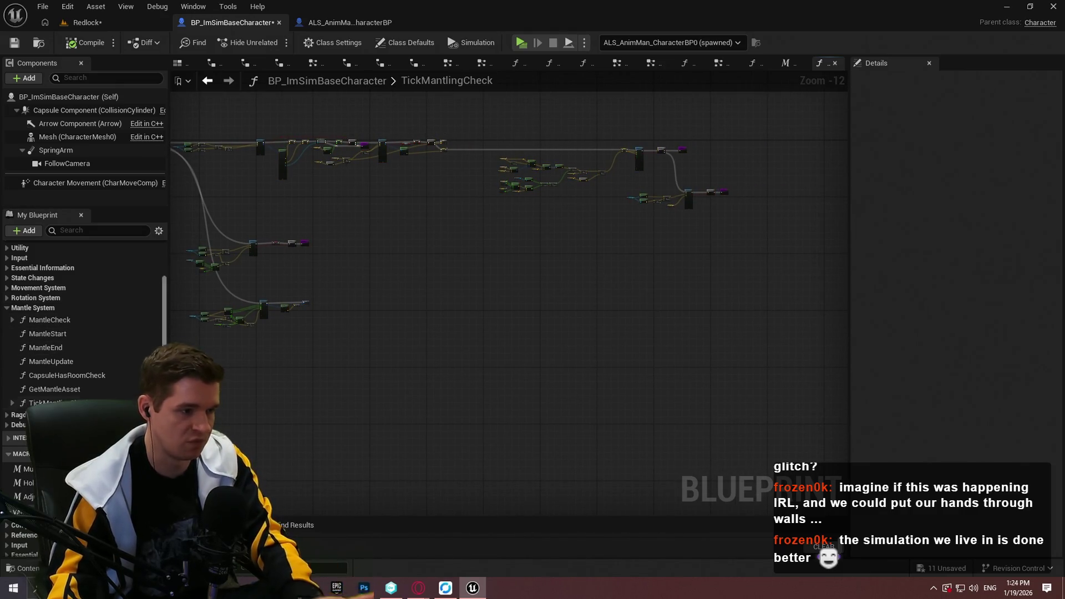
click(50, 320)
double_click(50, 321)
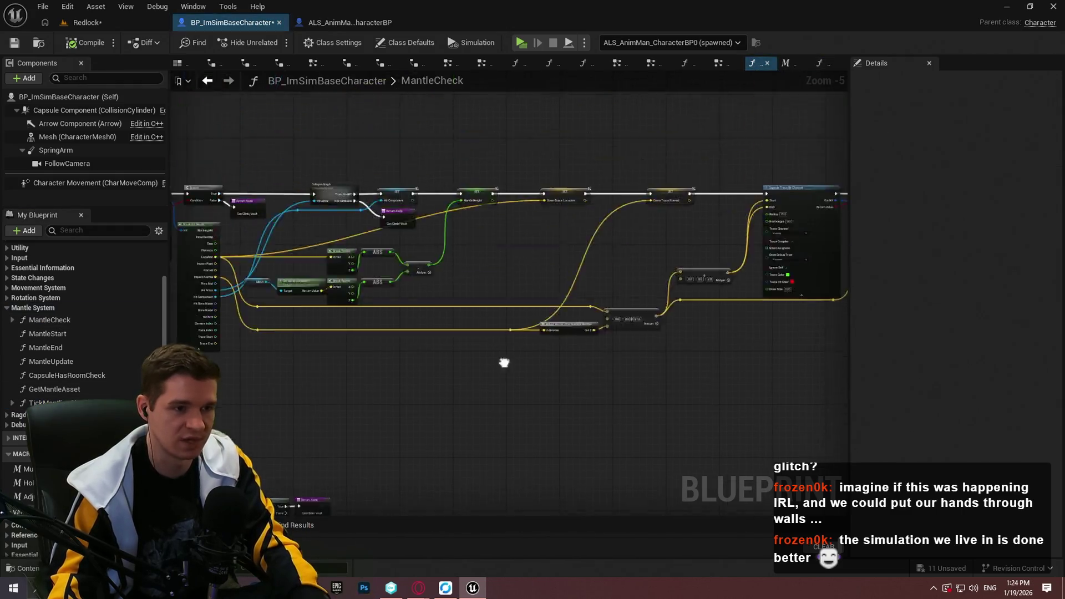
scroll(546, 286, up, 10)
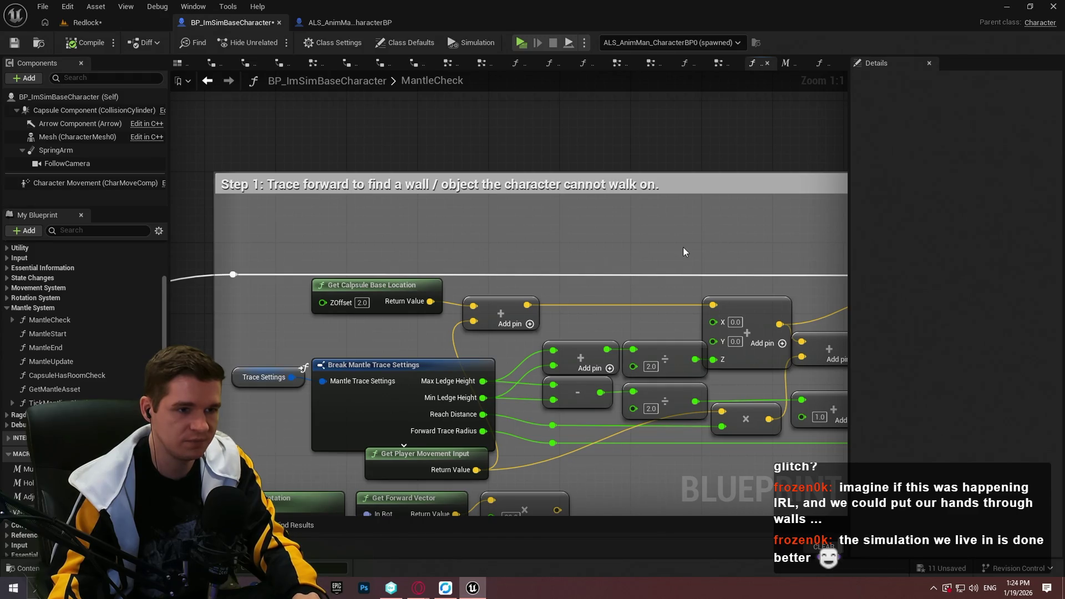
scroll(684, 247, down, 7)
scroll(508, 216, up, 3)
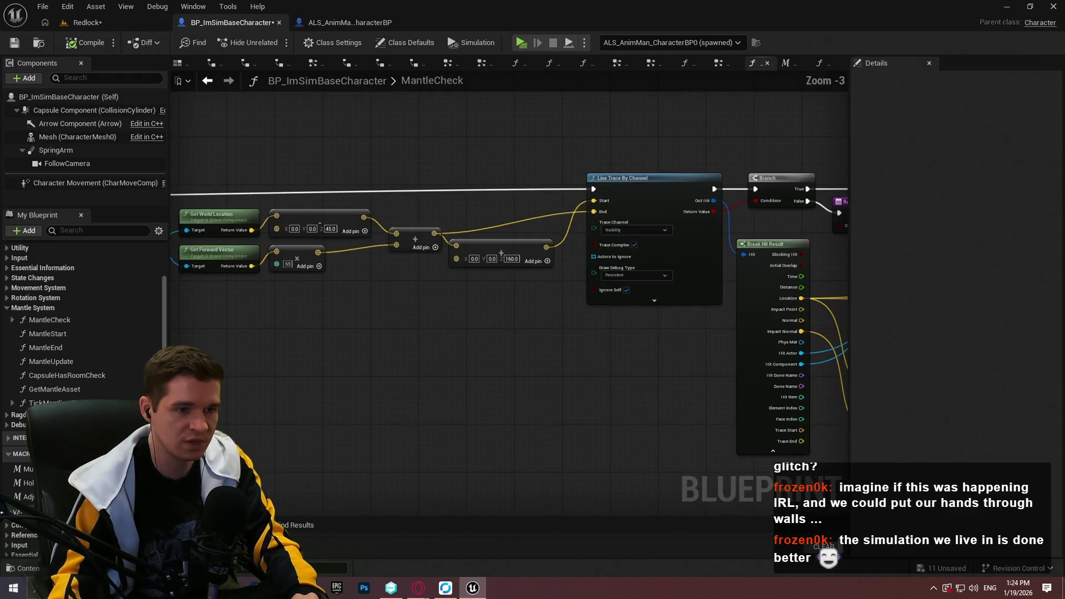
scroll(440, 298, down, 2)
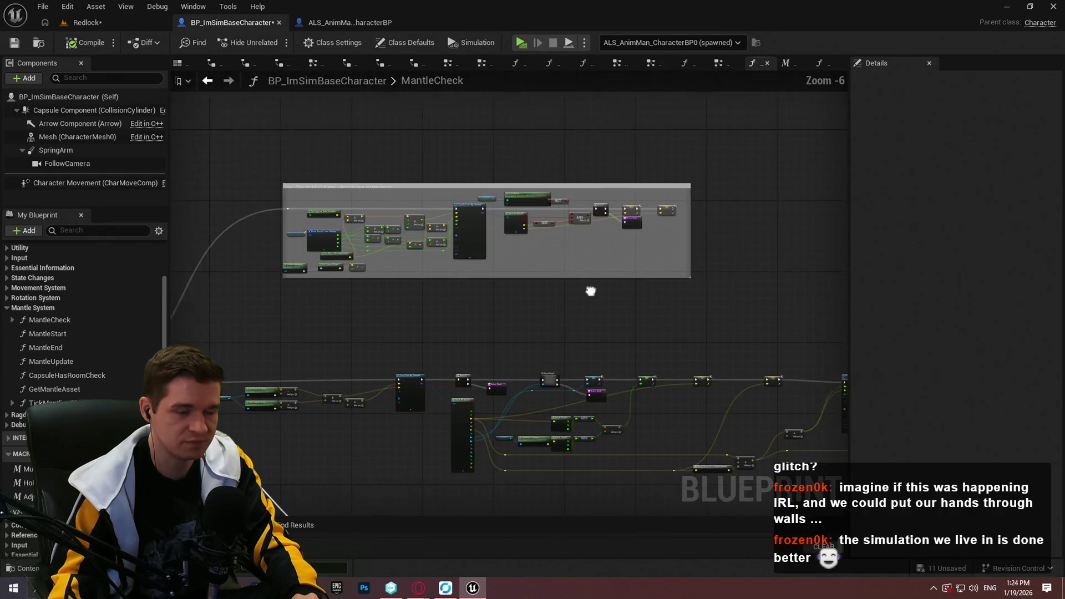
scroll(495, 254, up, 2)
scroll(540, 233, down, 2)
scroll(647, 218, up, 1)
scroll(647, 219, up, 1)
scroll(466, 183, down, 2)
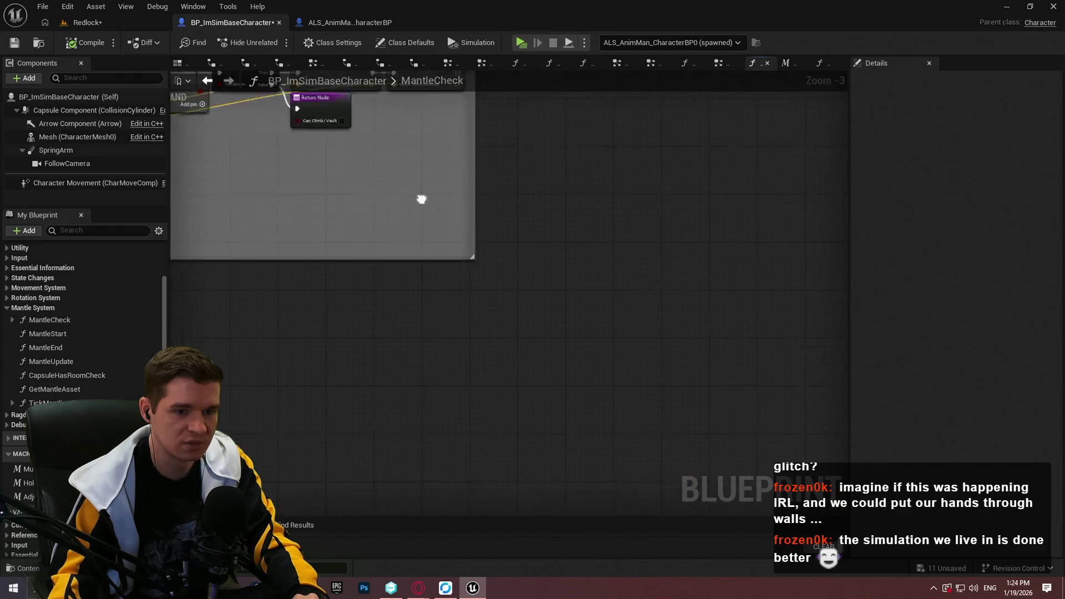
scroll(323, 234, up, 2)
scroll(333, 305, down, 2)
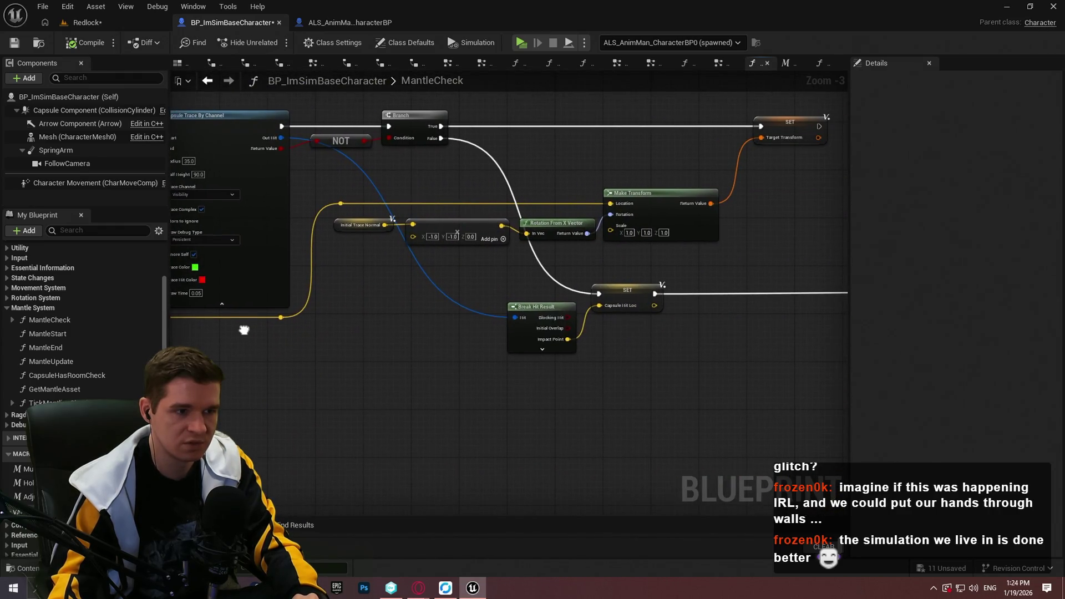
scroll(240, 328, up, 2)
drag(499, 250, 661, 395)
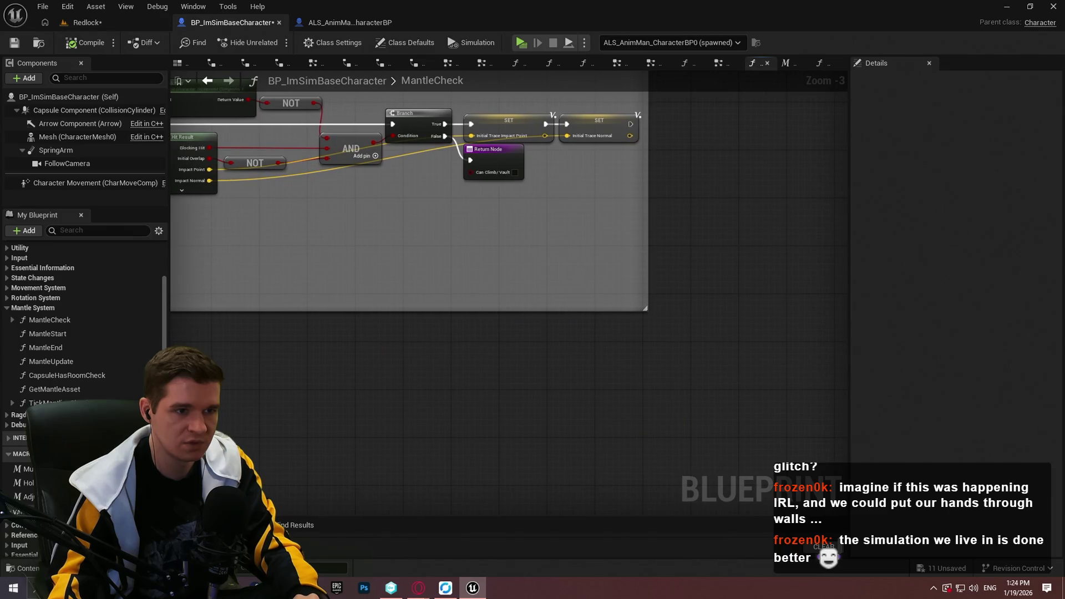
scroll(624, 421, down, 2)
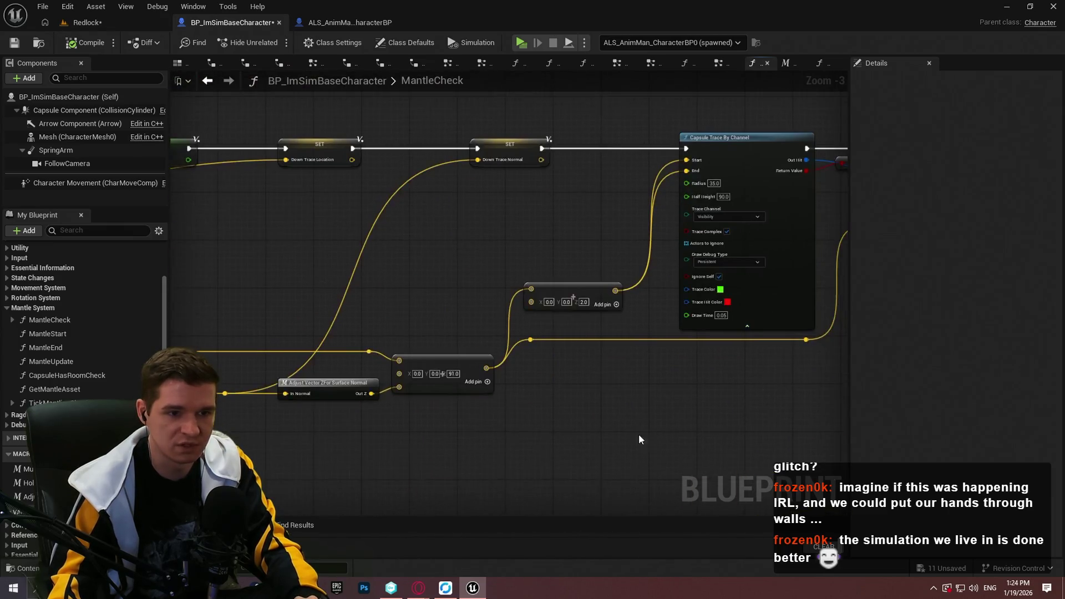
scroll(480, 251, up, 2)
drag(803, 183, 474, 279)
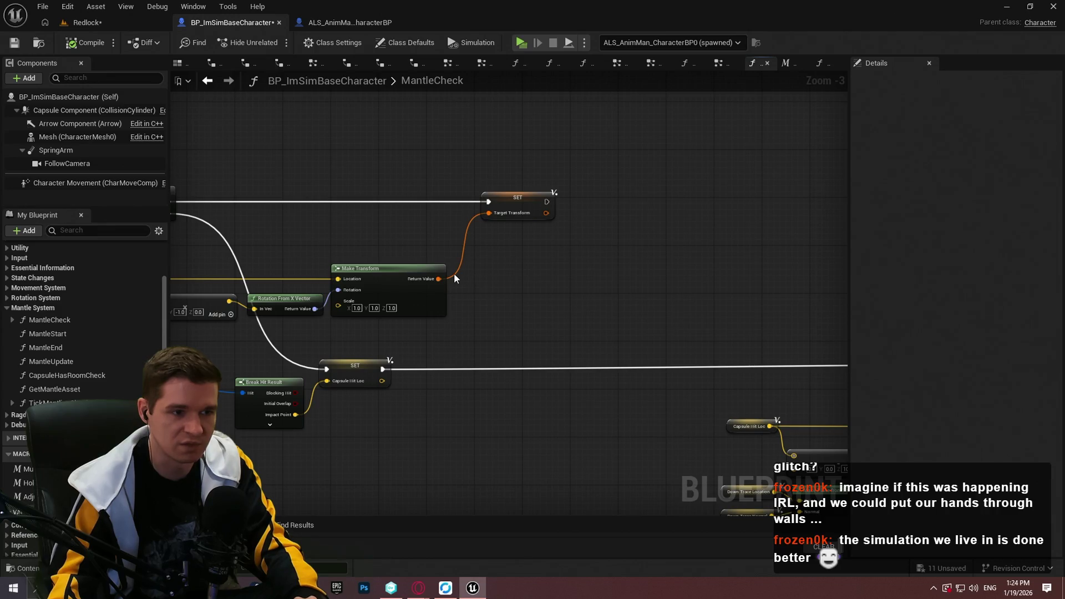
mouse_move(445, 314)
mouse_down()
mouse_move(640, 337)
mouse_move(888, 284)
mouse_move(1054, 302)
mouse_up()
mouse_move(605, 375)
mouse_down()
mouse_move(1024, 337)
mouse_move(922, 337)
mouse_up()
mouse_move(653, 333)
mouse_down()
mouse_move(255, 304)
mouse_move(455, 261)
mouse_move(482, 316)
mouse_up()
scroll(139, 294, up, 2)
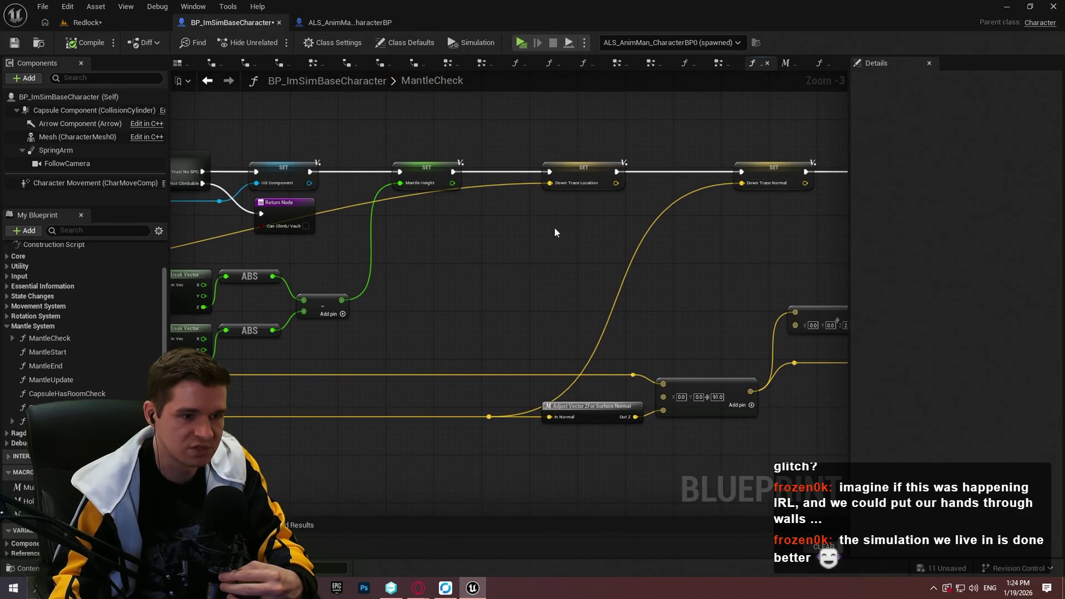
drag(576, 213, 959, 169)
drag(781, 167, 562, 171)
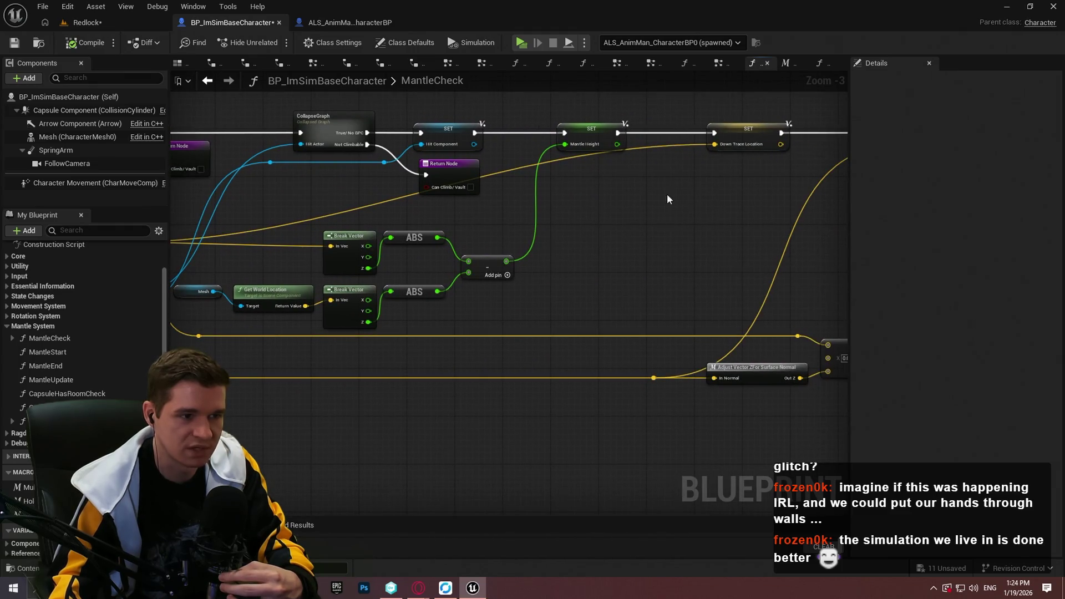
scroll(634, 304, down, 2)
drag(634, 304, 531, 312)
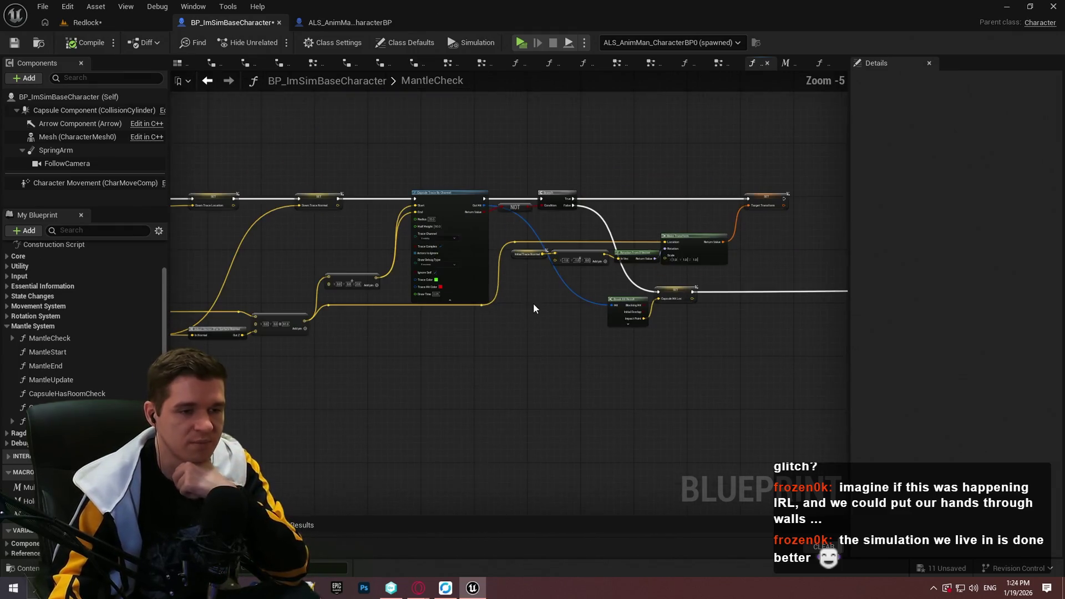
scroll(504, 278, up, 1)
drag(512, 268, 321, 236)
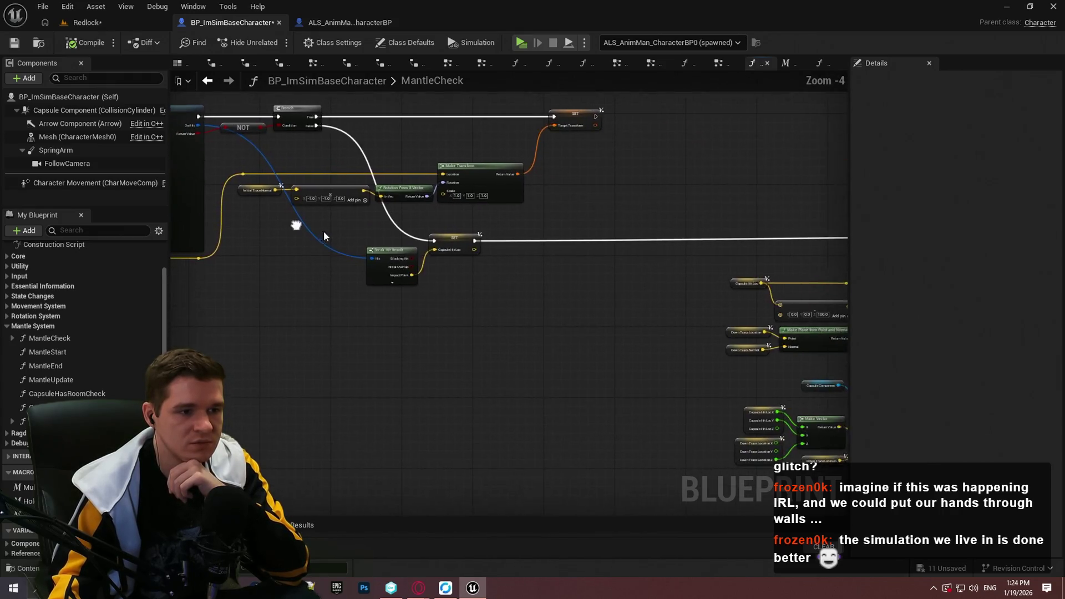
scroll(320, 236, up, 2)
scroll(341, 227, down, 2)
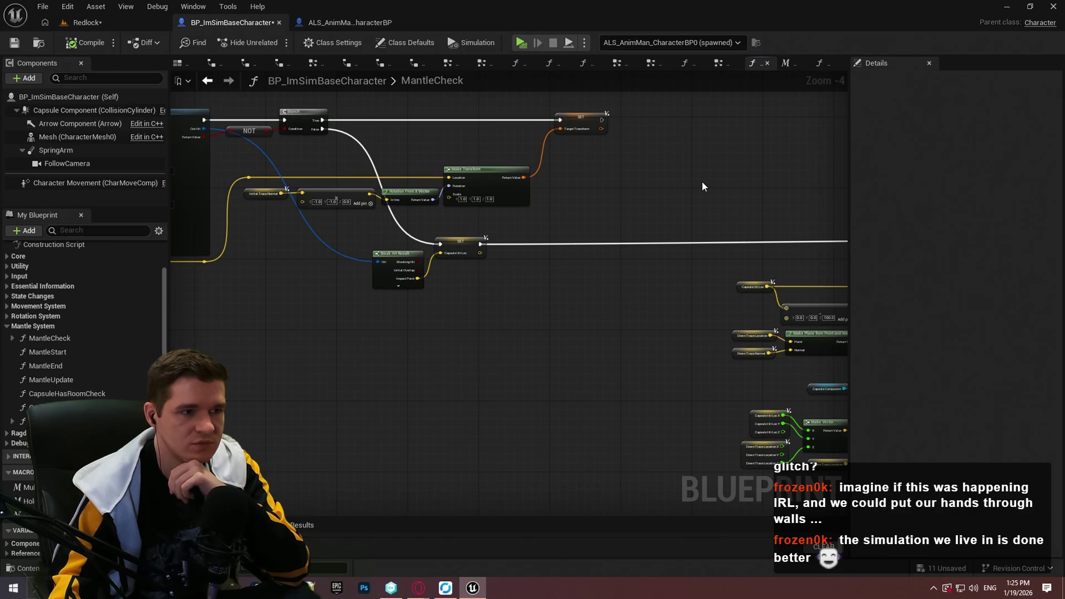
mouse_move(723, 189)
mouse_down()
mouse_move(587, 360)
mouse_move(688, 480)
mouse_up()
drag(779, 499, 787, 376)
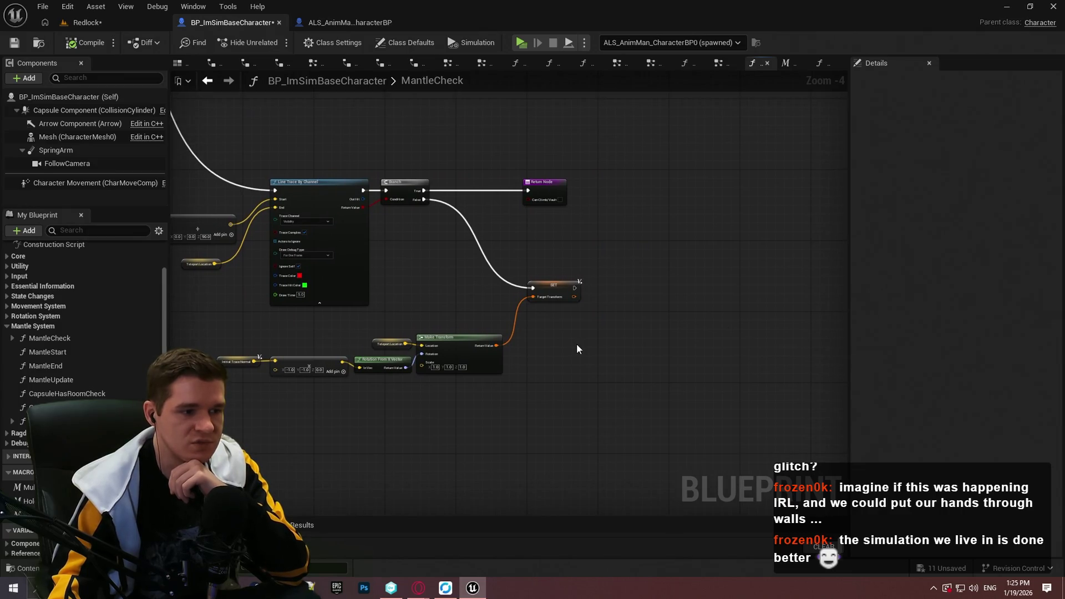
scroll(398, 343, up, 1)
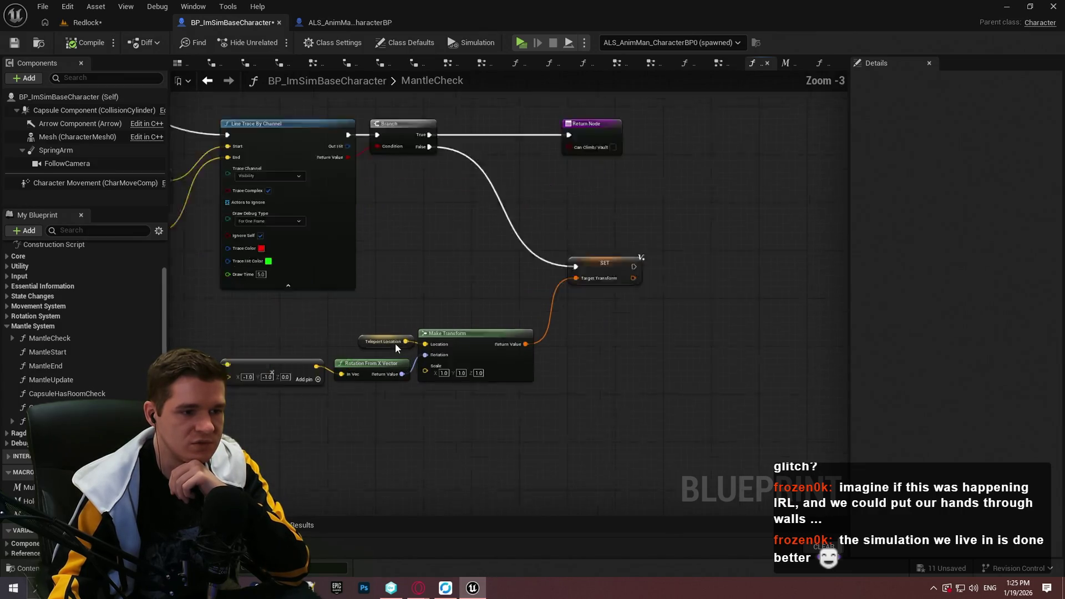
scroll(452, 320, up, 1)
scroll(482, 313, down, 1)
scroll(481, 317, down, 5)
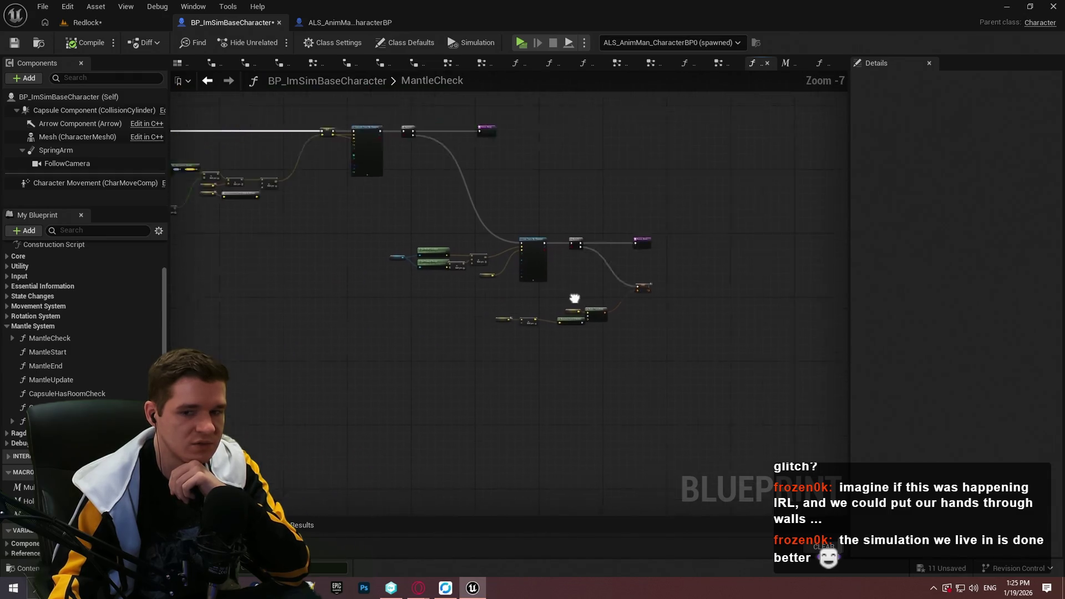
scroll(663, 358, up, 6)
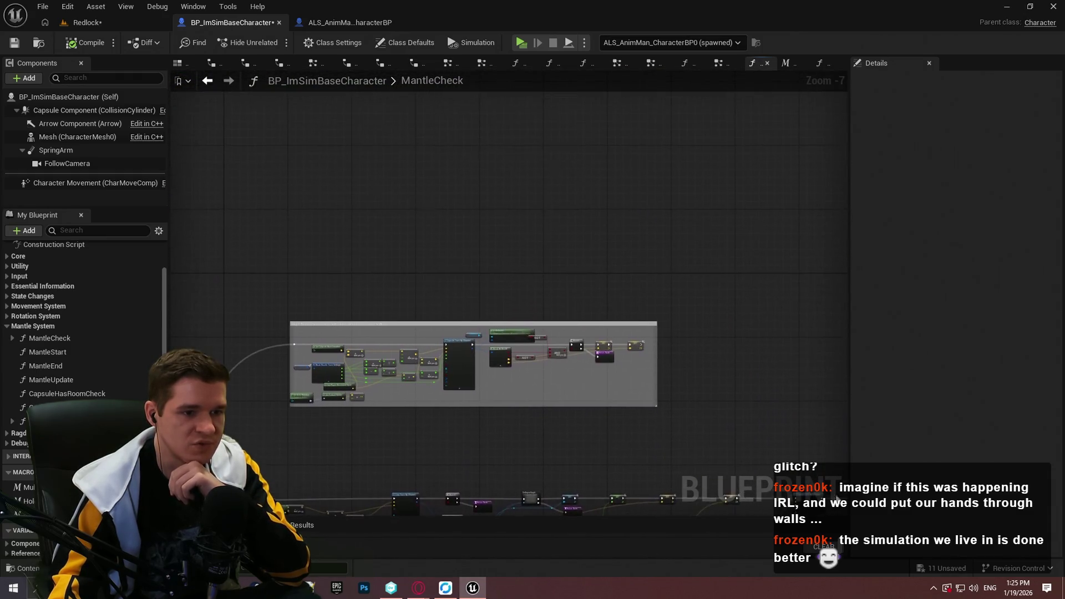
scroll(663, 358, down, 5)
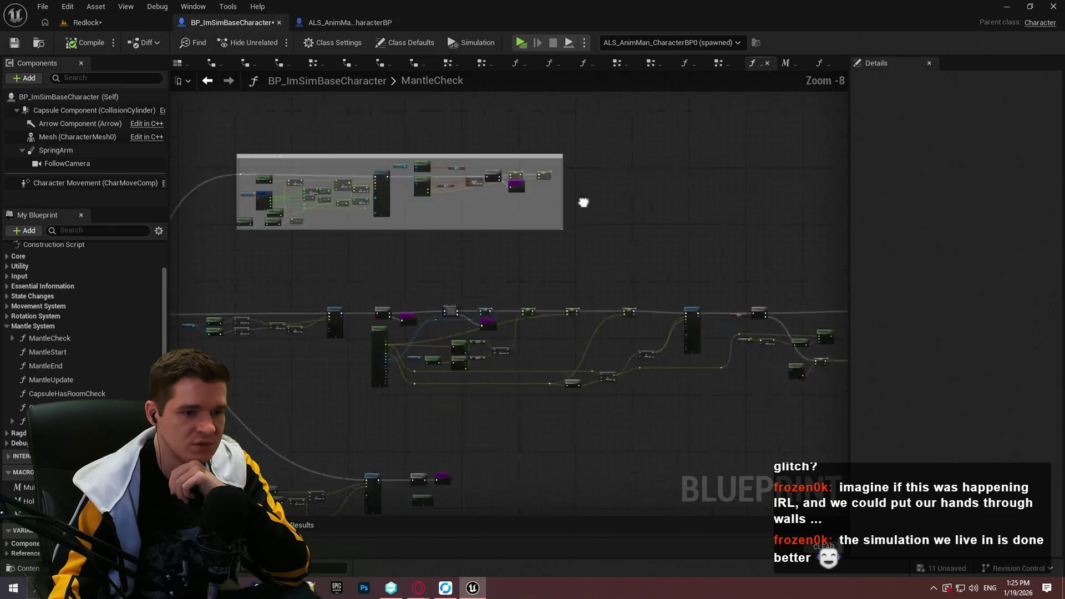
scroll(426, 216, up, 5)
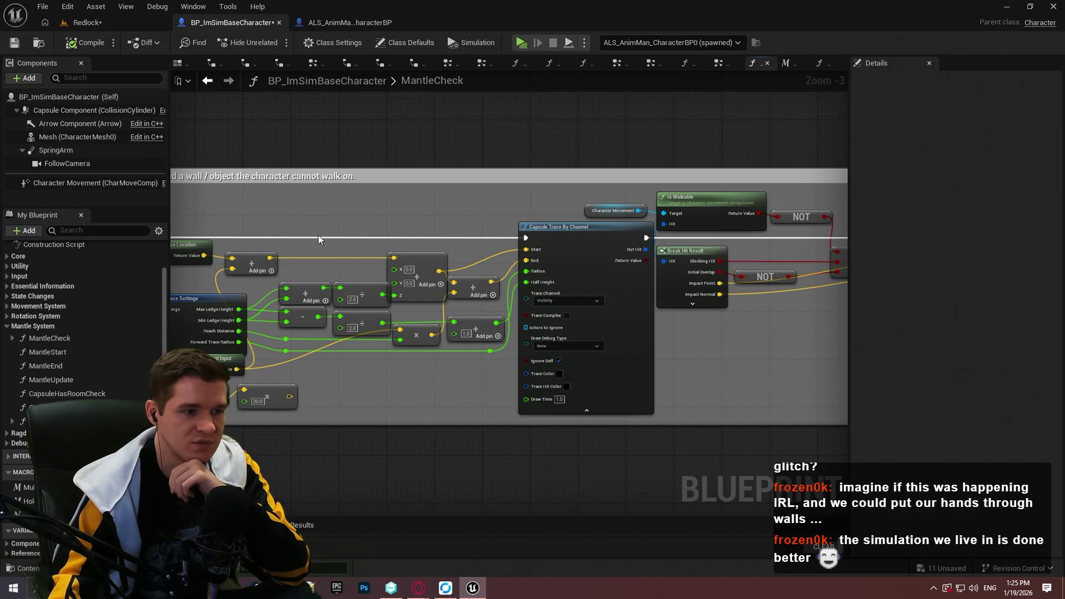
Enlarge the graph area so the whole Step 1 comment block is visible.
drag(539, 401, 656, 364)
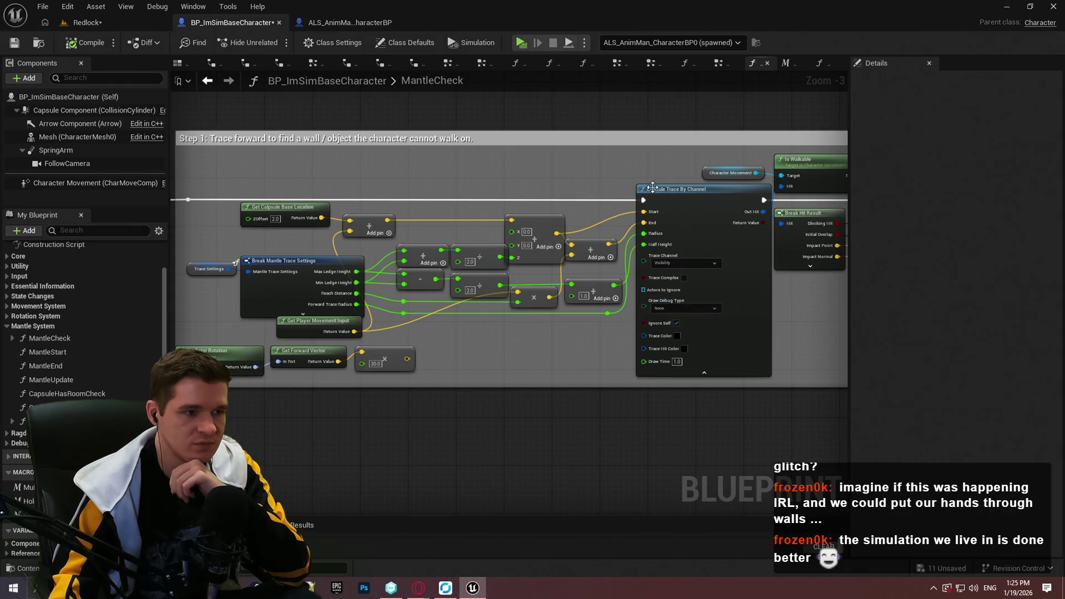
scroll(358, 181, down, 2)
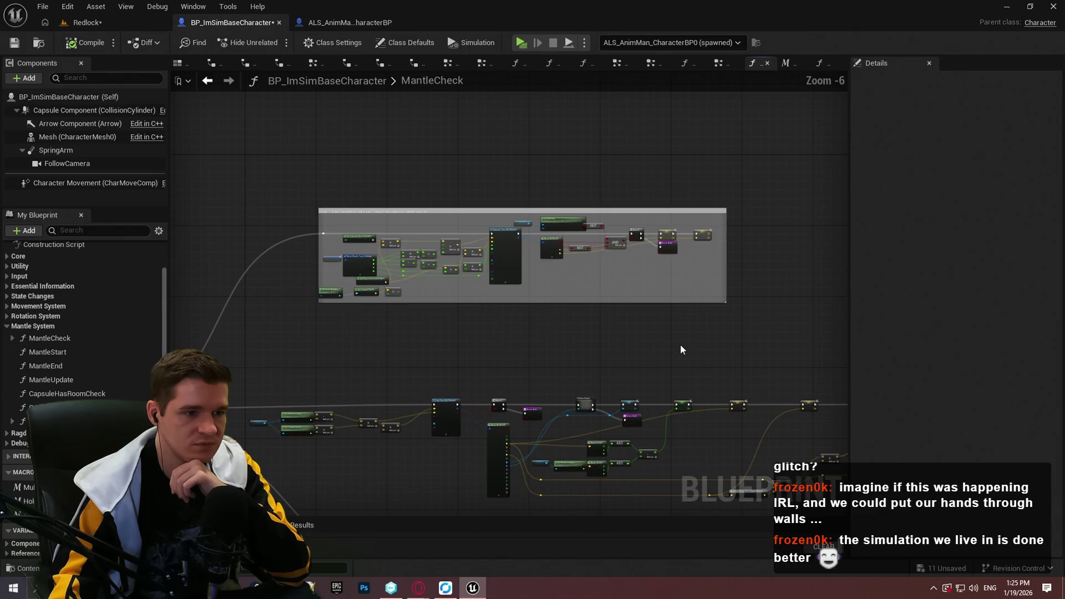
scroll(368, 300, up, 5)
drag(458, 276, 459, 321)
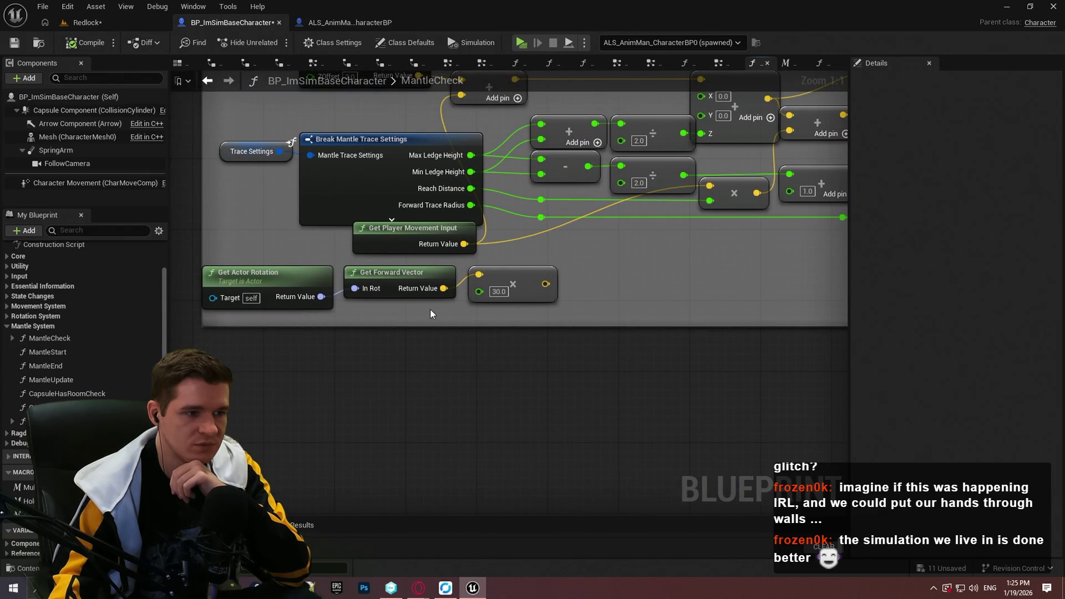
mouse_move(608, 362)
mouse_down()
mouse_move(605, 399)
mouse_move(380, 352)
mouse_move(487, 345)
mouse_move(694, 277)
mouse_up()
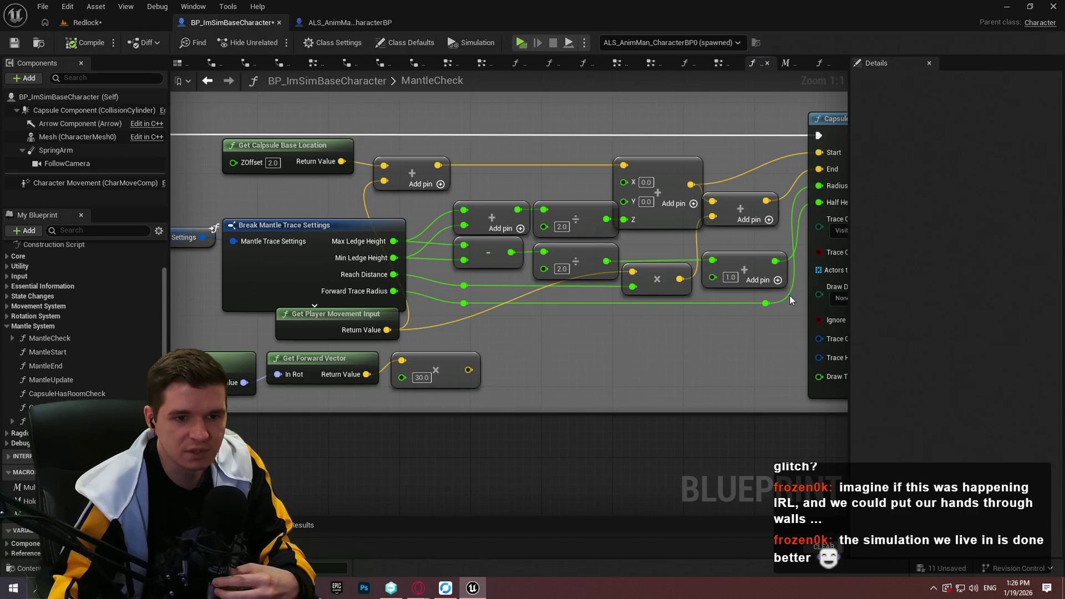
Set the Capsule Trace By Channel's Draw Debug Type to For One Frame and start play-testing.
click(842, 299)
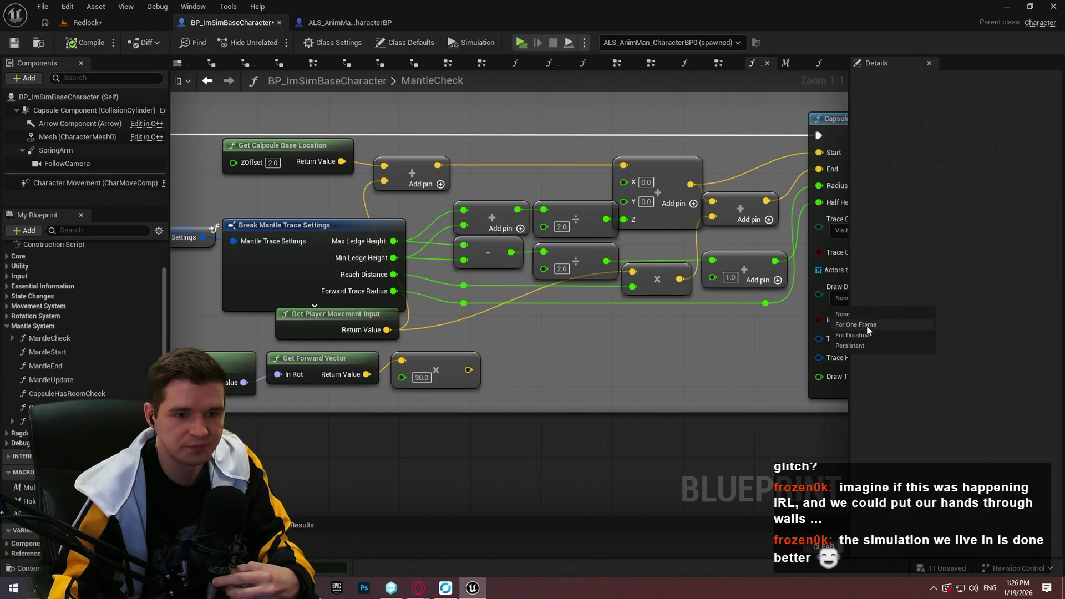
click(856, 324)
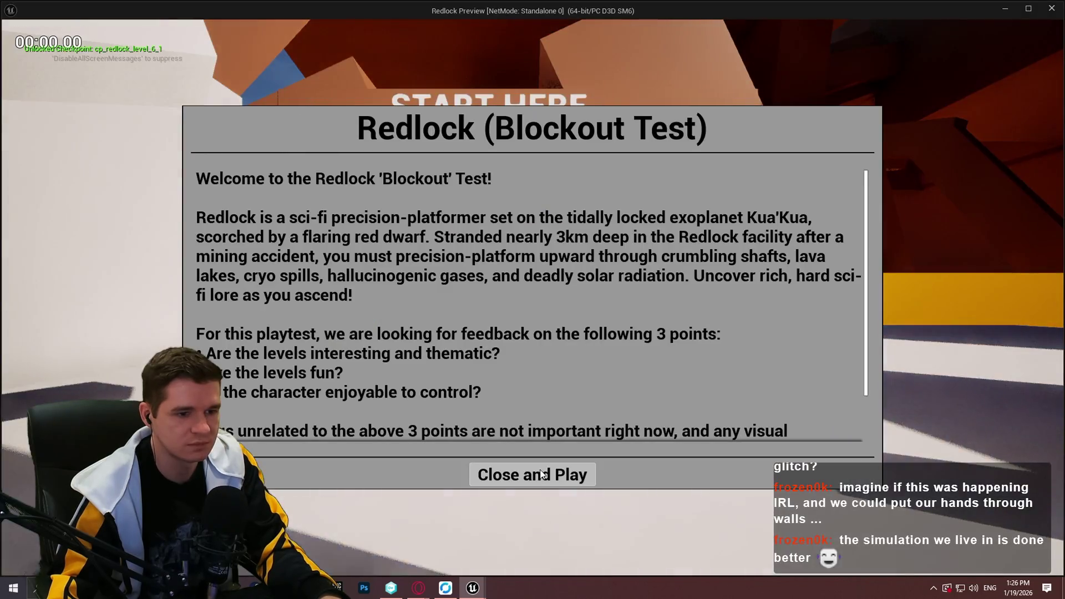
click(555, 477)
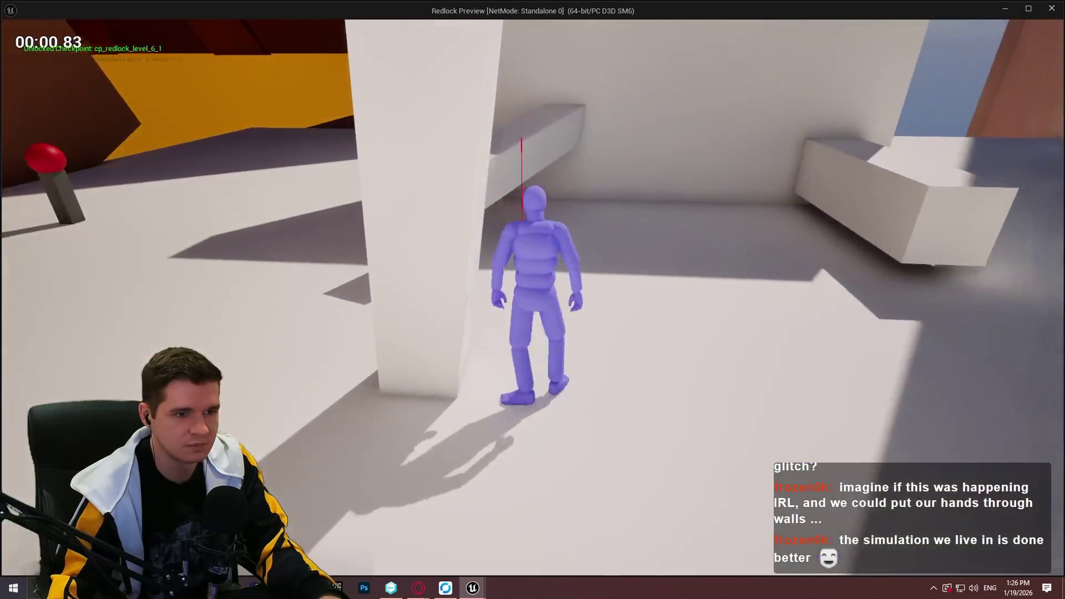
Walk the character to a ledge, remove the Mantle Start node's breakpoint, and resume play.
key(w)
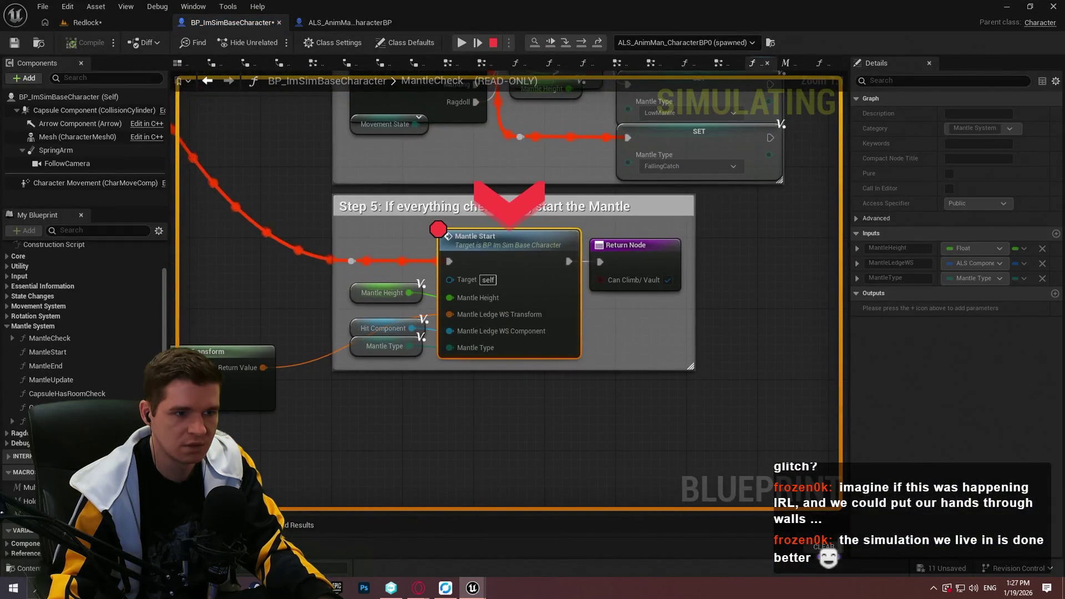
right_click(541, 280)
click(580, 361)
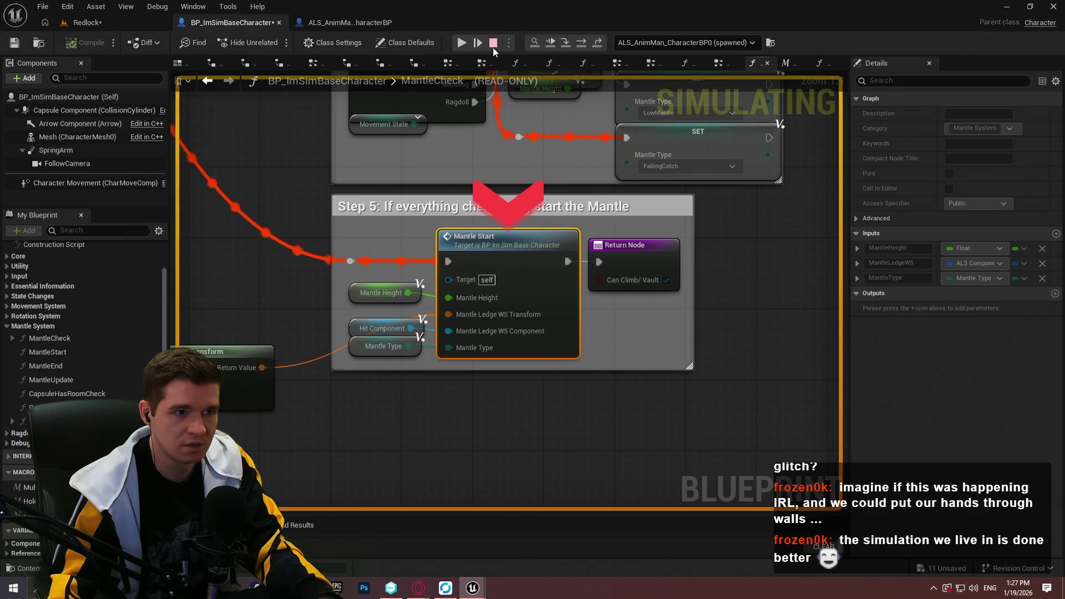
click(461, 43)
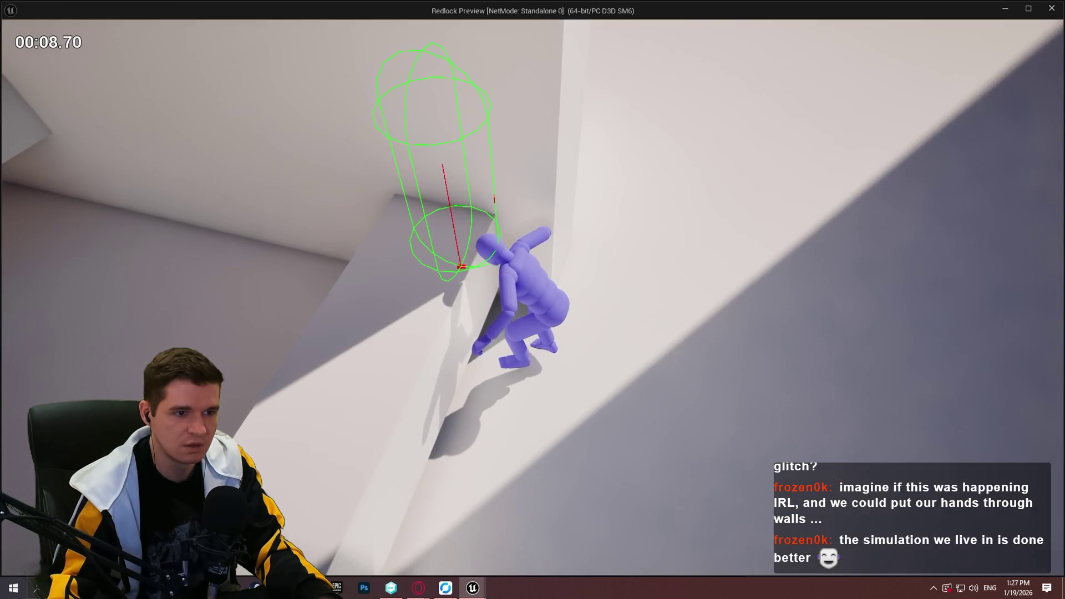